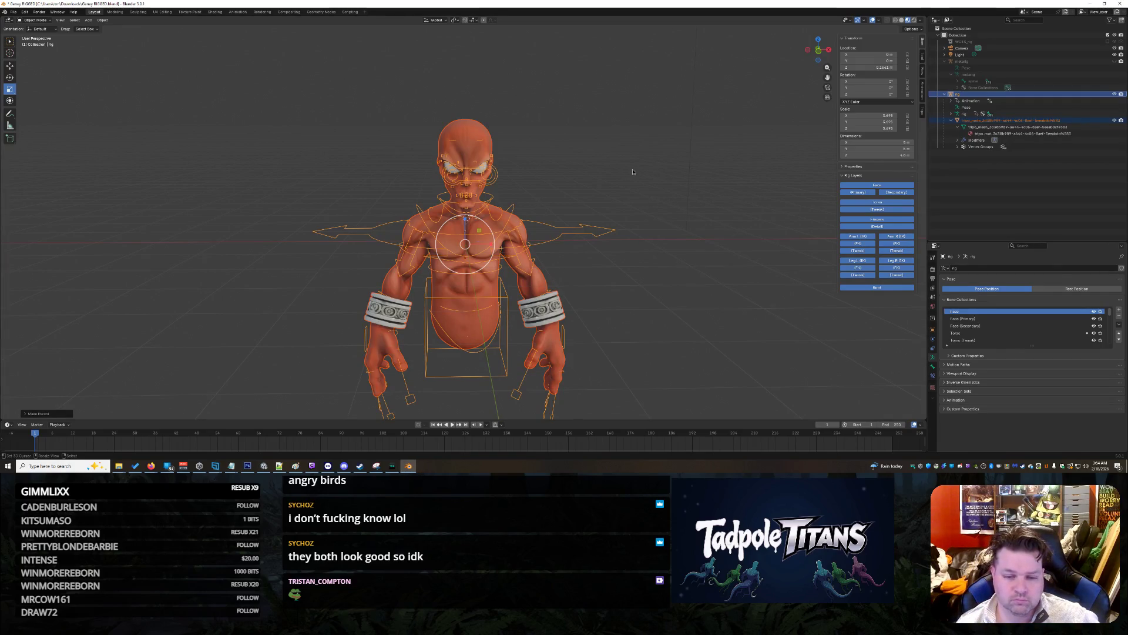
# Step: Select the orange alien's rig and switch it from Object Mode into Pose Mode
pyautogui.scroll(-2, 610, 170)
pyautogui.click(610, 169)
pyautogui.scroll(-2, 594, 171)
pyautogui.scroll(5, 540, 164)
pyautogui.moveTo(562, 168); pyautogui.dragTo(599, 164, button='middle')
pyautogui.scroll(-3, 599, 164)
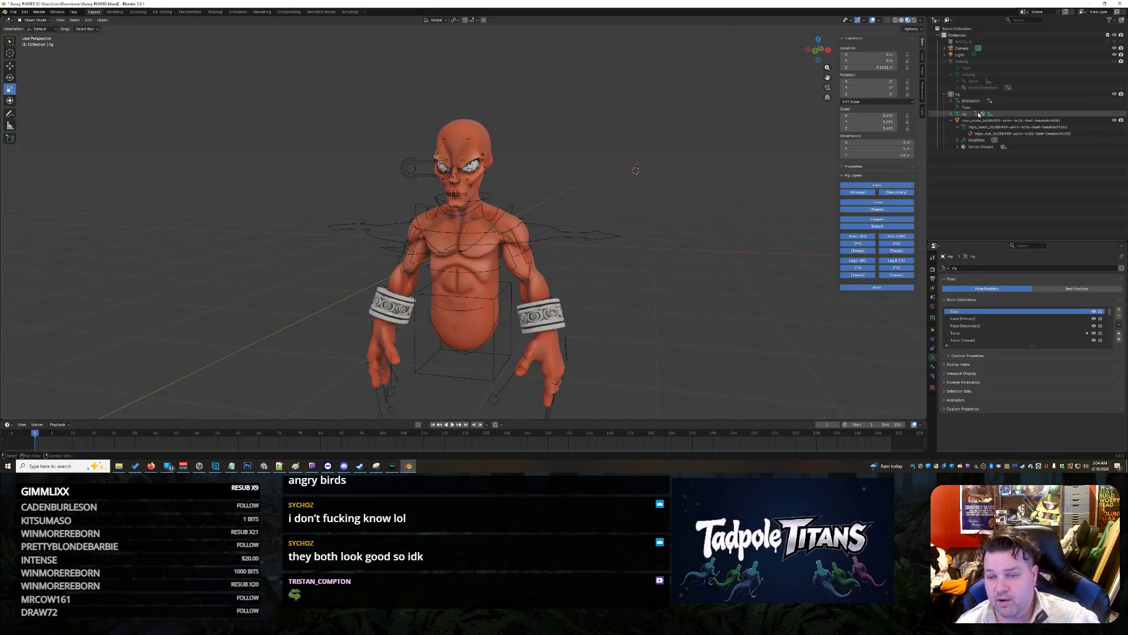
pyautogui.moveTo(788, 209)
pyautogui.mouseDown(button='middle')
pyautogui.moveTo(737, 299)
pyautogui.moveTo(717, 301)
pyautogui.moveTo(771, 301)
pyautogui.moveTo(690, 285)
pyautogui.moveTo(759, 317)
pyautogui.mouseUp(button='middle')
pyautogui.click(533, 260)
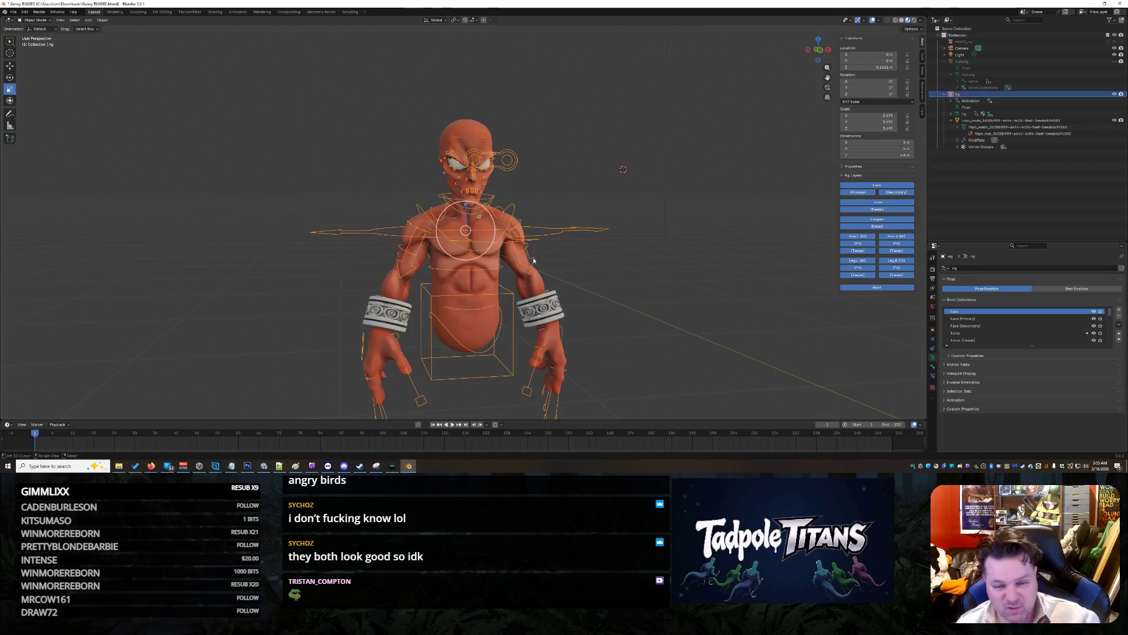
pyautogui.moveTo(731, 270); pyautogui.dragTo(752, 272, button='middle')
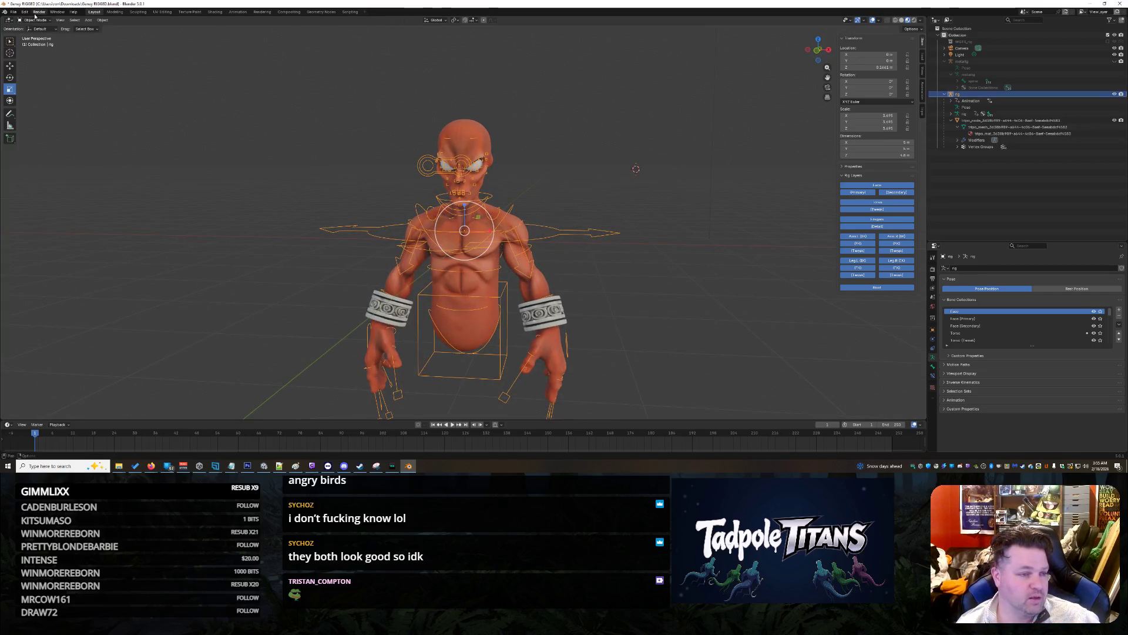
pyautogui.hotkey('ctrl', 'Tab')
# Step: Select the palm.L hand control
pyautogui.moveTo(670, 295); pyautogui.dragTo(678, 295, button='middle')
pyautogui.scroll(-3, 653, 319)
pyautogui.scroll(5, 647, 319)
pyautogui.scroll(-3, 656, 320)
pyautogui.click(550, 325)
pyautogui.moveTo(685, 338)
pyautogui.mouseDown(button='middle')
pyautogui.moveTo(695, 342)
pyautogui.moveTo(638, 345)
pyautogui.mouseUp(button='middle')
pyautogui.press('g')
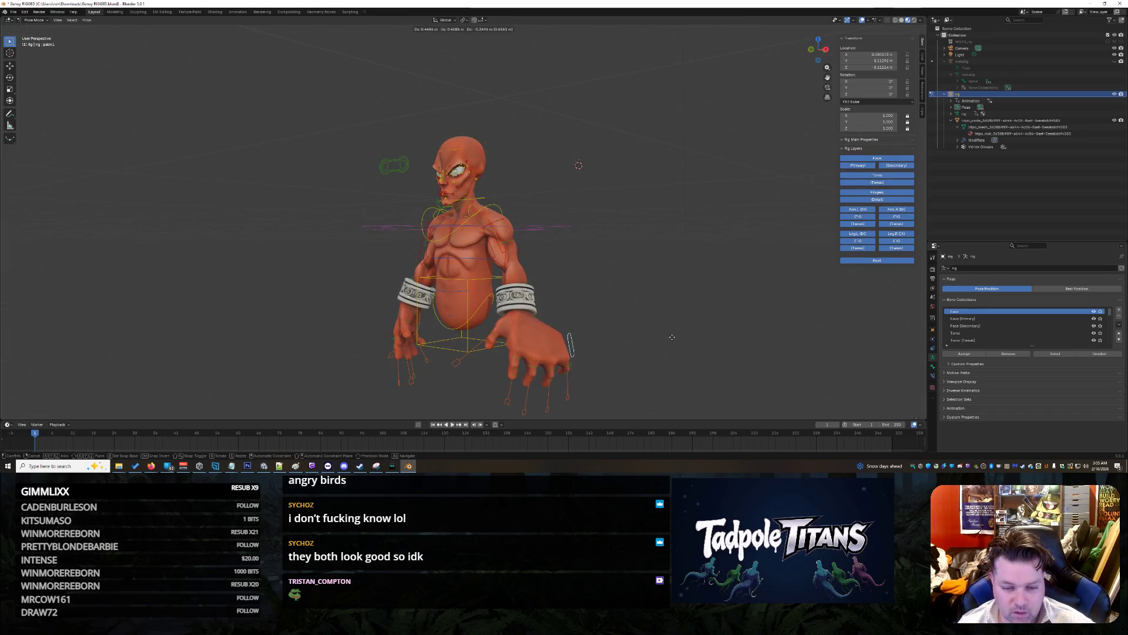
pyautogui.press('Escape')
pyautogui.moveTo(619, 335); pyautogui.dragTo(670, 310, button='middle')
pyautogui.click(533, 269)
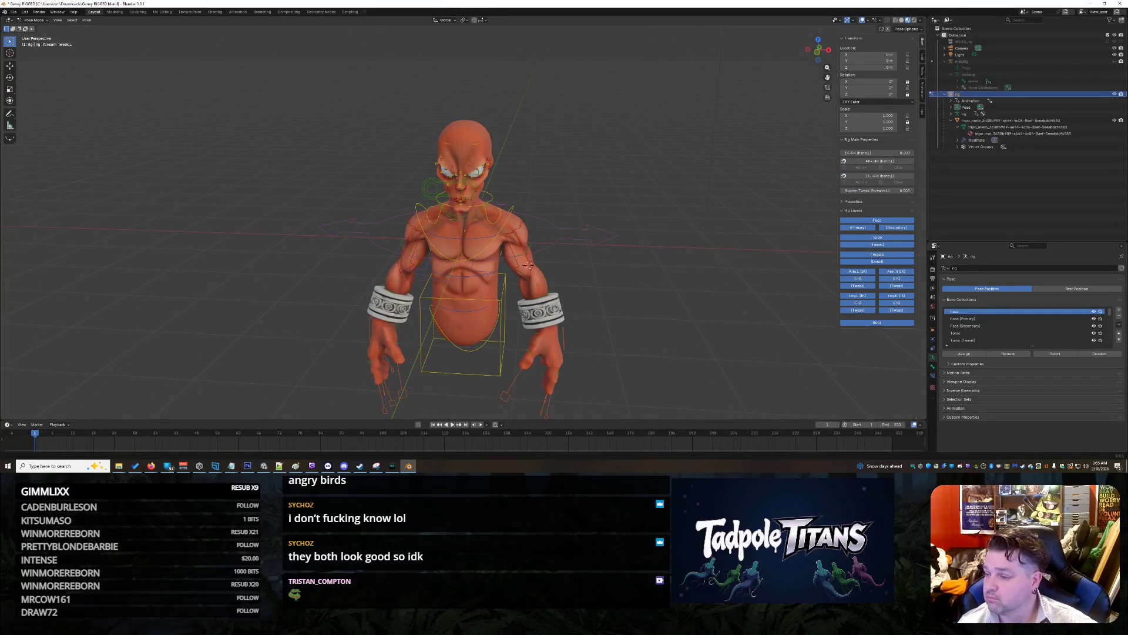
pyautogui.click(521, 266)
pyautogui.press('g')
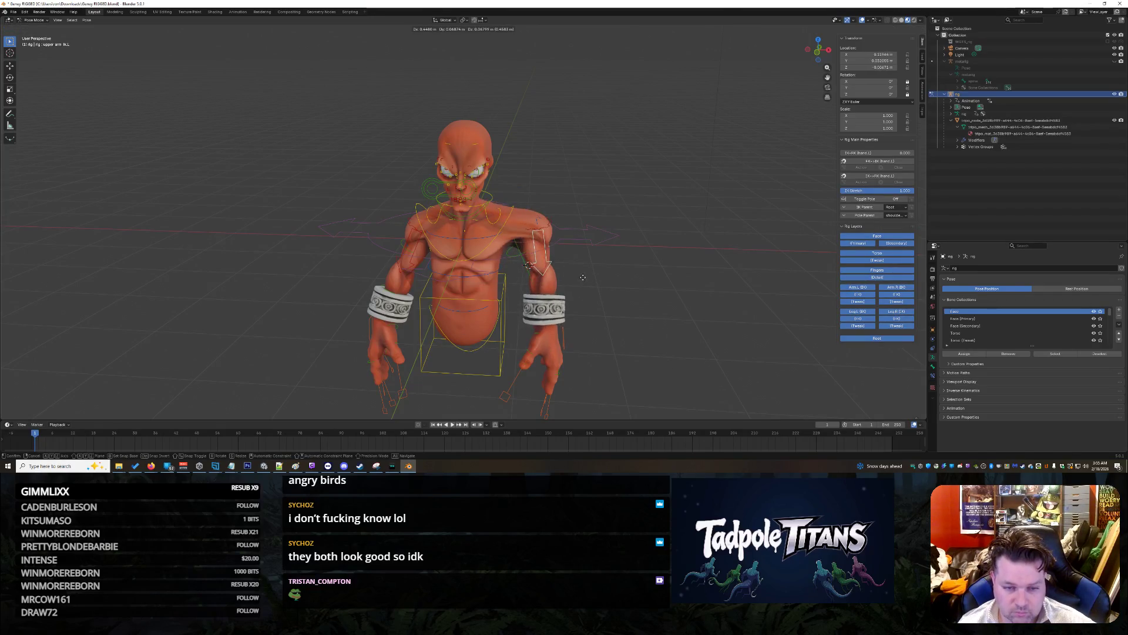
pyautogui.press('Escape')
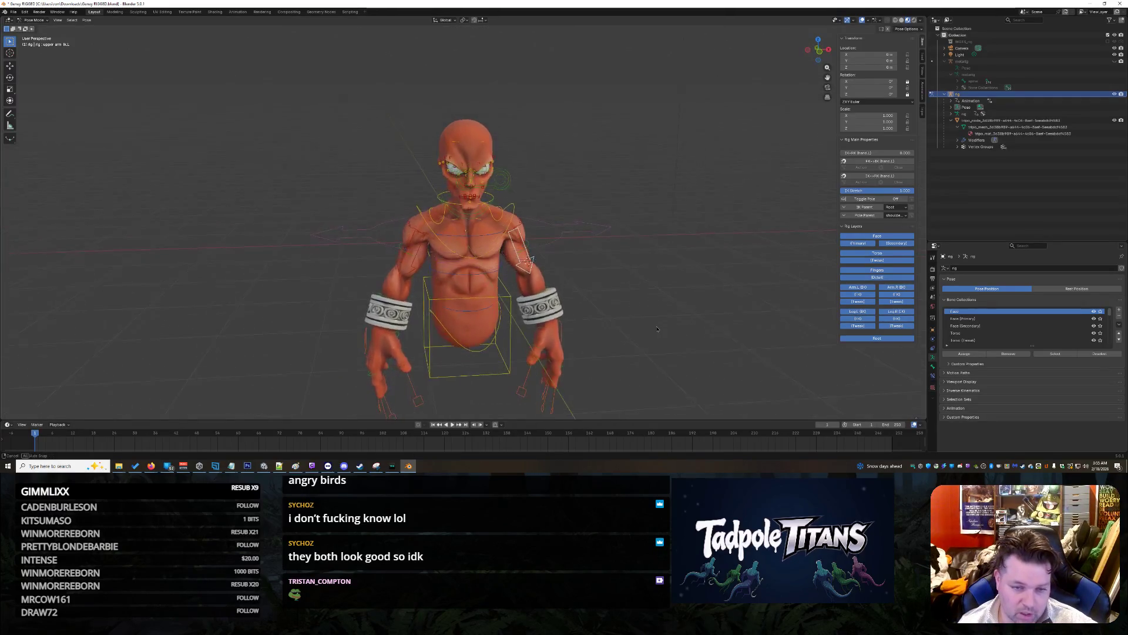
pyautogui.scroll(2, 657, 331)
pyautogui.click(535, 210)
pyautogui.press('g')
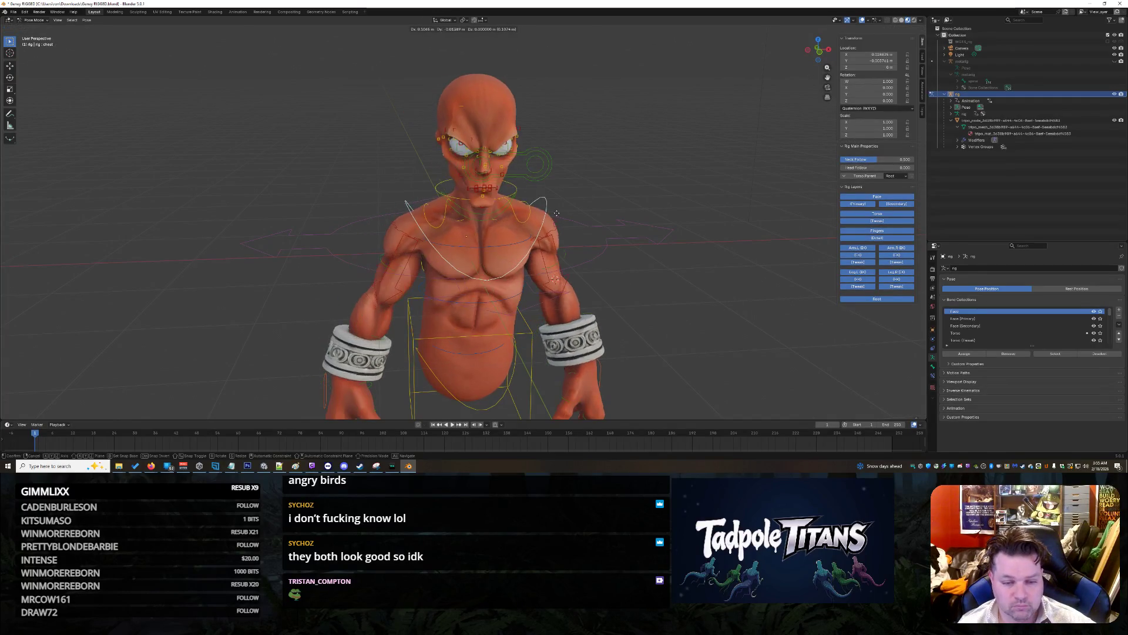
pyautogui.press('Escape')
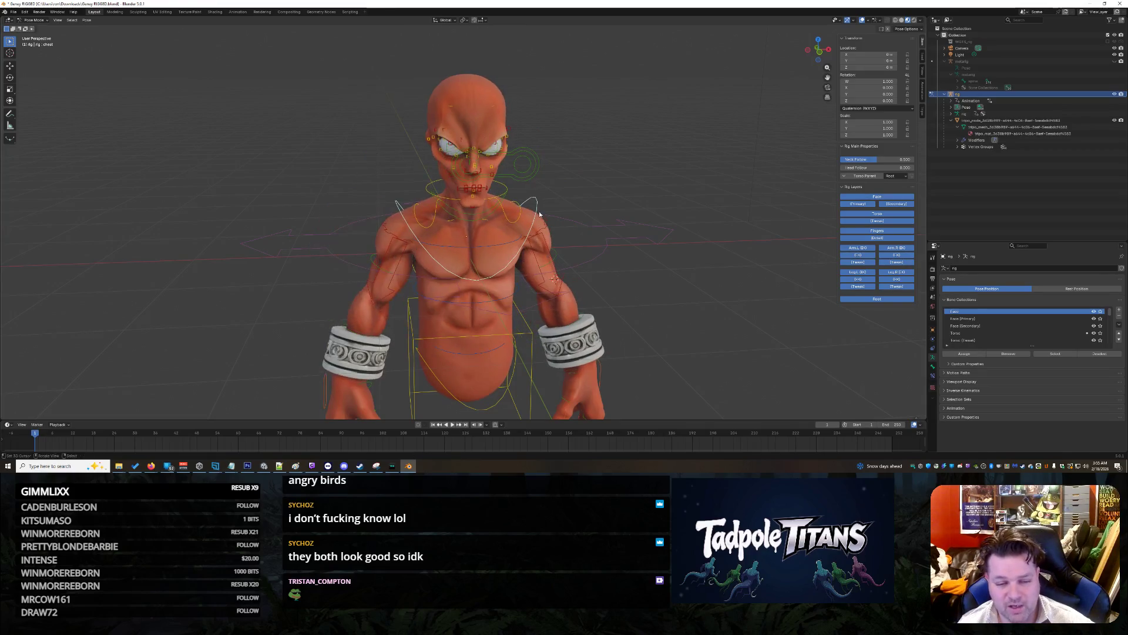
pyautogui.click(539, 215)
pyautogui.click(521, 213)
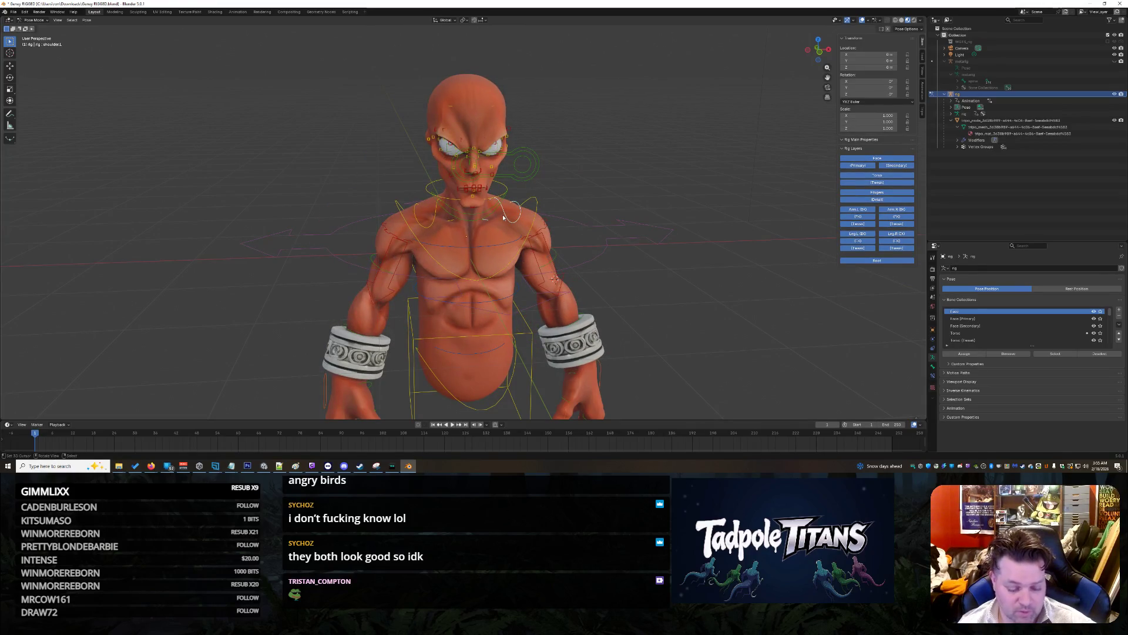
pyautogui.press('g')
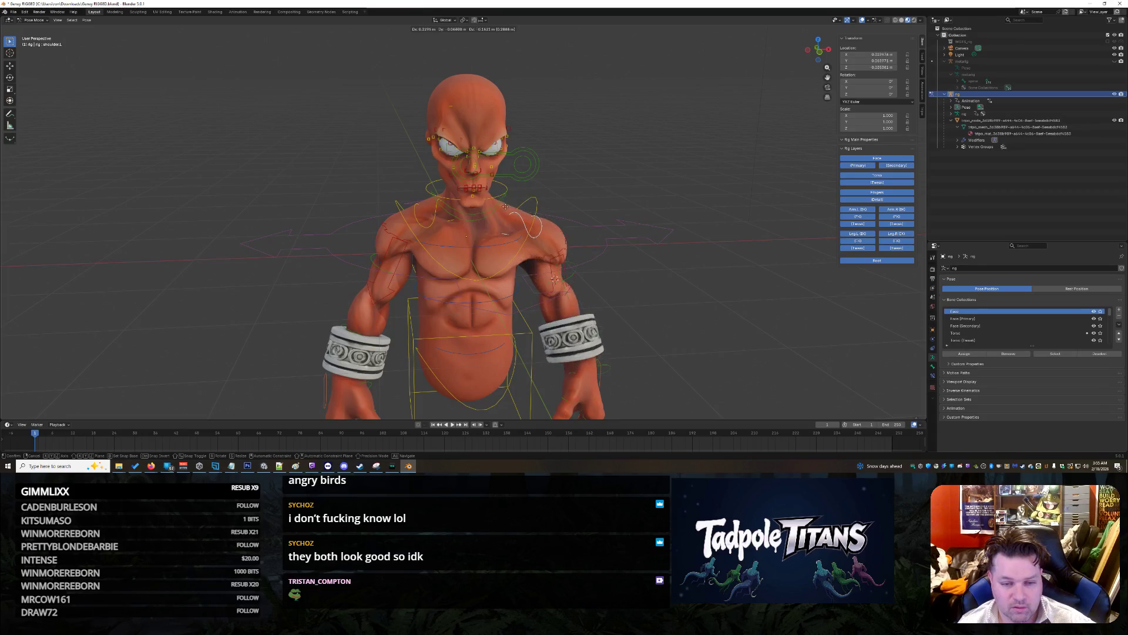
pyautogui.press('Escape')
pyautogui.moveTo(609, 255)
pyautogui.mouseDown(button='middle')
pyautogui.moveTo(665, 277)
pyautogui.moveTo(529, 275)
pyautogui.moveTo(564, 268)
pyautogui.mouseUp(button='middle')
pyautogui.click(525, 276)
pyautogui.click(529, 276)
pyautogui.press('g')
pyautogui.rightClick(587, 260)
pyautogui.moveTo(557, 266); pyautogui.dragTo(488, 281, button='middle')
pyautogui.click(488, 281)
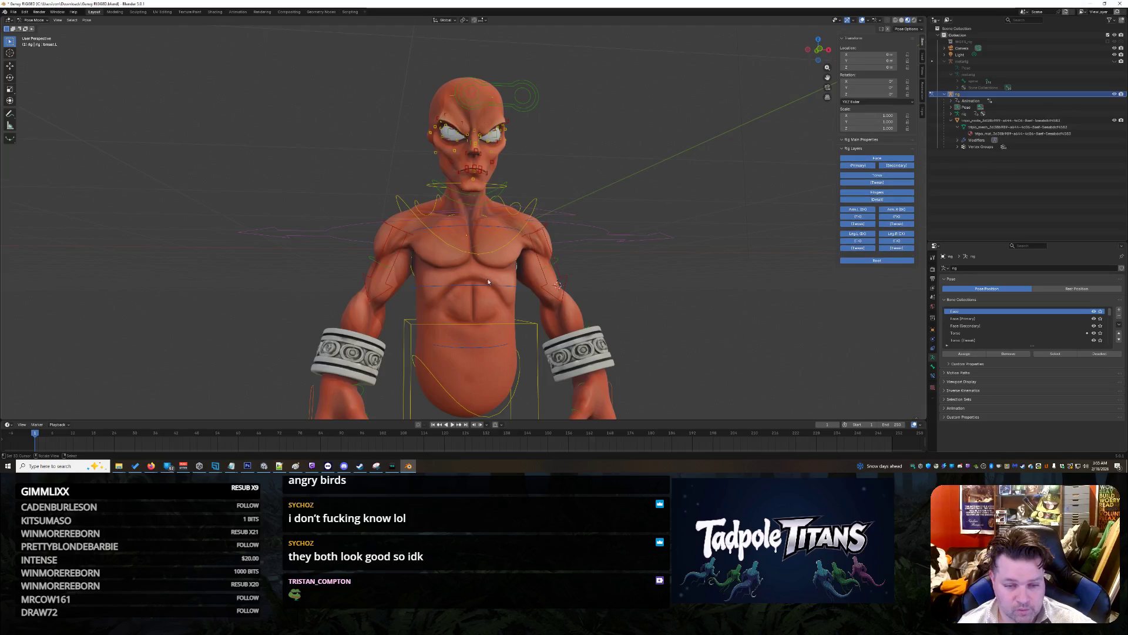
pyautogui.click(481, 286)
pyautogui.press('g')
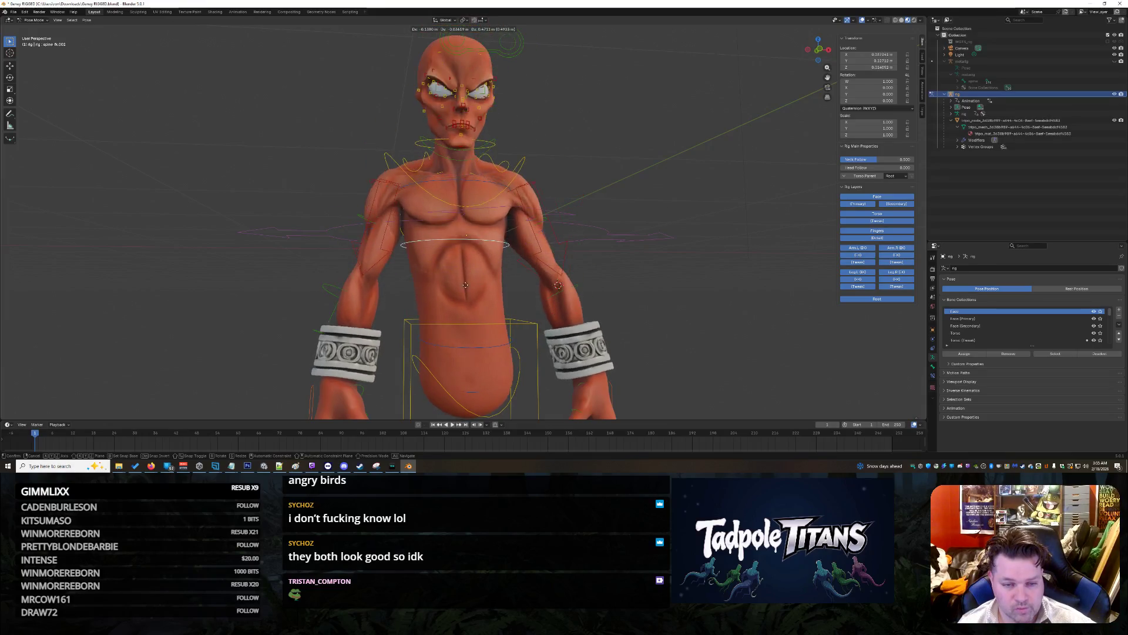
pyautogui.rightClick(467, 293)
pyautogui.scroll(-5, 467, 293)
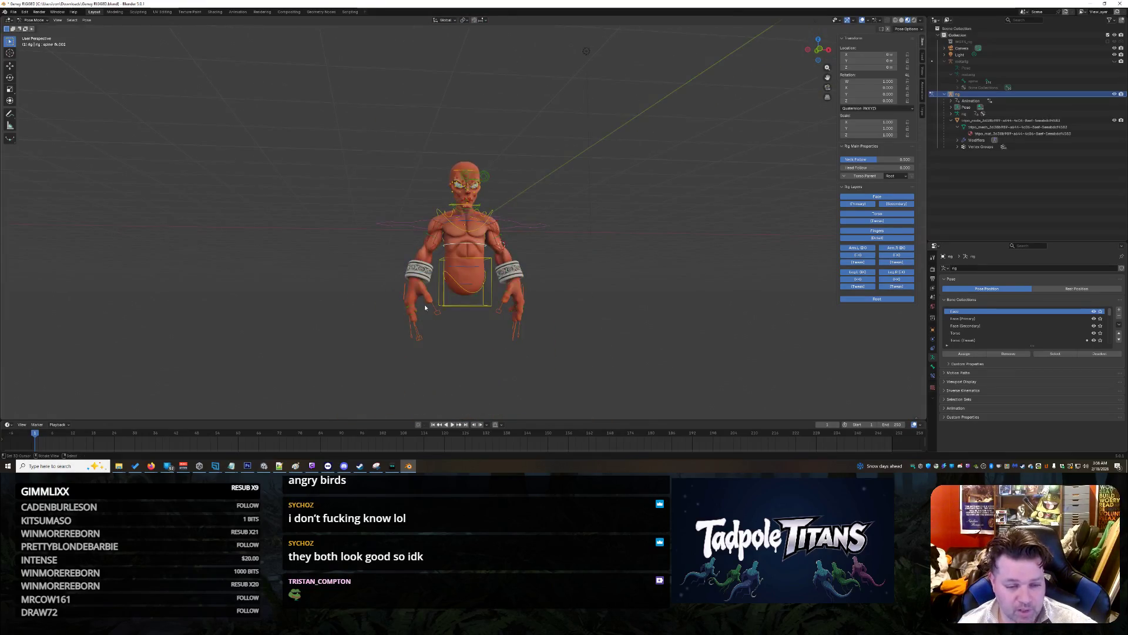
# Step: Select the right thumb master control and try moving it, then cancel
pyautogui.click(425, 305)
pyautogui.moveTo(425, 305)
pyautogui.mouseDown(button='middle')
pyautogui.moveTo(505, 385)
pyautogui.moveTo(529, 376)
pyautogui.moveTo(512, 382)
pyautogui.moveTo(558, 205)
pyautogui.mouseUp(button='middle')
pyautogui.scroll(3, 528, 376)
pyautogui.scroll(3, 457, 389)
pyautogui.moveTo(534, 368)
pyautogui.mouseDown(button='middle')
pyautogui.moveTo(590, 247)
pyautogui.moveTo(536, 291)
pyautogui.moveTo(570, 340)
pyautogui.mouseUp(button='middle')
pyautogui.scroll(3, 552, 299)
pyautogui.click(561, 299)
pyautogui.press('g')
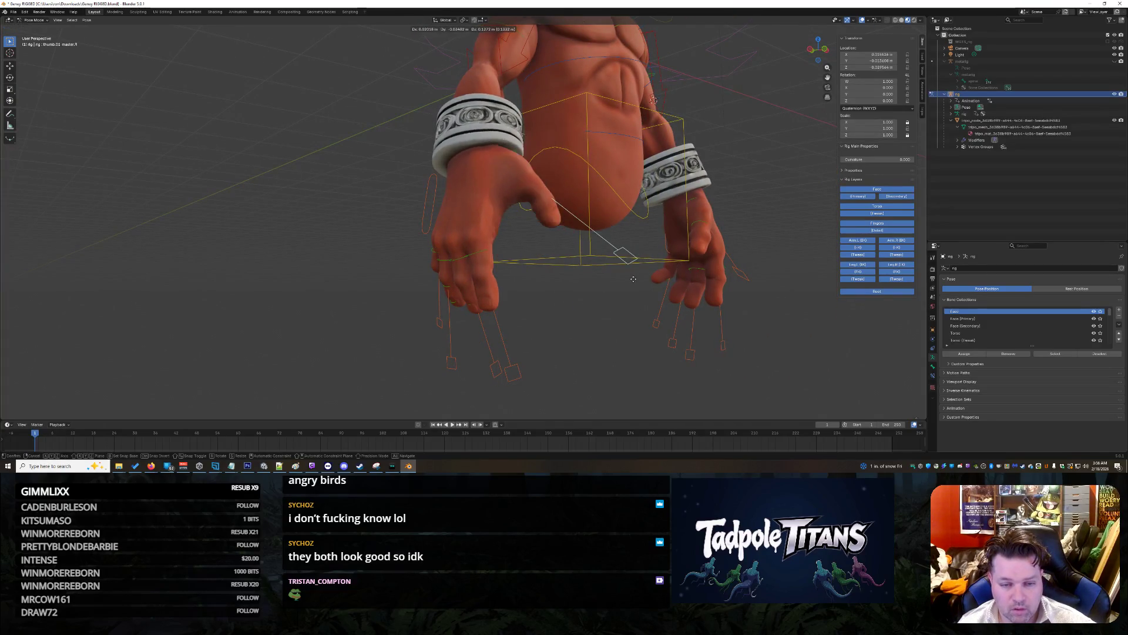
pyautogui.press('Escape')
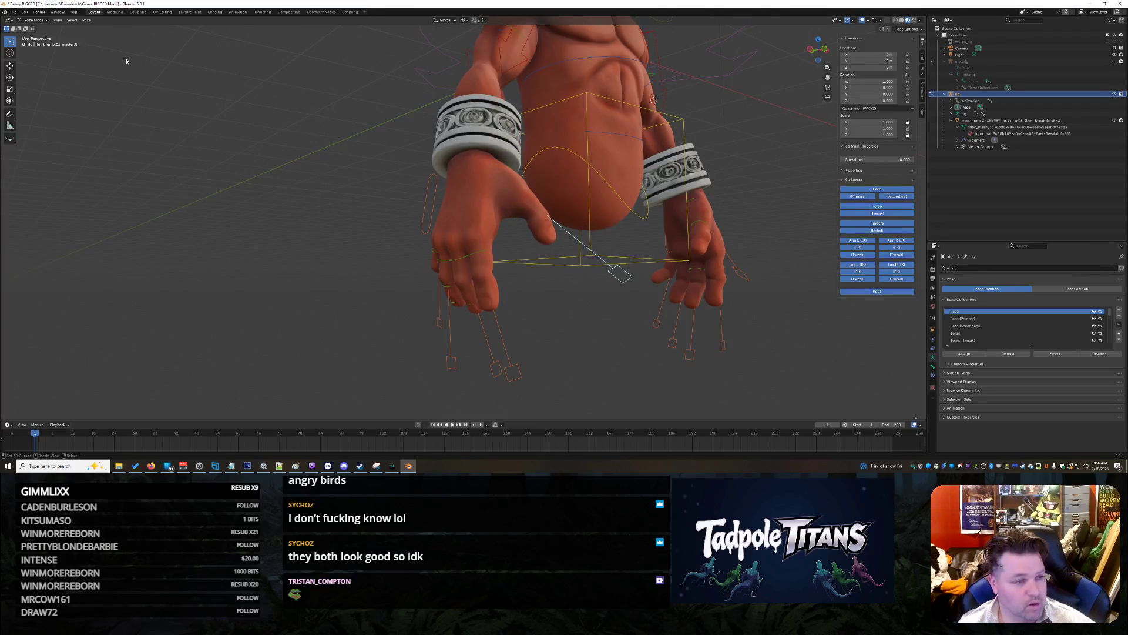
# Step: Rotate the right thumb master control around X with the Rotate tool
pyautogui.click(9, 77)
pyautogui.moveTo(622, 275); pyautogui.dragTo(609, 290)
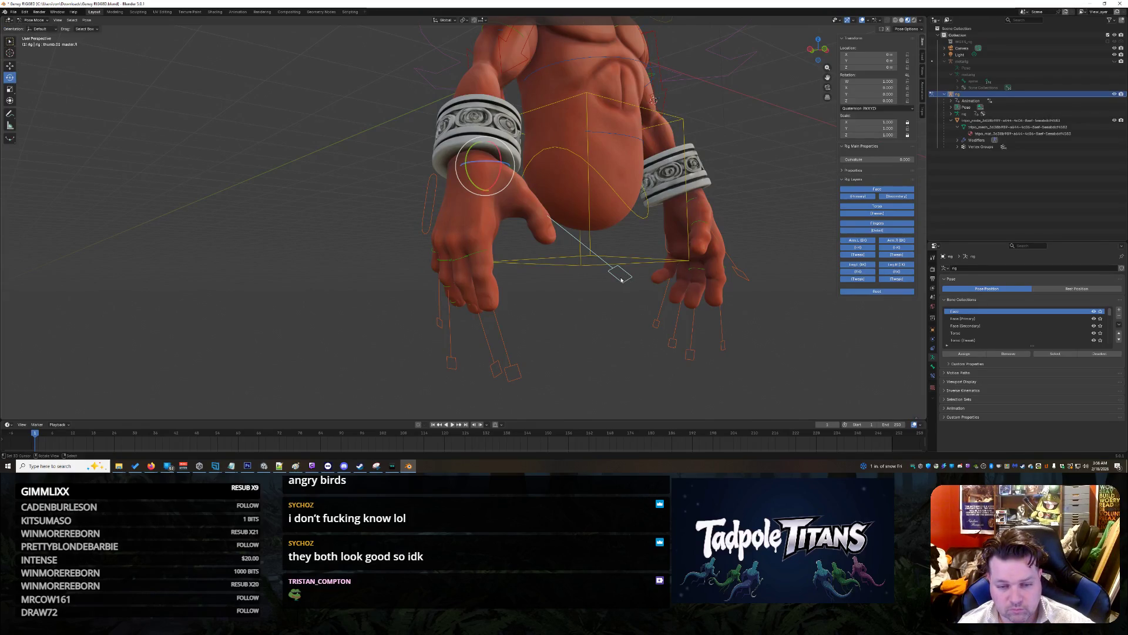
pyautogui.moveTo(498, 152)
pyautogui.mouseDown()
pyautogui.moveTo(499, 141)
pyautogui.moveTo(495, 169)
pyautogui.moveTo(529, 224)
pyautogui.moveTo(585, 260)
pyautogui.mouseUp()
# Step: Rotate the right index finger master control about 59 degrees
pyautogui.click(584, 260)
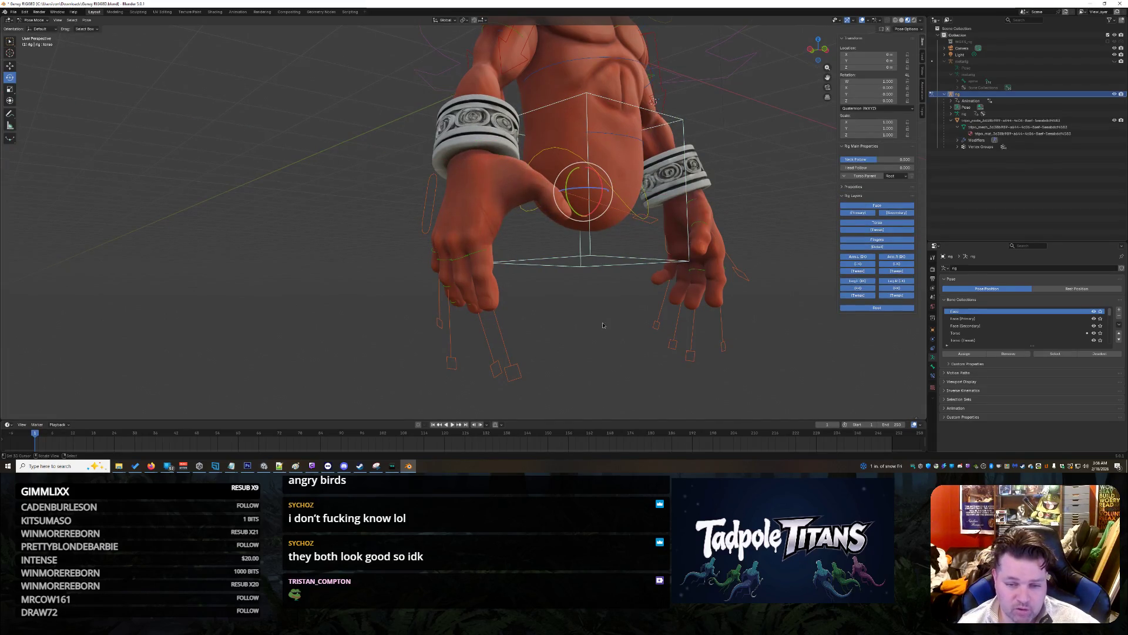
pyautogui.moveTo(594, 328); pyautogui.dragTo(611, 328, button='middle')
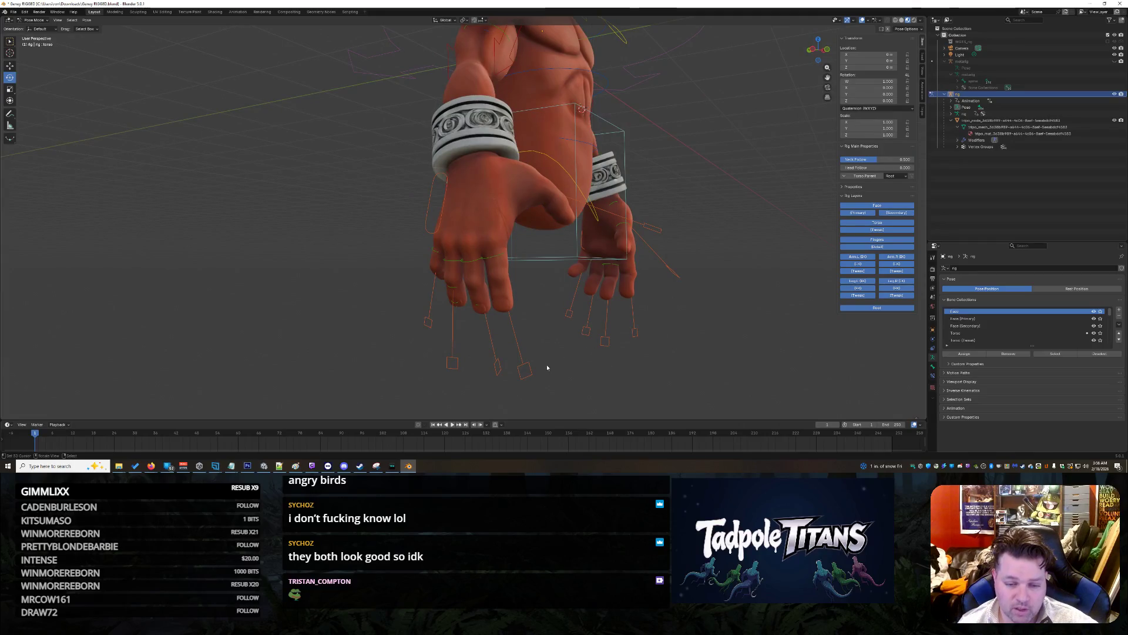
pyautogui.click(524, 370)
pyautogui.moveTo(579, 362); pyautogui.dragTo(617, 370, button='middle')
pyautogui.press('g')
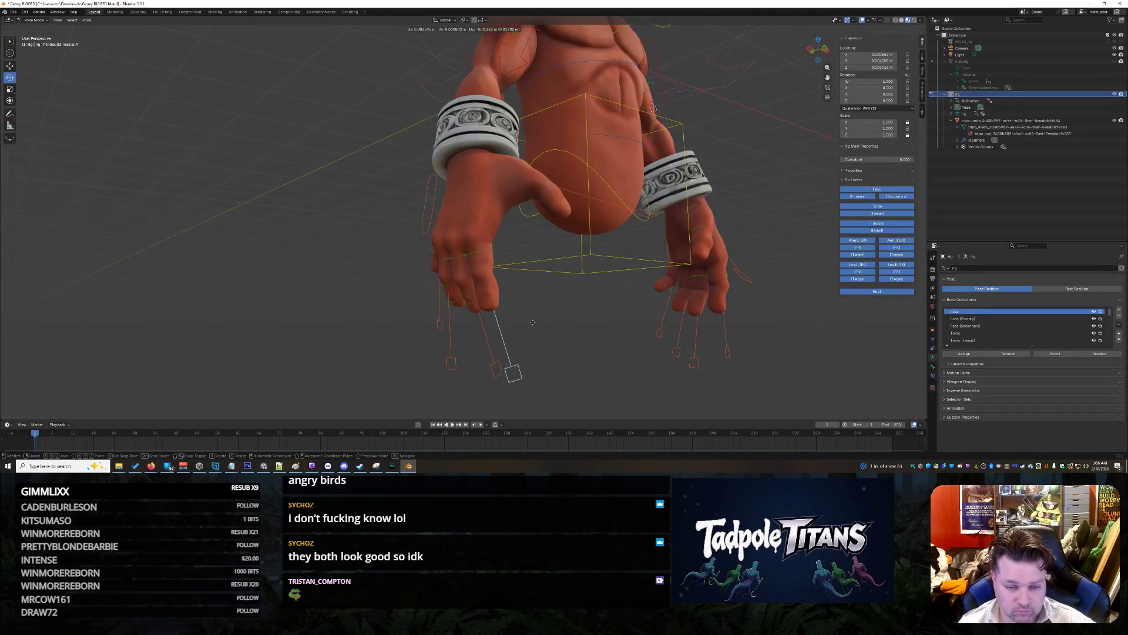
pyautogui.press('Escape')
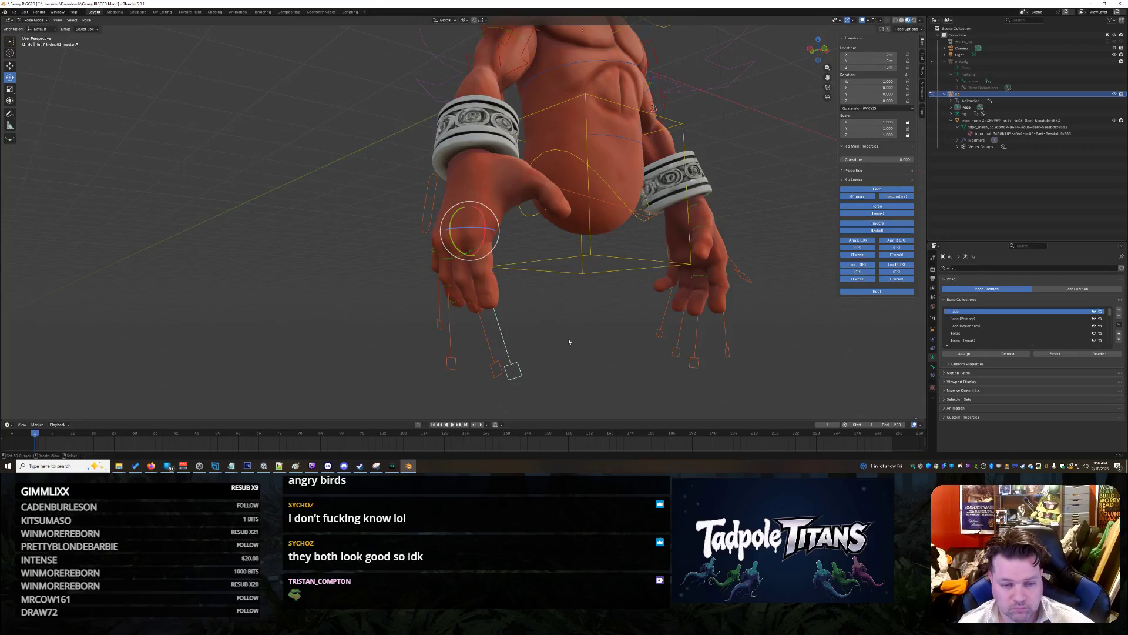
pyautogui.moveTo(531, 376); pyautogui.dragTo(481, 293, button='middle')
pyautogui.moveTo(420, 238)
pyautogui.mouseDown()
pyautogui.moveTo(442, 249)
pyautogui.moveTo(428, 247)
pyautogui.mouseUp()
# Step: Select the f_index.01.R finger bone, then the palm.R bone
pyautogui.click(435, 236)
pyautogui.moveTo(573, 341)
pyautogui.mouseDown(button='middle')
pyautogui.moveTo(535, 327)
pyautogui.moveTo(577, 342)
pyautogui.mouseUp(button='middle')
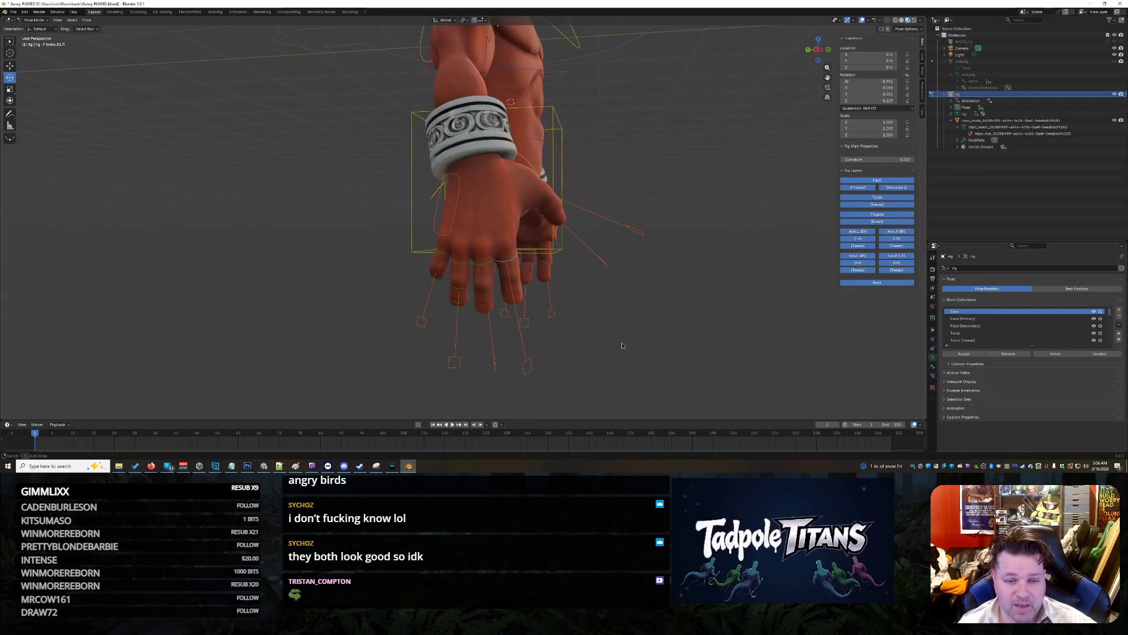
pyautogui.moveTo(499, 366); pyautogui.dragTo(624, 346, button='middle')
pyautogui.click(467, 209)
pyautogui.scroll(-2, 467, 210)
# Step: Try moving the right palm control and cancel the move
pyautogui.press('g')
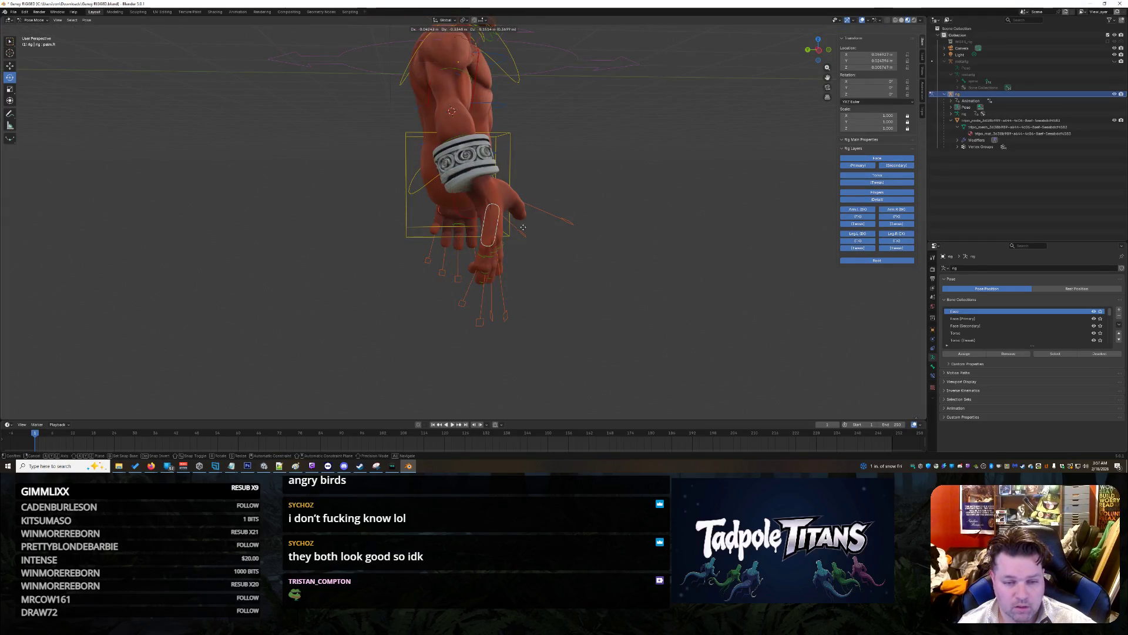
pyautogui.rightClick(459, 234)
pyautogui.scroll(4, 624, 273)
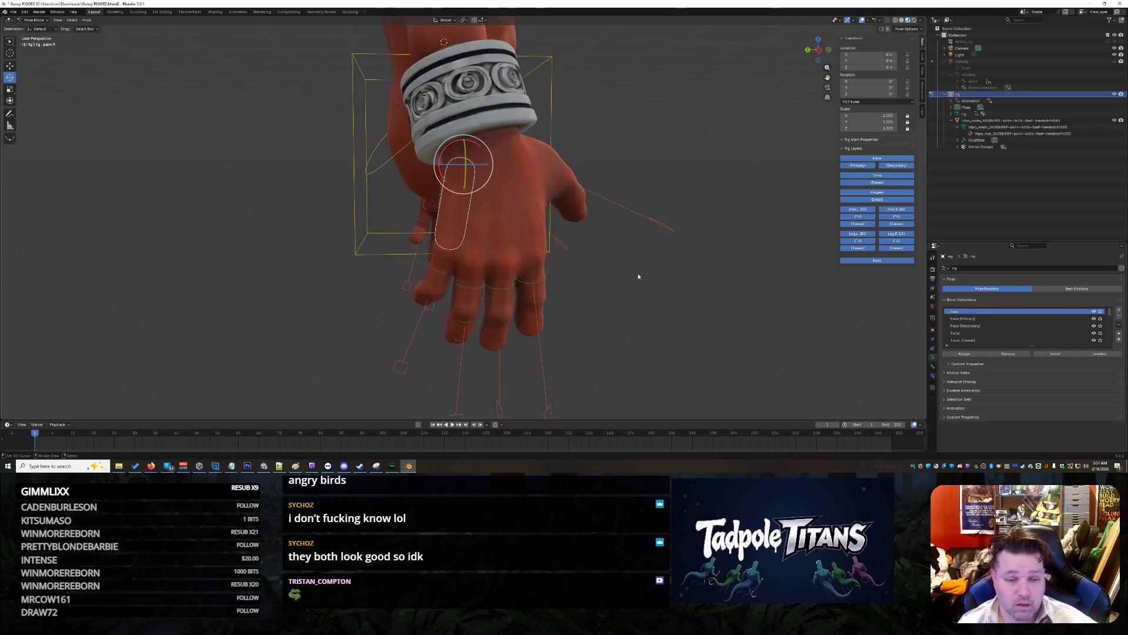
pyautogui.scroll(-3, 635, 271)
# Step: Rotate the right forearm FK bone about 80 degrees, then clear it back to rest
pyautogui.moveTo(600, 282)
pyautogui.mouseDown(button='middle')
pyautogui.moveTo(632, 285)
pyautogui.moveTo(553, 211)
pyautogui.moveTo(470, 100)
pyautogui.mouseUp(button='middle')
pyautogui.click(507, 160)
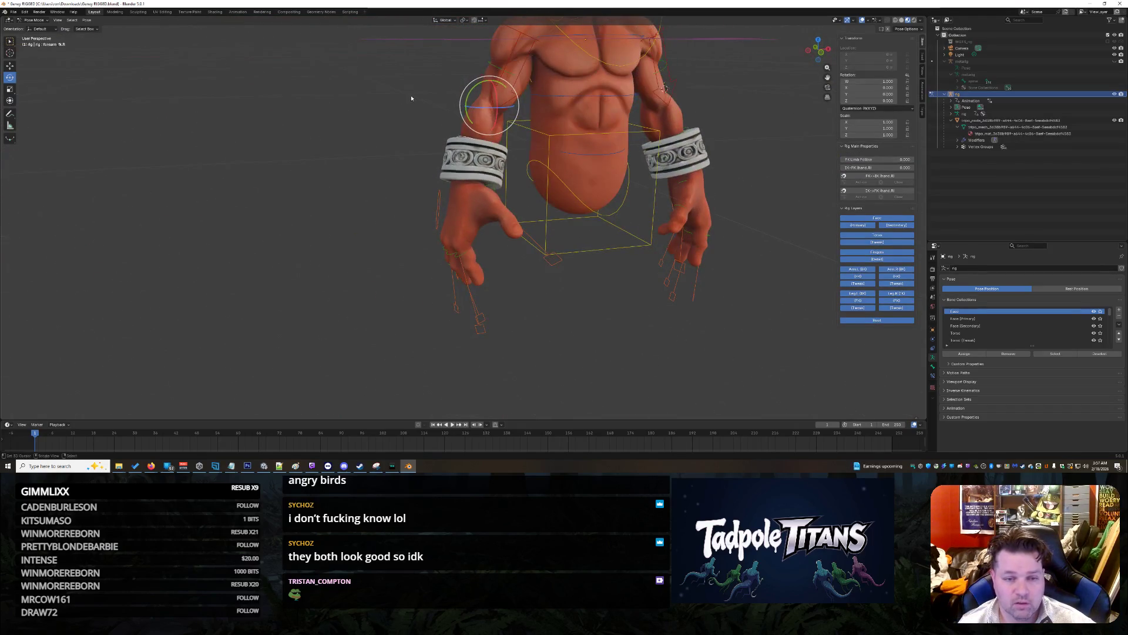
pyautogui.moveTo(470, 100); pyautogui.dragTo(472, 103)
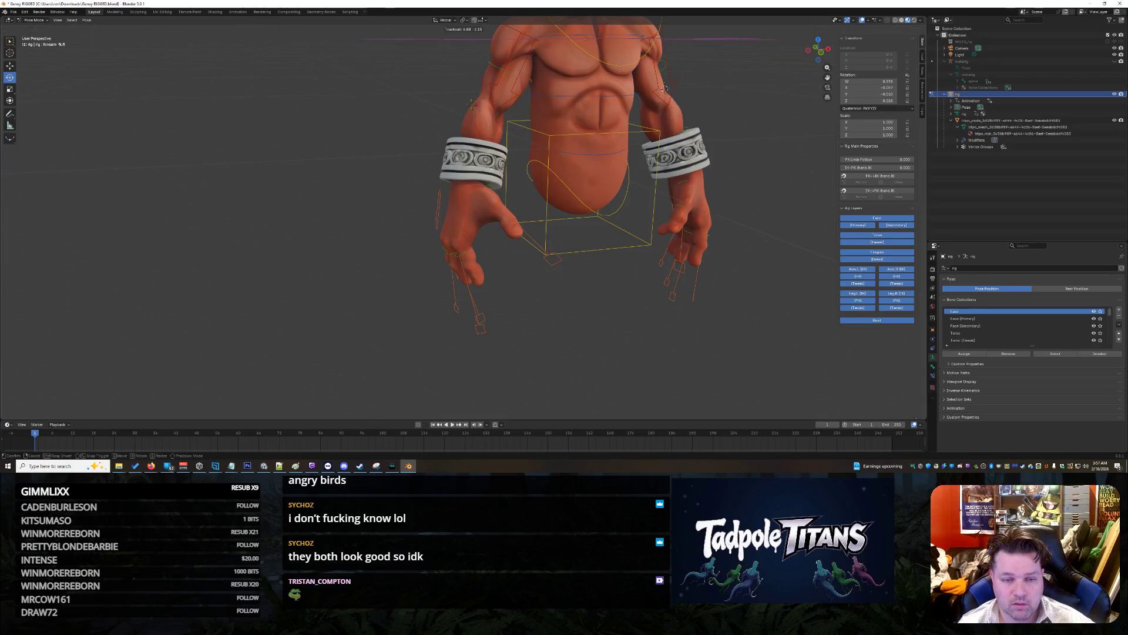
pyautogui.rightClick(477, 113)
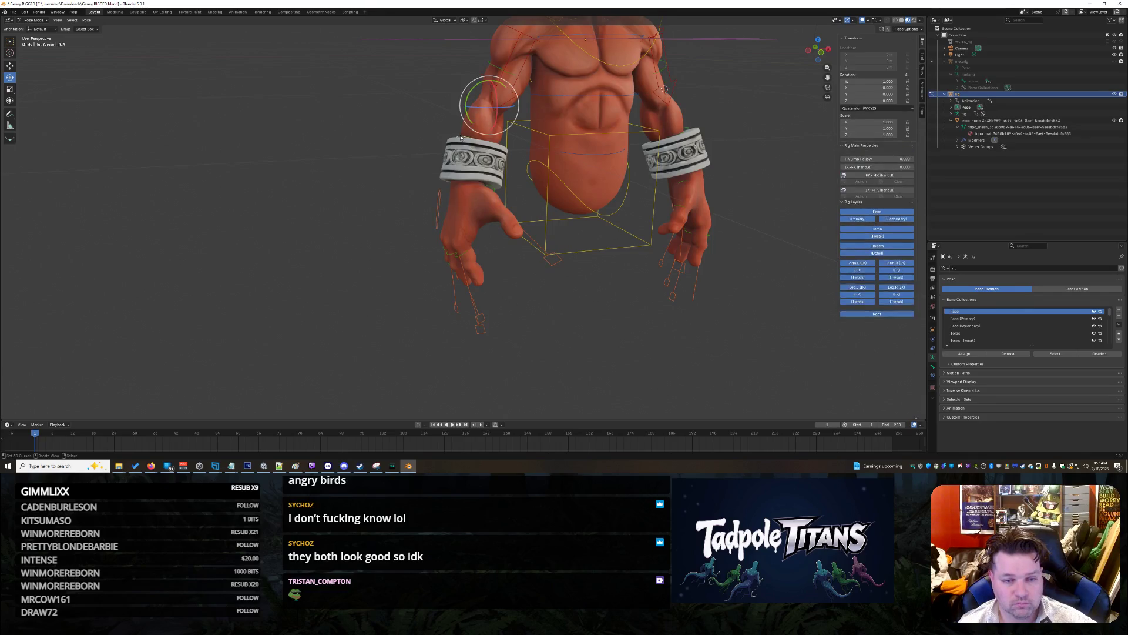
pyautogui.moveTo(475, 89)
pyautogui.mouseDown()
pyautogui.moveTo(499, 79)
pyautogui.moveTo(462, 95)
pyautogui.mouseUp()
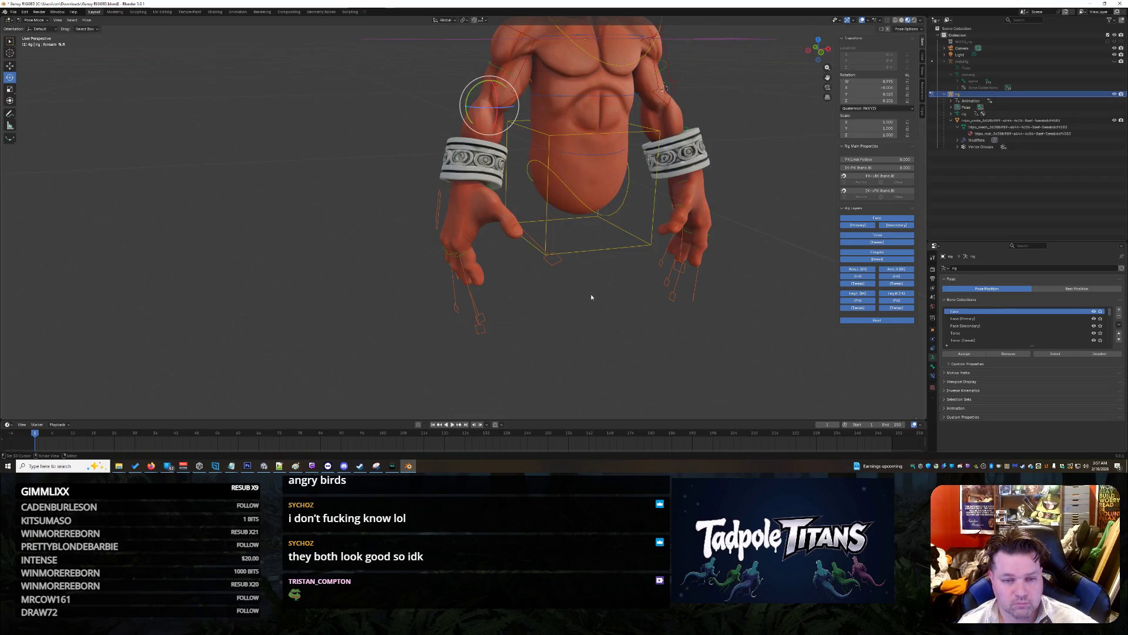
pyautogui.hotkey('alt', 'r')
# Step: Rotate the right forearm around the vertical Z axis with R Z
pyautogui.moveTo(581, 291); pyautogui.dragTo(520, 257, button='middle')
pyautogui.click(11, 66)
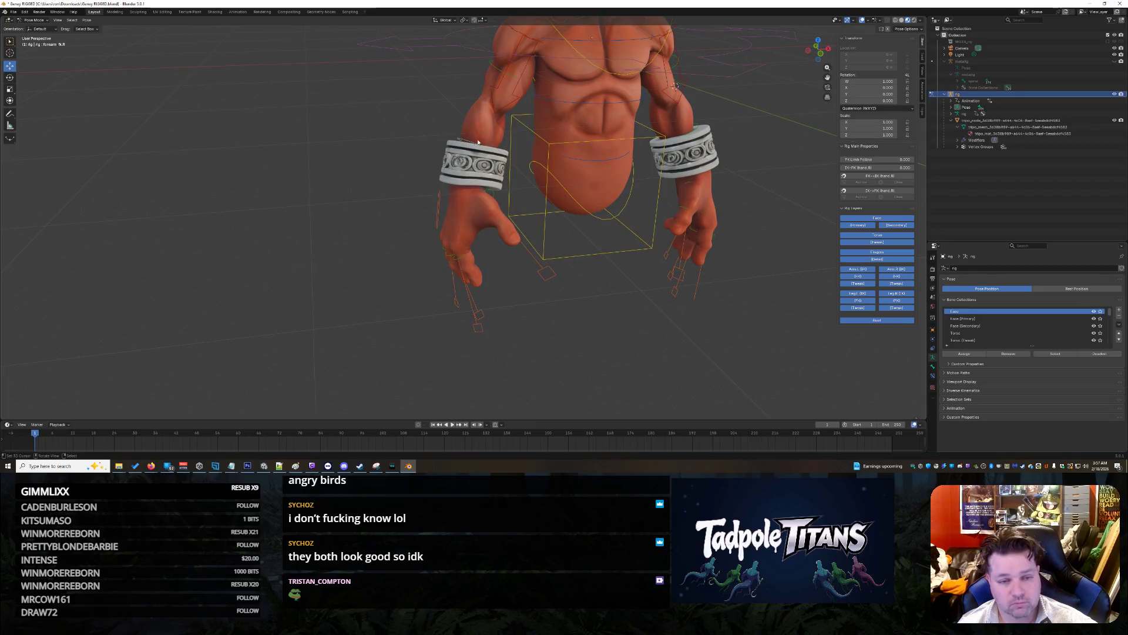
pyautogui.press('r')
pyautogui.press('z')
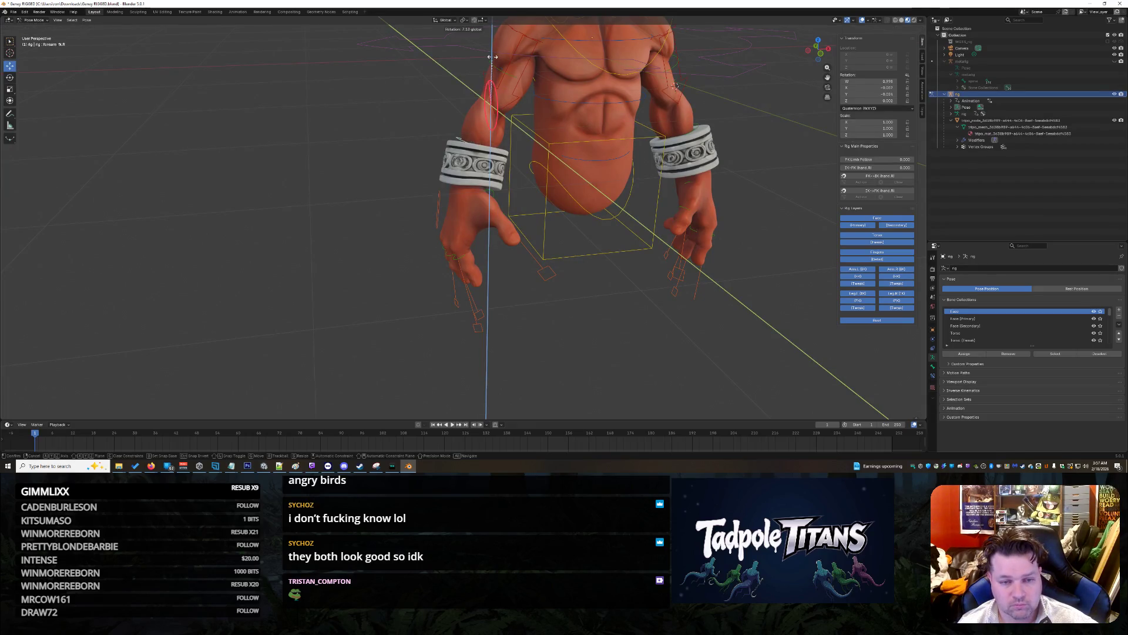
pyautogui.click(497, 73)
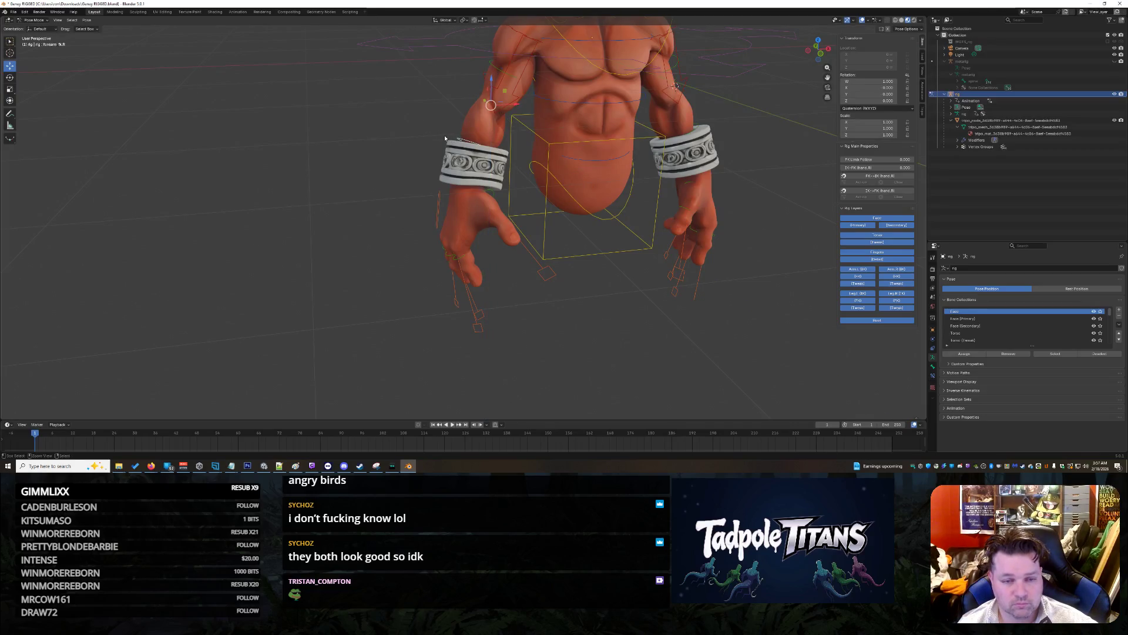
# Step: Select the right upper arm control
pyautogui.moveTo(591, 309); pyautogui.dragTo(515, 191, button='middle')
pyautogui.click(412, 96)
pyautogui.moveTo(675, 196); pyautogui.dragTo(584, 172, button='middle')
pyautogui.scroll(-2, 584, 171)
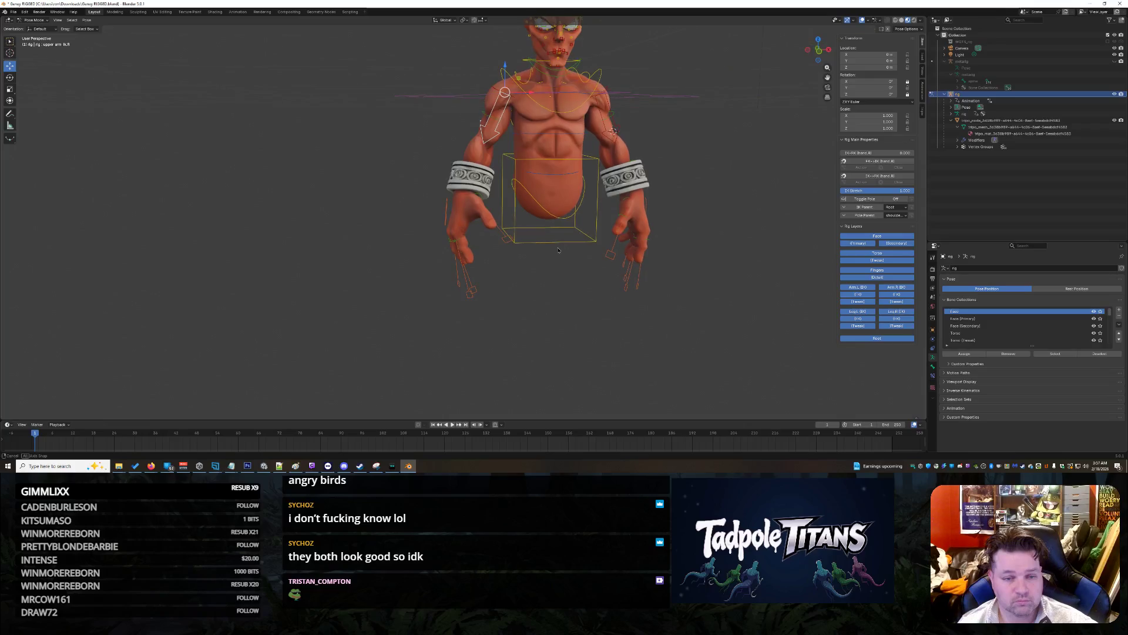
# Step: Twist the right upper arm along its length using the rotation gizmo
pyautogui.click(12, 77)
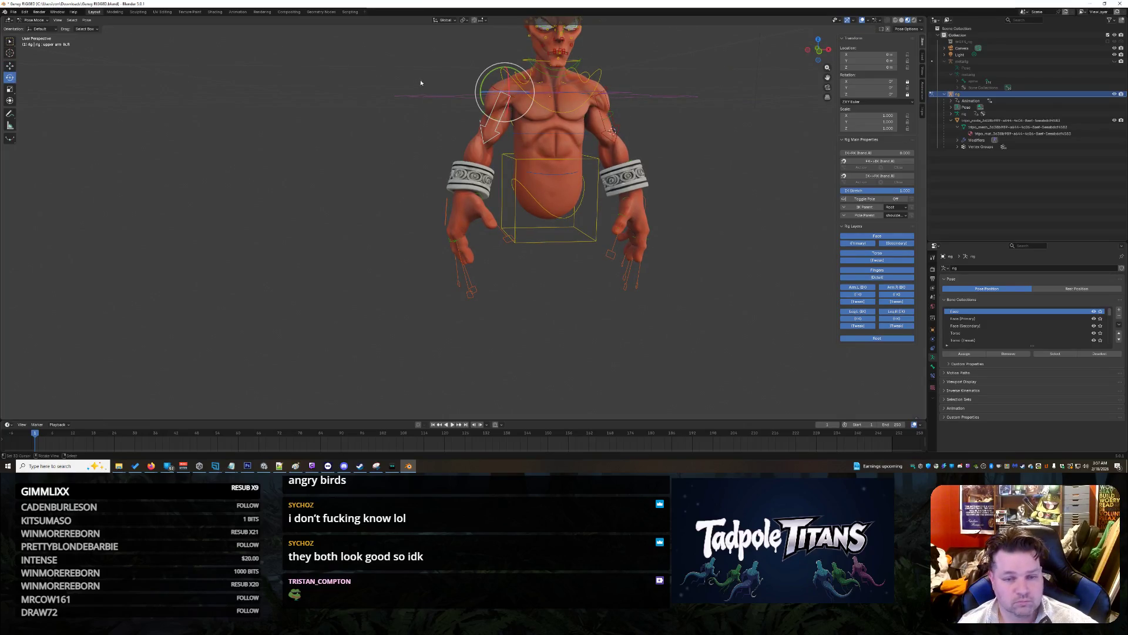
pyautogui.moveTo(519, 77)
pyautogui.mouseDown()
pyautogui.moveTo(527, 70)
pyautogui.moveTo(426, 61)
pyautogui.mouseUp()
pyautogui.moveTo(486, 122)
pyautogui.mouseDown()
pyautogui.moveTo(553, 58)
pyautogui.moveTo(403, 71)
pyautogui.mouseUp()
pyautogui.moveTo(650, 240); pyautogui.dragTo(728, 203)
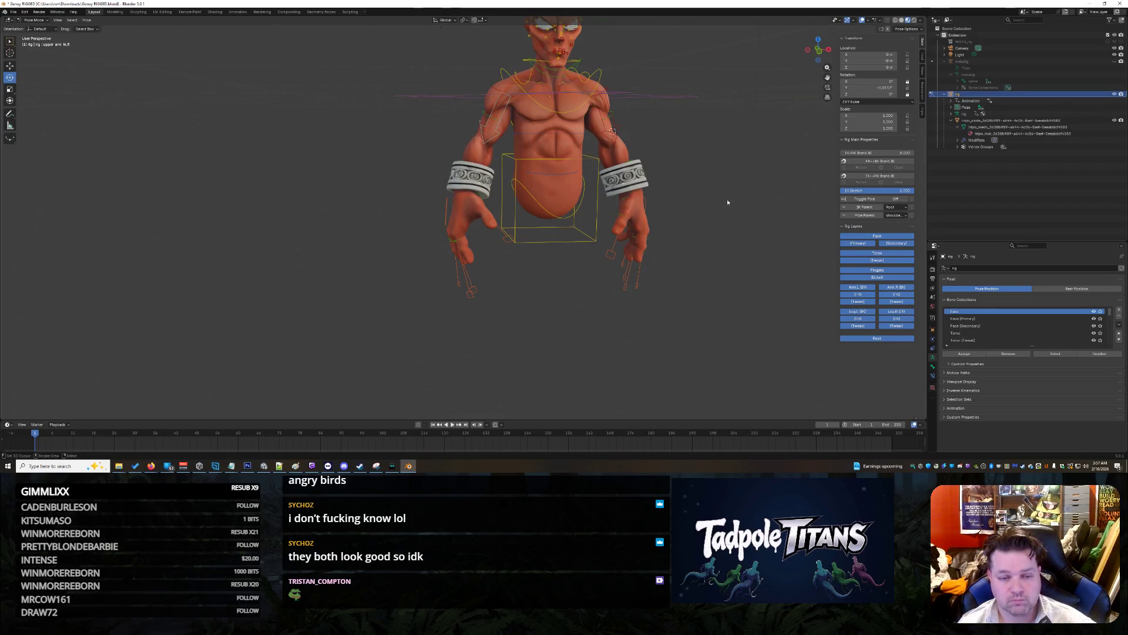
# Step: Select the hips control while orbiting around to a high side view
pyautogui.moveTo(711, 259)
pyautogui.mouseDown(button='middle')
pyautogui.moveTo(705, 309)
pyautogui.moveTo(719, 305)
pyautogui.mouseUp(button='middle')
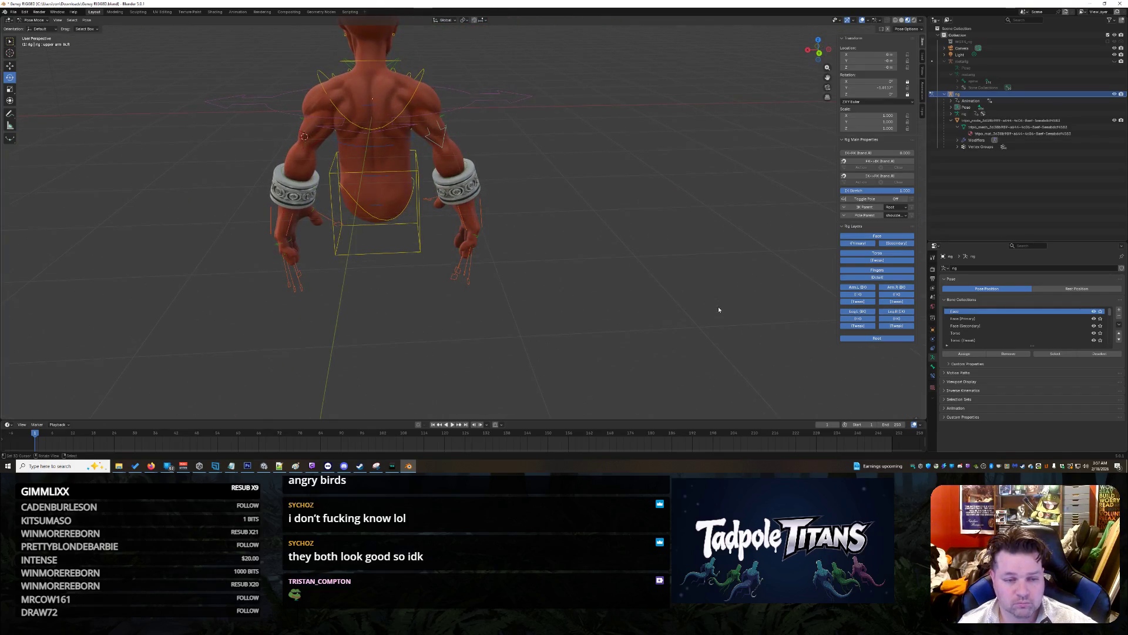
pyautogui.click(379, 219)
pyautogui.moveTo(722, 265)
pyautogui.mouseDown(button='middle')
pyautogui.moveTo(652, 241)
pyautogui.moveTo(563, 179)
pyautogui.mouseUp(button='middle')
pyautogui.moveTo(562, 177)
pyautogui.mouseDown()
pyautogui.moveTo(617, 183)
pyautogui.moveTo(579, 177)
pyautogui.mouseUp()
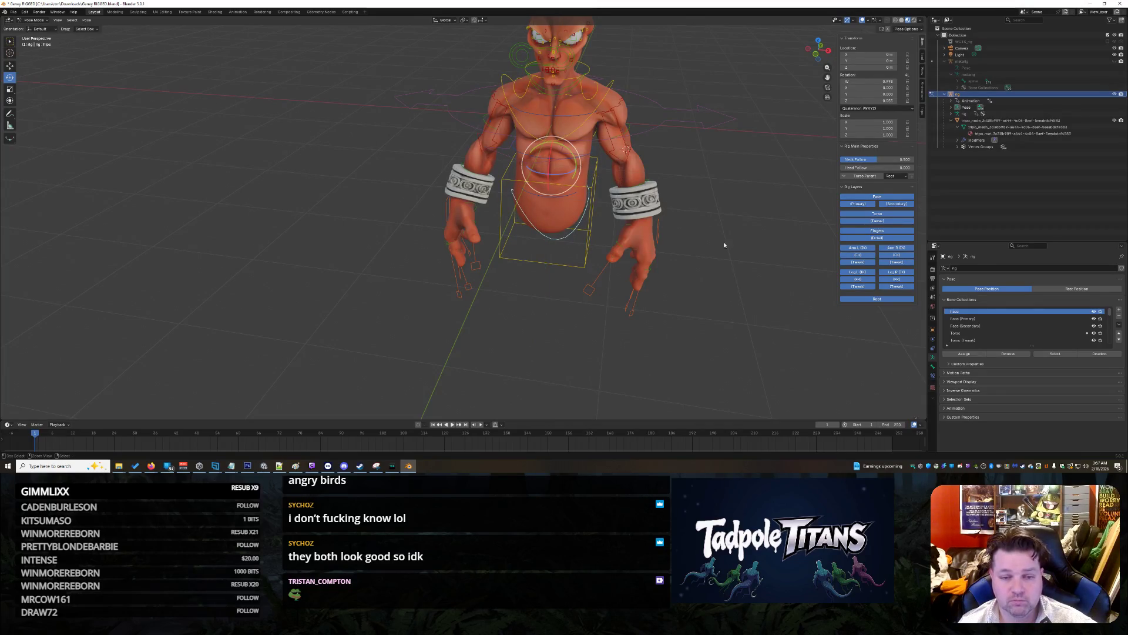
pyautogui.moveTo(726, 187)
pyautogui.mouseDown(button='middle')
pyautogui.moveTo(691, 210)
pyautogui.moveTo(748, 168)
pyautogui.mouseUp(button='middle')
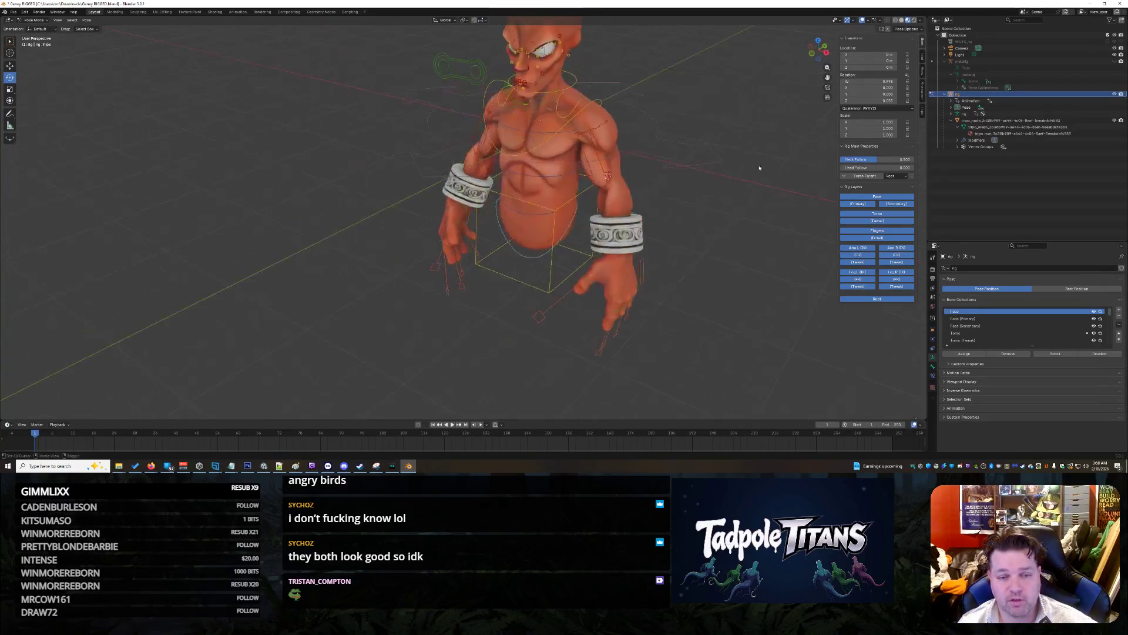
# Step: Turn the neck around the Z axis, then undo it back to rest
pyautogui.click(565, 90)
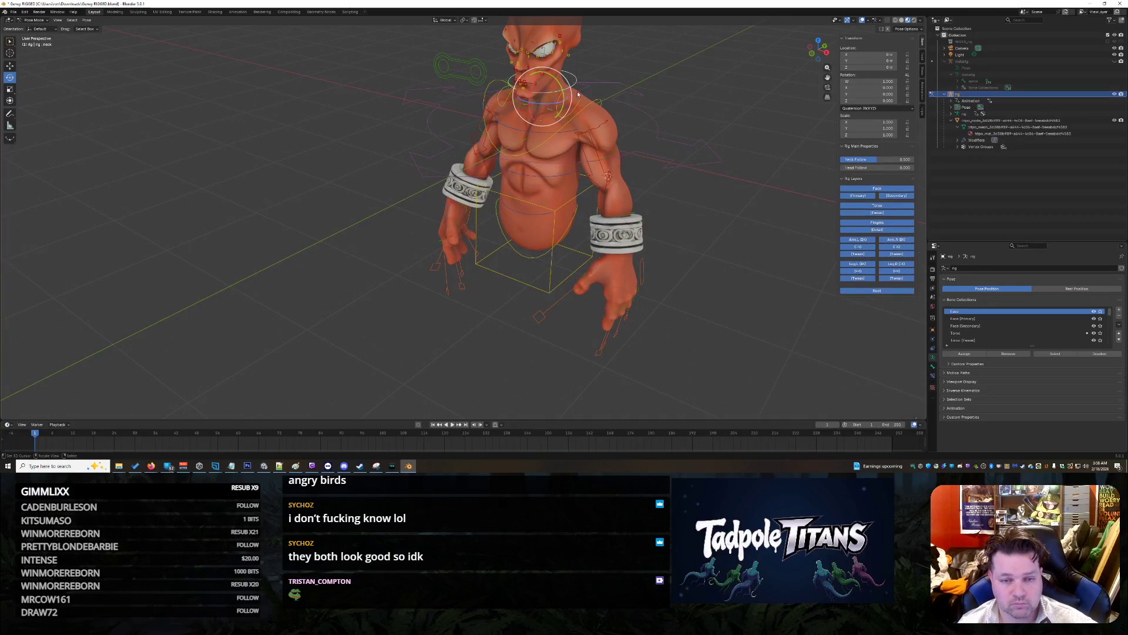
pyautogui.press('r')
pyautogui.press('z')
pyautogui.click(675, 154)
pyautogui.hotkey('ctrl', 'z')
pyautogui.moveTo(718, 236)
pyautogui.mouseDown(button='middle')
pyautogui.moveTo(739, 238)
pyautogui.moveTo(746, 223)
pyautogui.moveTo(705, 211)
pyautogui.mouseUp(button='middle')
pyautogui.scroll(3, 616, 336)
pyautogui.moveTo(616, 337)
pyautogui.mouseDown(button='middle')
pyautogui.moveTo(617, 316)
pyautogui.moveTo(635, 313)
pyautogui.moveTo(618, 299)
pyautogui.mouseUp(button='middle')
pyautogui.scroll(-2, 617, 316)
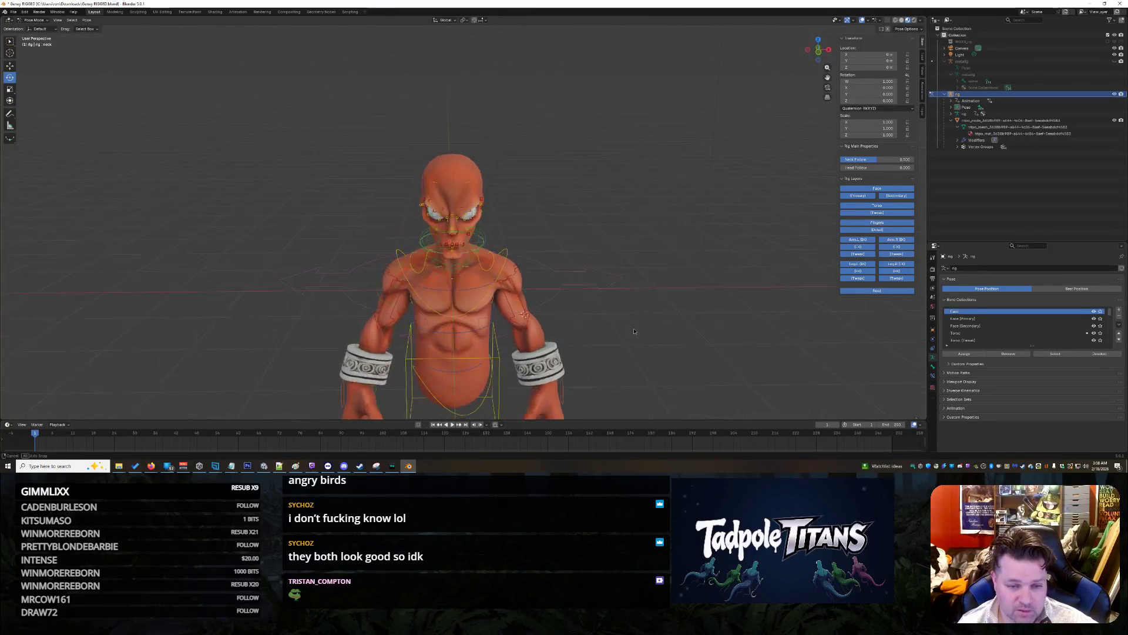
# Step: Turn the head around the vertical Z axis with R Z
pyautogui.scroll(2, 617, 298)
pyautogui.click(452, 231)
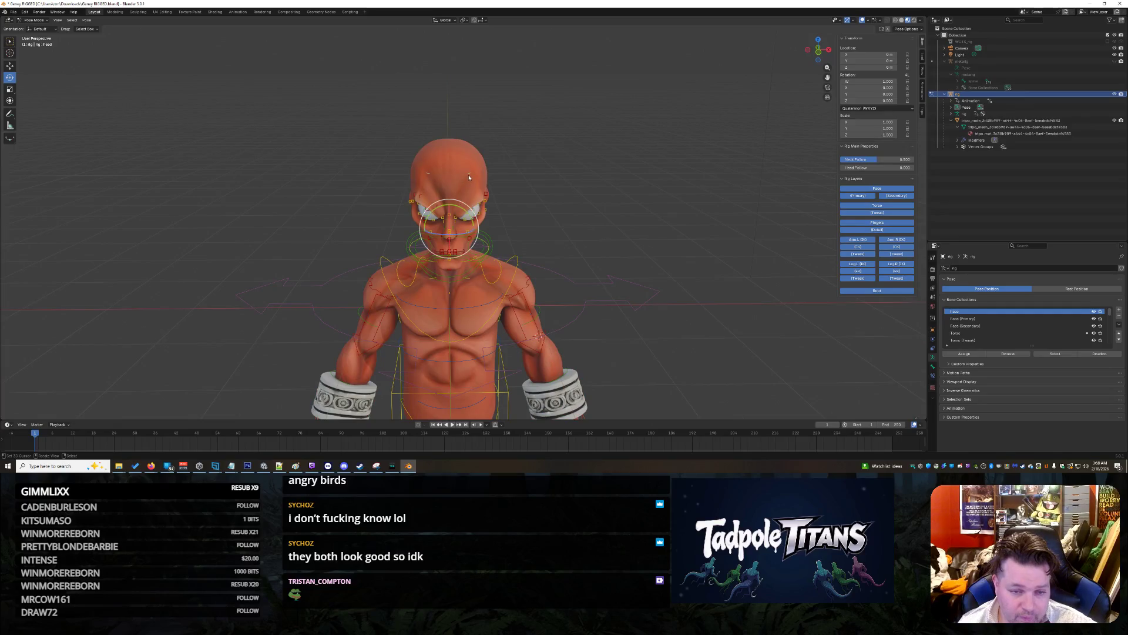
pyautogui.press('r')
pyautogui.press('z')
pyautogui.moveTo(450, 235)
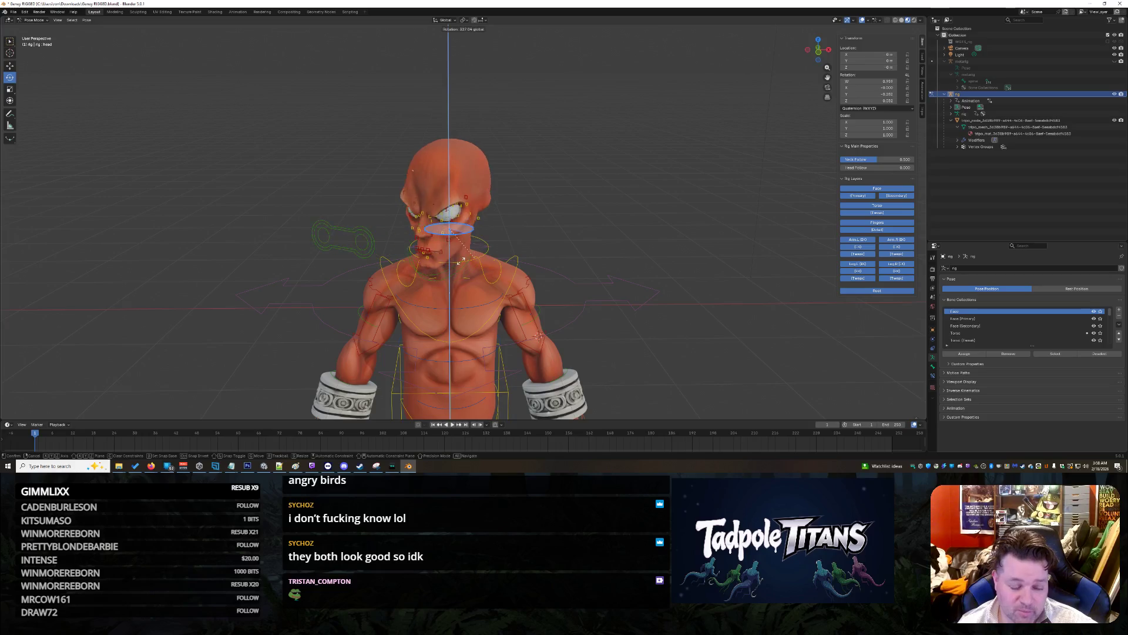
pyautogui.click(610, 233)
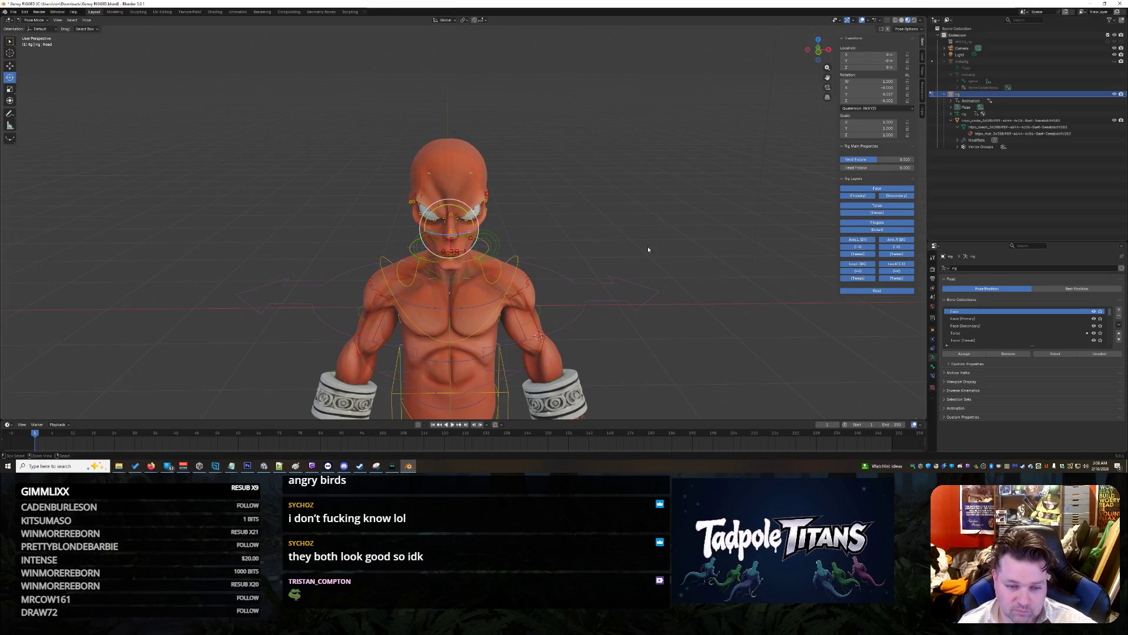
# Step: Rotate the left shoulder about 33 degrees, then clear its rotation with Alt+R
pyautogui.moveTo(620, 238); pyautogui.dragTo(496, 265, button='middle')
pyautogui.scroll(5, 494, 259)
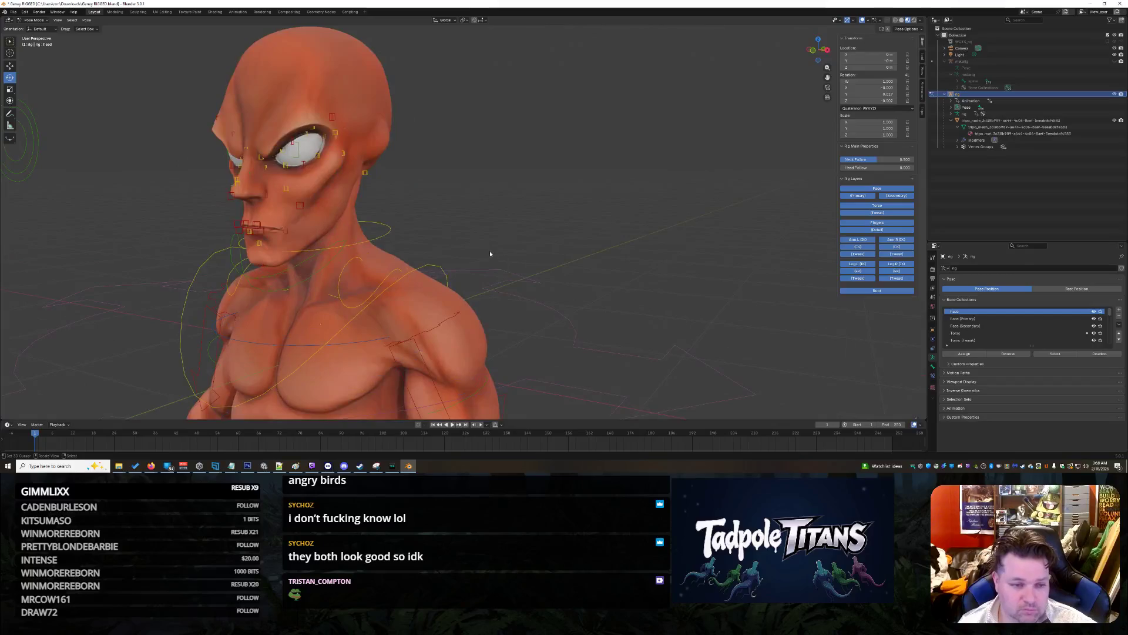
pyautogui.scroll(-4, 493, 242)
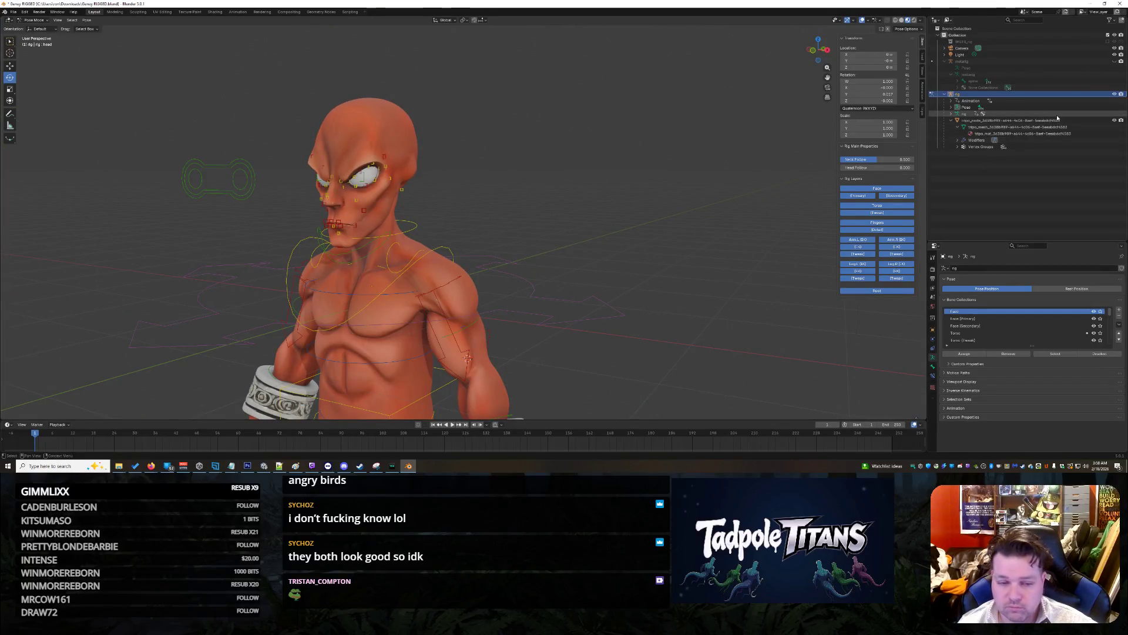
pyautogui.click(388, 251)
pyautogui.moveTo(562, 316); pyautogui.dragTo(585, 327, button='middle')
pyautogui.moveTo(443, 268)
pyautogui.mouseDown()
pyautogui.moveTo(452, 248)
pyautogui.moveTo(470, 282)
pyautogui.mouseUp()
pyautogui.hotkey('alt', 'r')
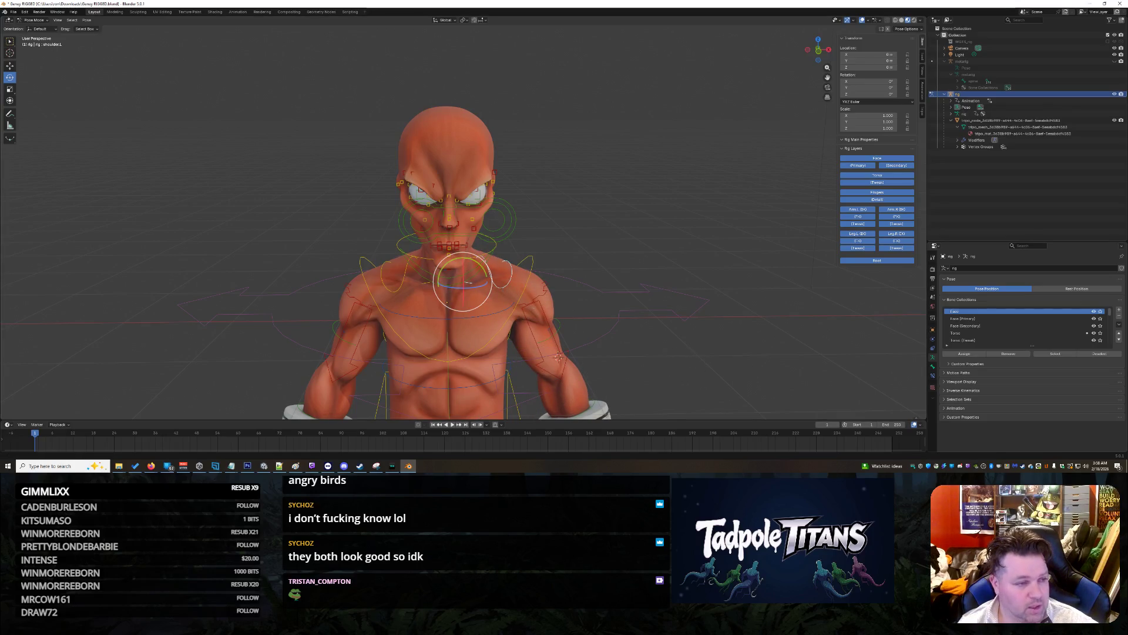
# Step: Try moving the left shoulder along X and cancel
pyautogui.click(10, 66)
pyautogui.press('g')
pyautogui.press('x')
pyautogui.rightClick(651, 337)
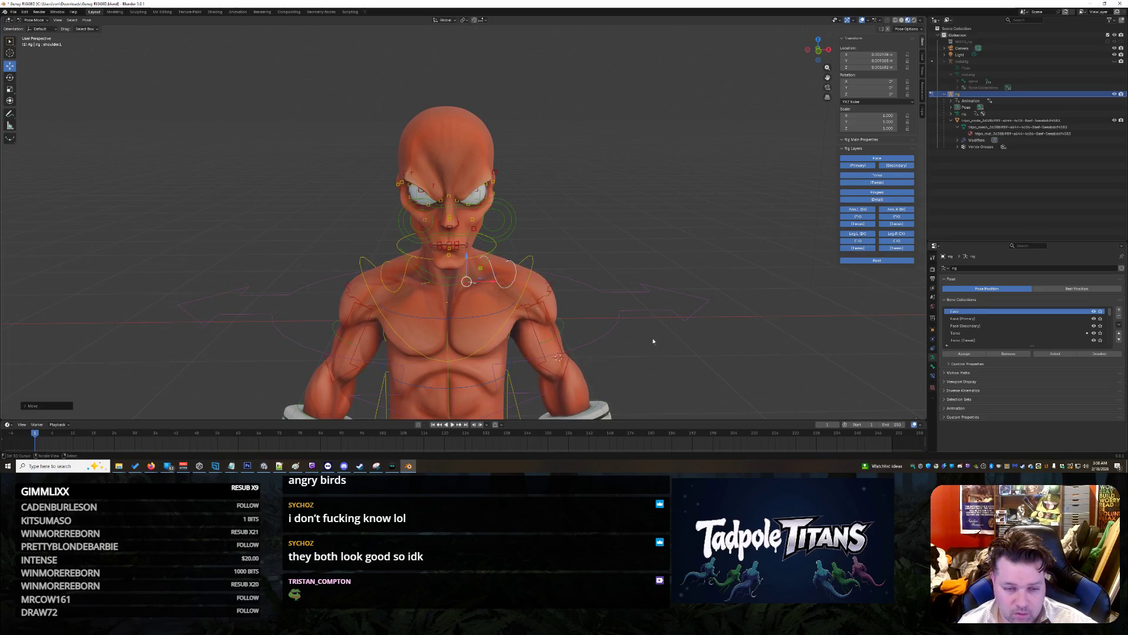
# Step: Rotate the chest FK spine bone, then reset it to rest with Alt+R
pyautogui.click(450, 319)
pyautogui.click(439, 319)
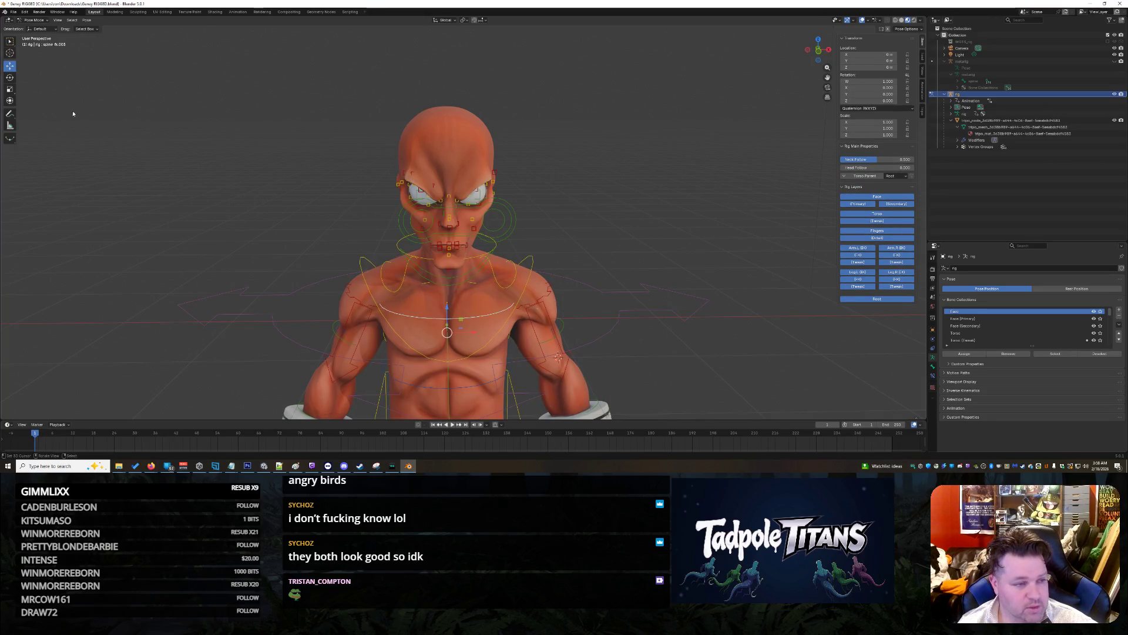
pyautogui.click(10, 77)
pyautogui.moveTo(449, 335)
pyautogui.mouseDown()
pyautogui.moveTo(482, 342)
pyautogui.moveTo(440, 346)
pyautogui.moveTo(464, 348)
pyautogui.mouseUp()
pyautogui.scroll(-5, 678, 369)
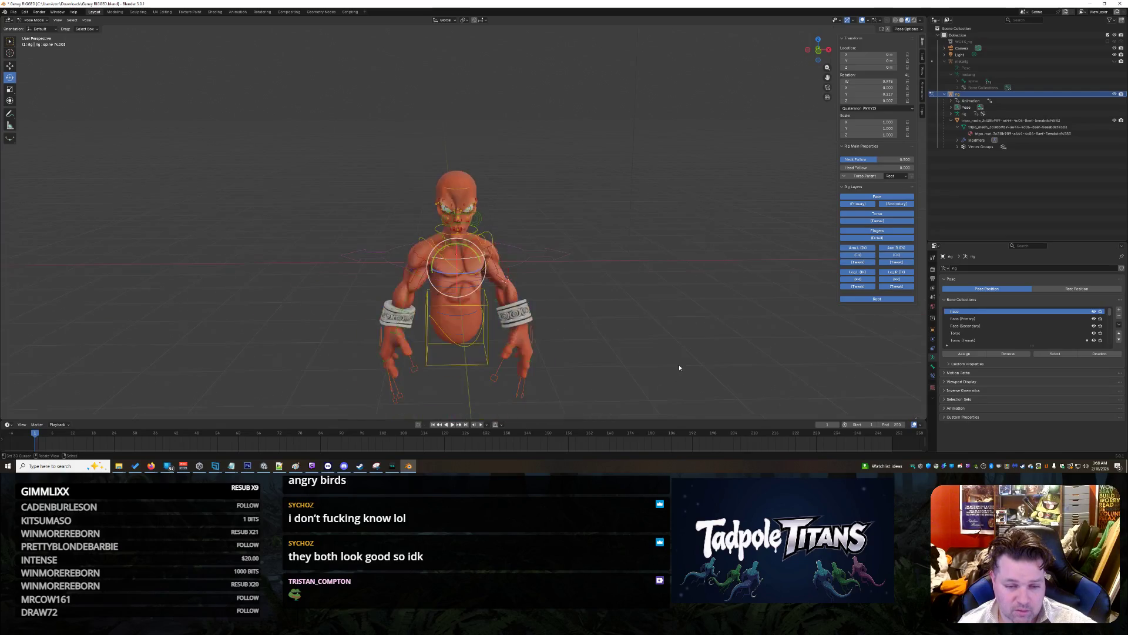
pyautogui.hotkey('alt', 'r')
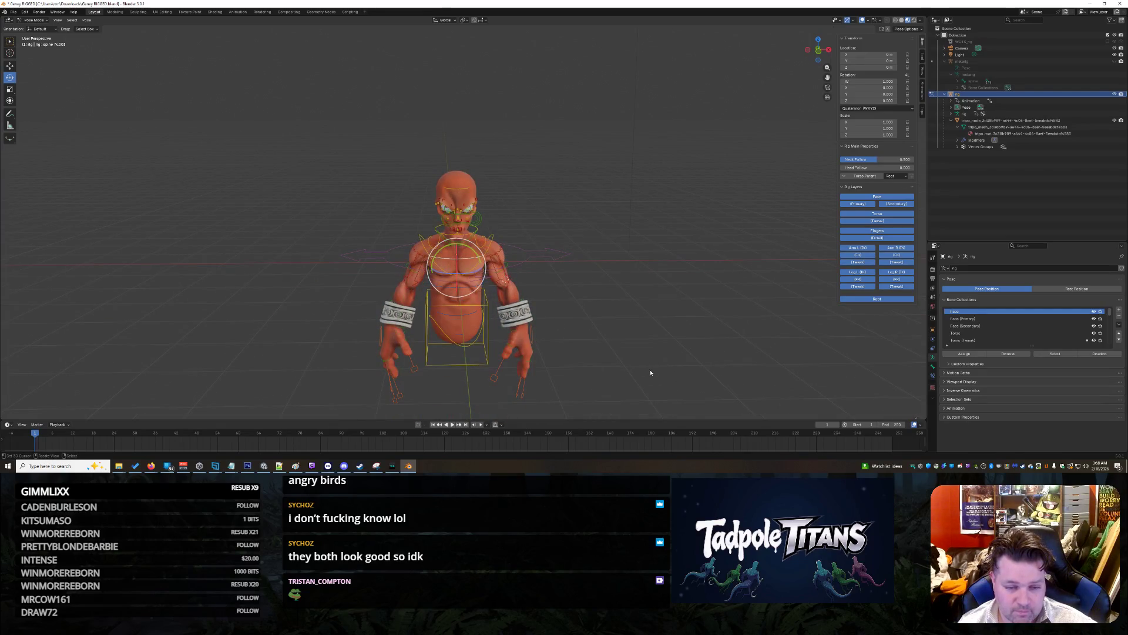
pyautogui.scroll(4, 664, 376)
pyautogui.moveTo(675, 388)
pyautogui.mouseDown(button='middle')
pyautogui.moveTo(674, 313)
pyautogui.moveTo(708, 318)
pyautogui.mouseUp(button='middle')
pyautogui.scroll(4, 685, 338)
pyautogui.click(541, 206)
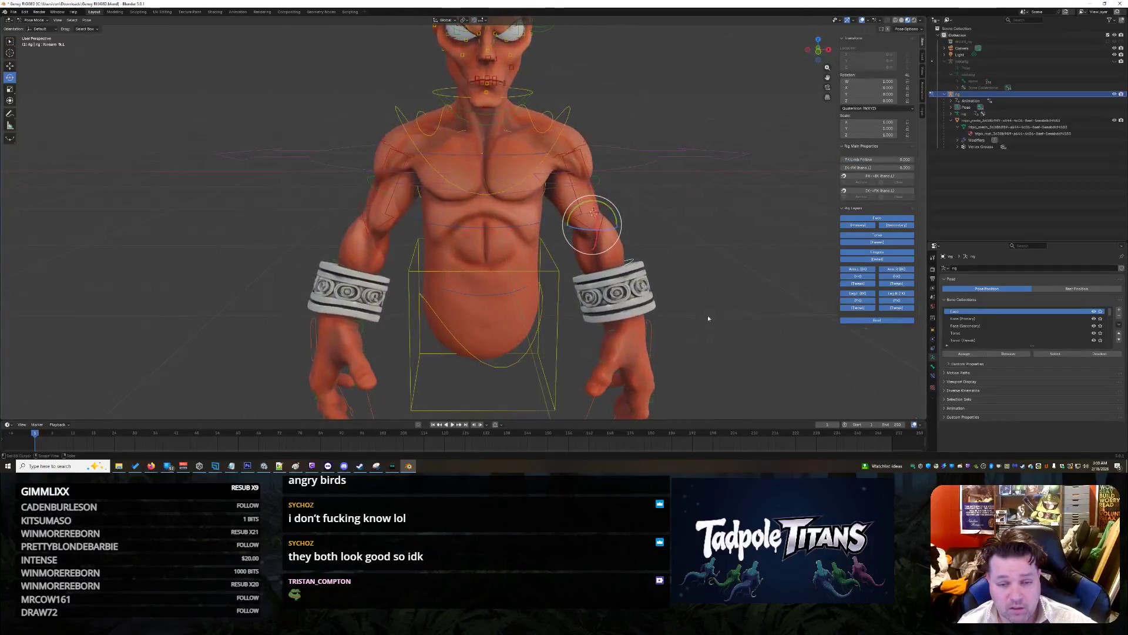
# Step: Rotate the left forearm FK bone twice with R to test its pose
pyautogui.click(10, 65)
pyautogui.press('r')
pyautogui.click(628, 201)
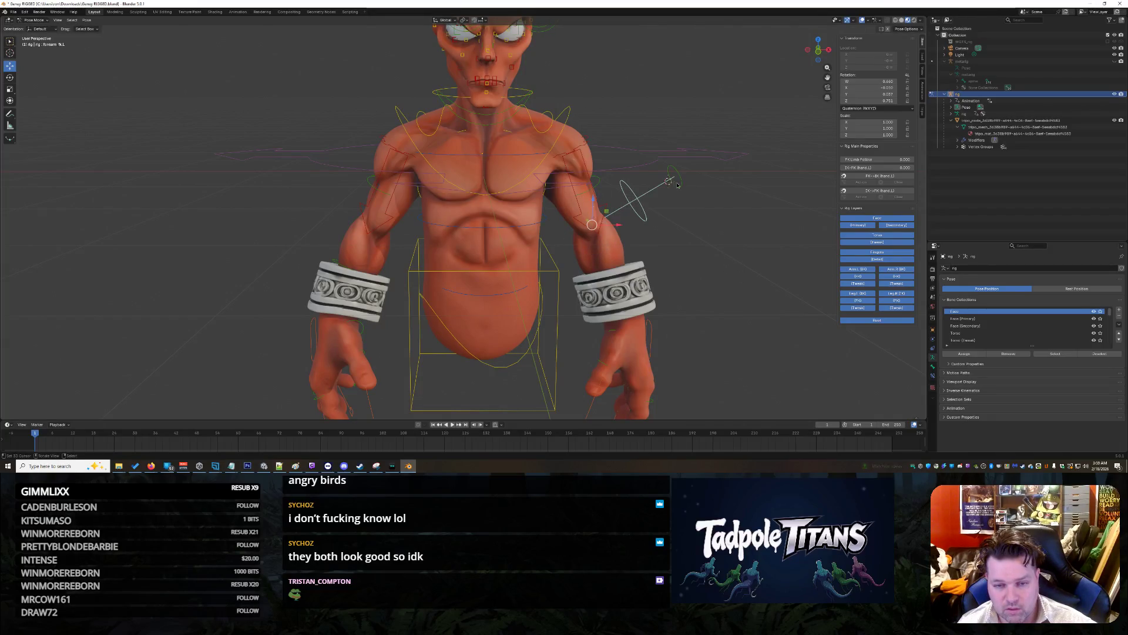
pyautogui.press('r')
pyautogui.click(728, 149)
pyautogui.hotkey('ctrl', 'z')
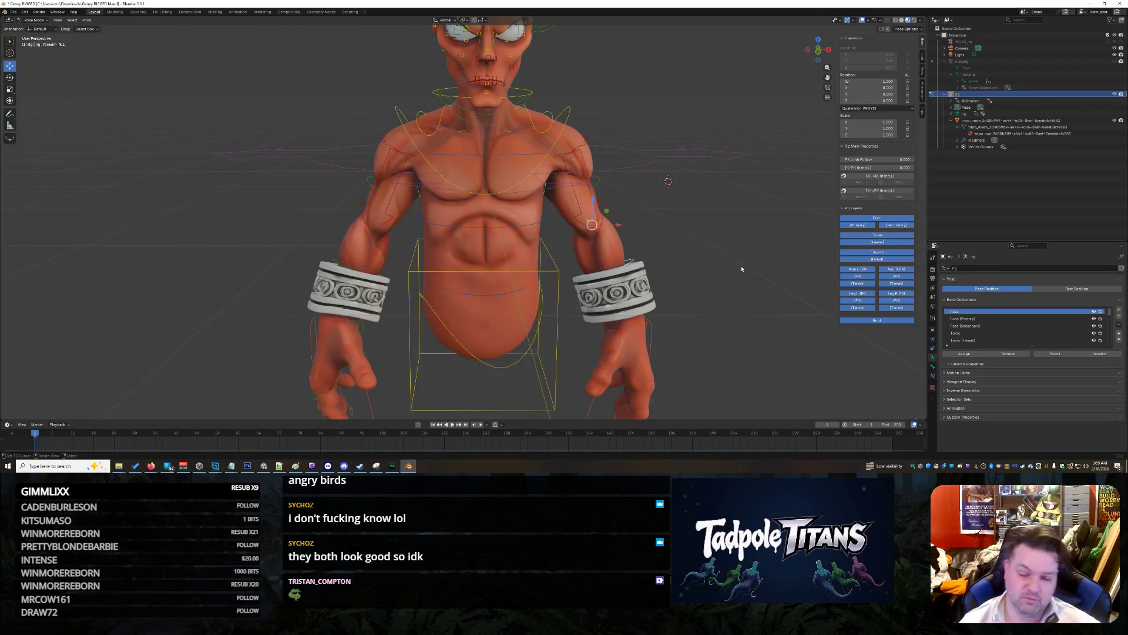
# Step: Make the timeline area taller by dragging its border up
pyautogui.scroll(-4, 742, 266)
pyautogui.scroll(2, 675, 437)
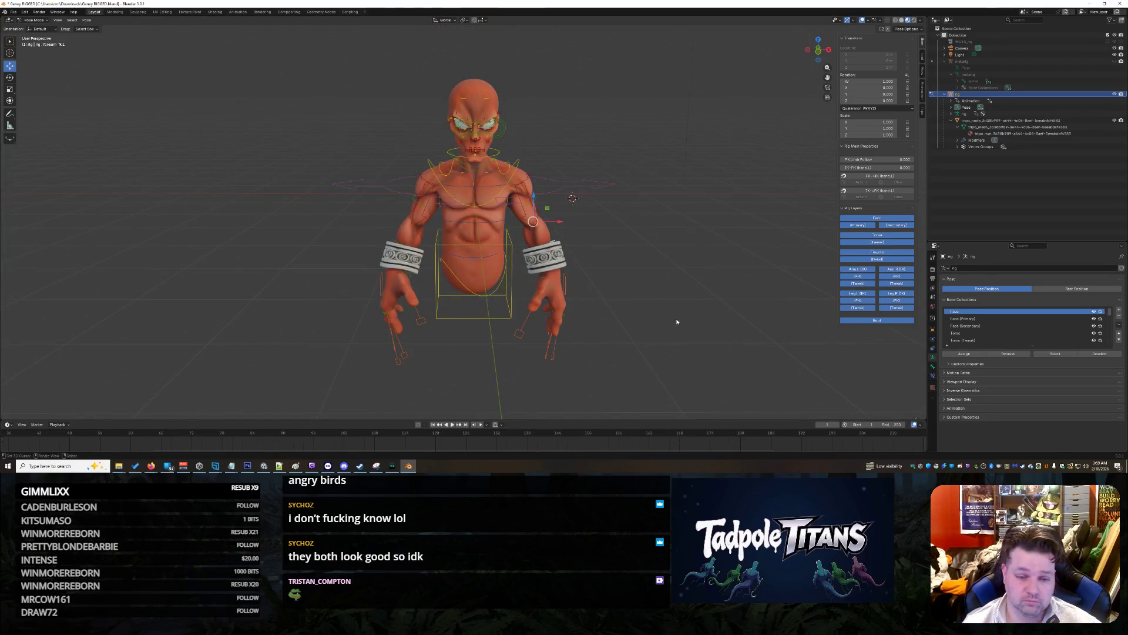
pyautogui.scroll(2, 677, 322)
pyautogui.scroll(-4, 566, 355)
pyautogui.scroll(-2, 536, 445)
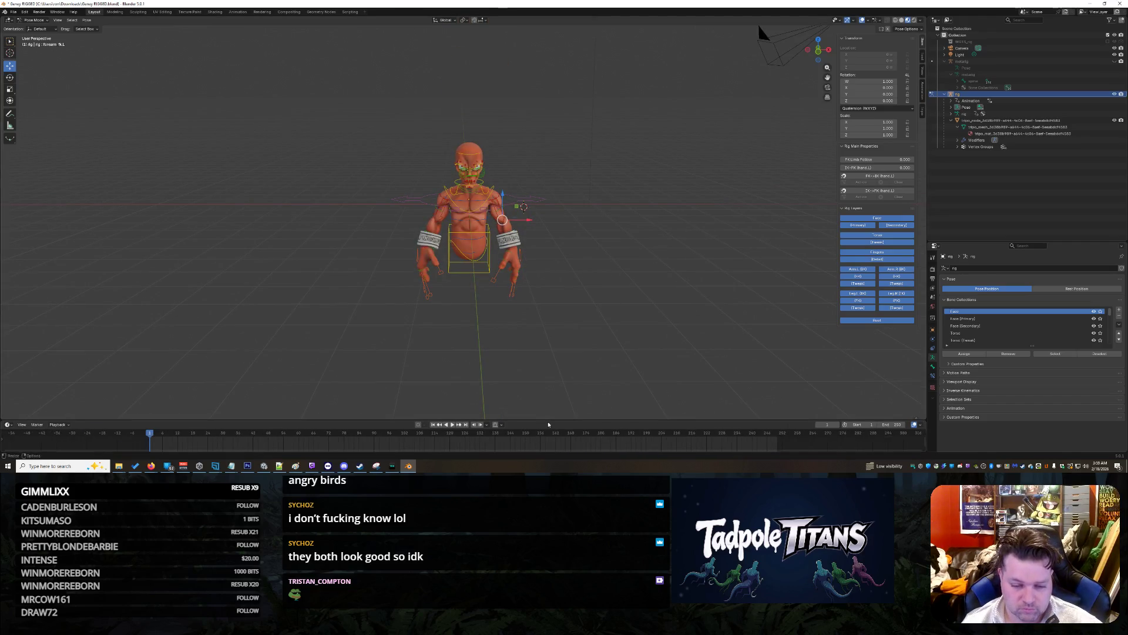
pyautogui.moveTo(547, 421); pyautogui.dragTo(547, 380)
# Step: Move the torso control up and down vertically
pyautogui.scroll(5, 620, 235)
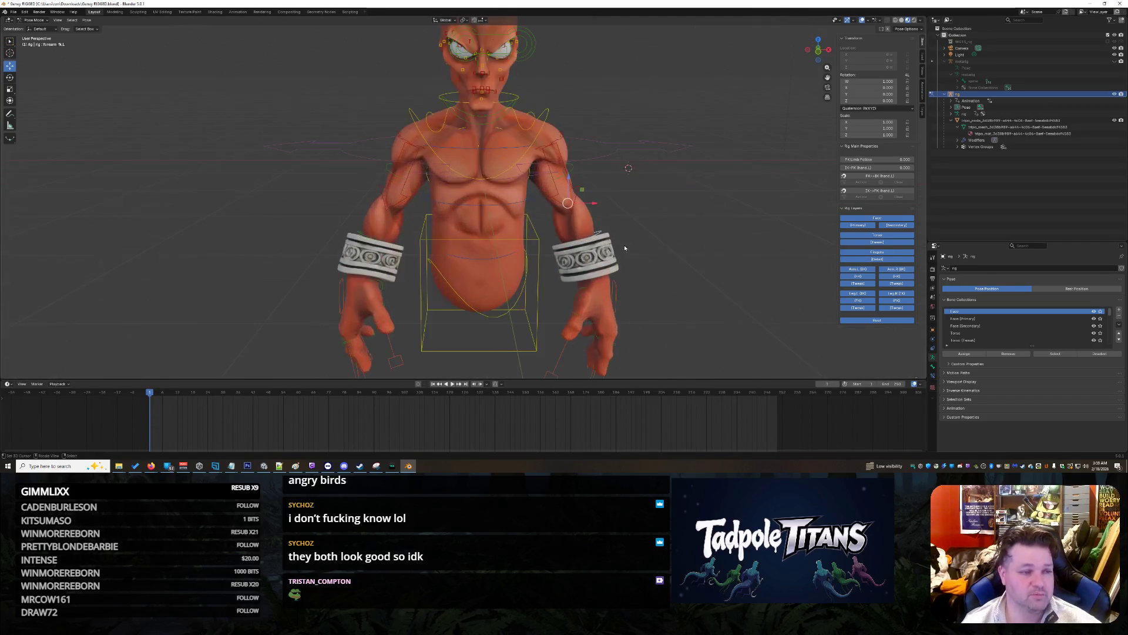
pyautogui.moveTo(616, 214); pyautogui.dragTo(610, 269, button='middle')
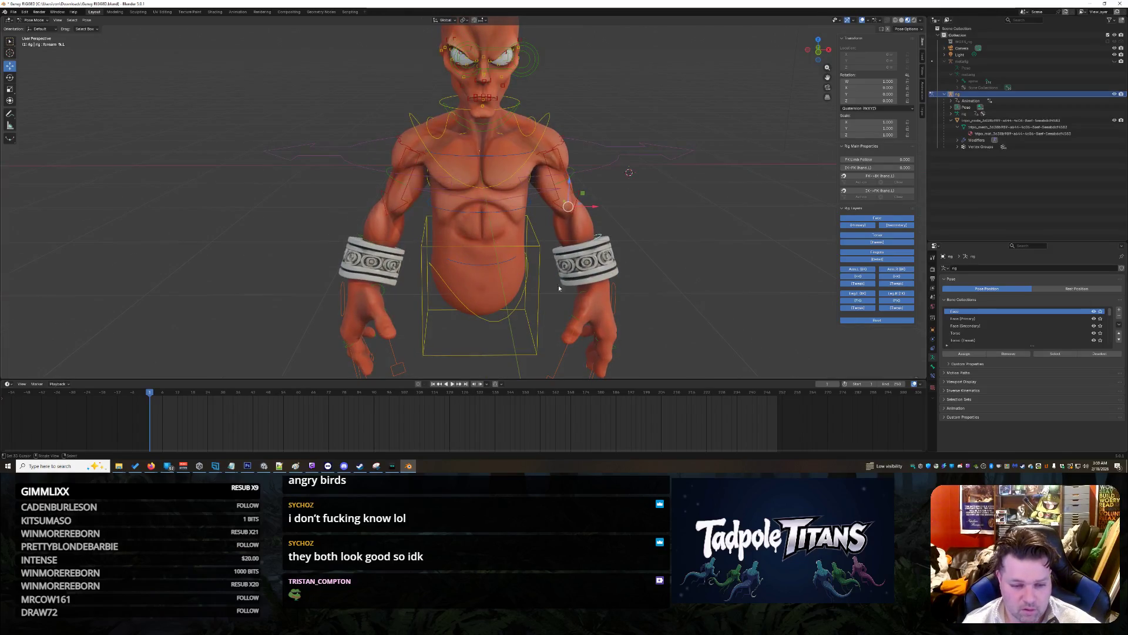
pyautogui.click(495, 347)
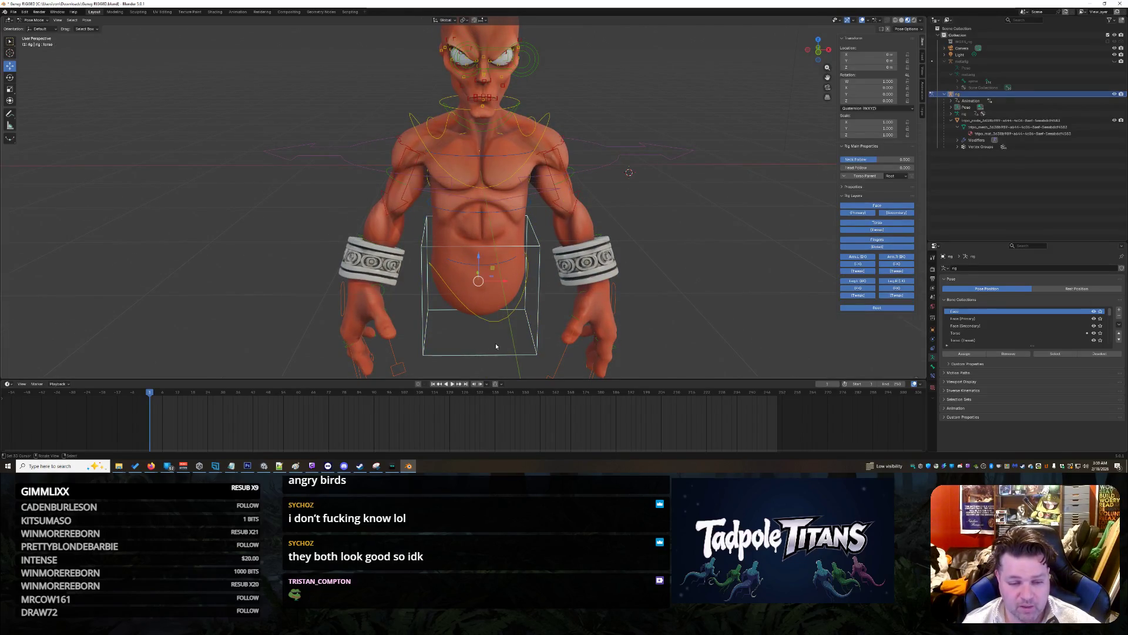
pyautogui.moveTo(479, 257)
pyautogui.mouseDown()
pyautogui.moveTo(473, 217)
pyautogui.moveTo(468, 235)
pyautogui.moveTo(476, 126)
pyautogui.moveTo(494, 232)
pyautogui.mouseUp()
pyautogui.click(494, 232)
pyautogui.click(650, 120)
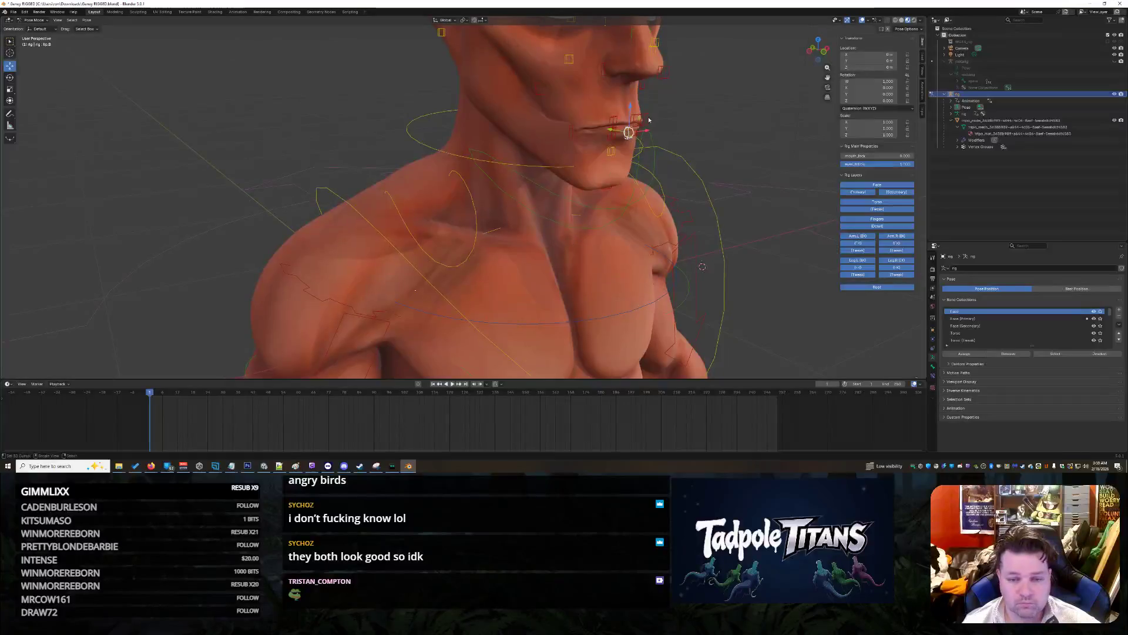
pyautogui.moveTo(628, 108); pyautogui.dragTo(629, 114)
pyautogui.press('Escape')
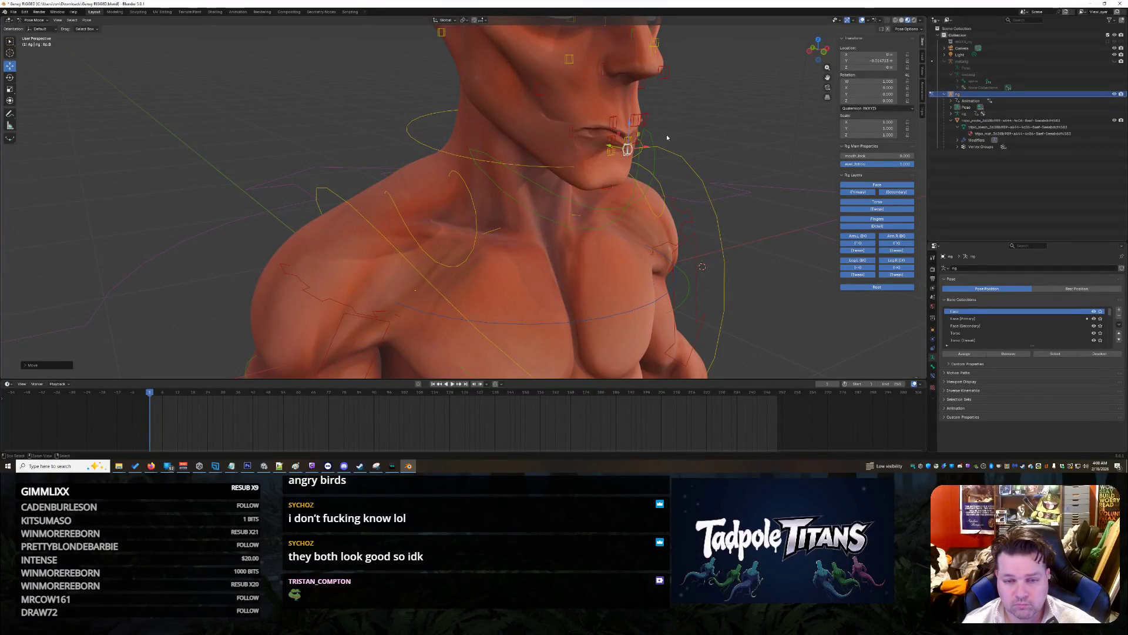
pyautogui.moveTo(665, 134)
pyautogui.mouseDown(button='middle')
pyautogui.moveTo(735, 181)
pyautogui.moveTo(619, 191)
pyautogui.mouseUp(button='middle')
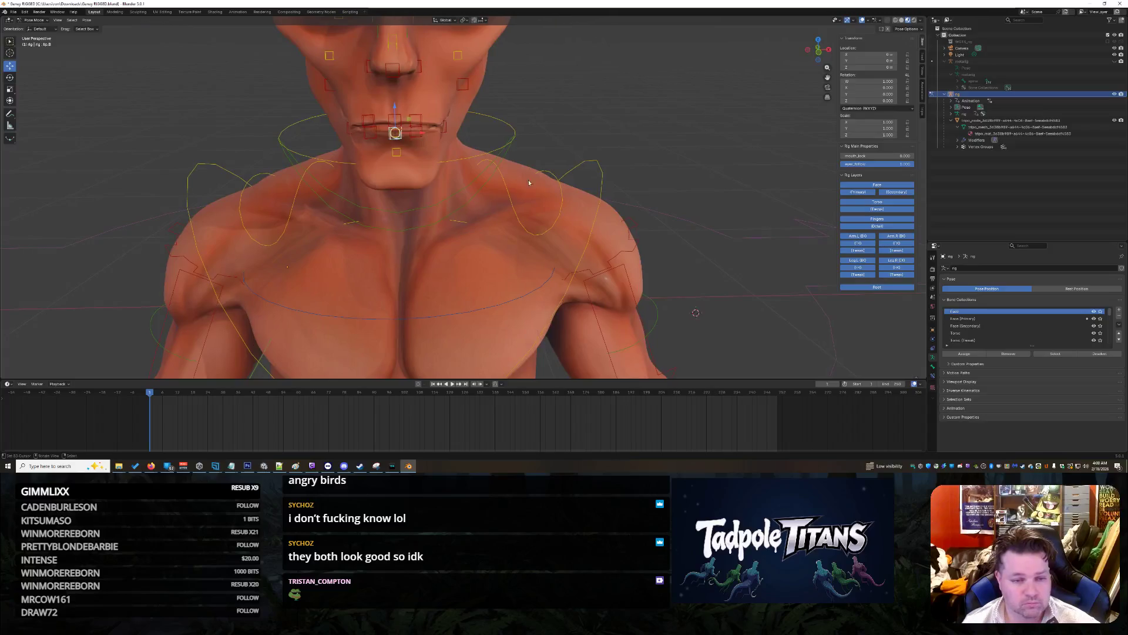
pyautogui.click(391, 211)
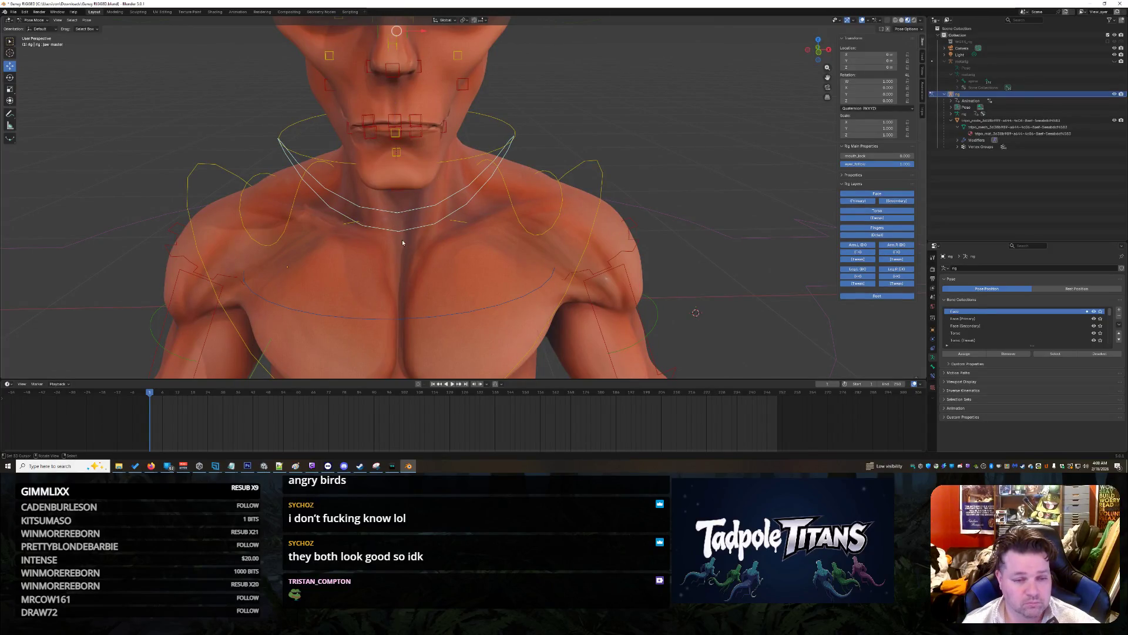
pyautogui.scroll(-2, 458, 121)
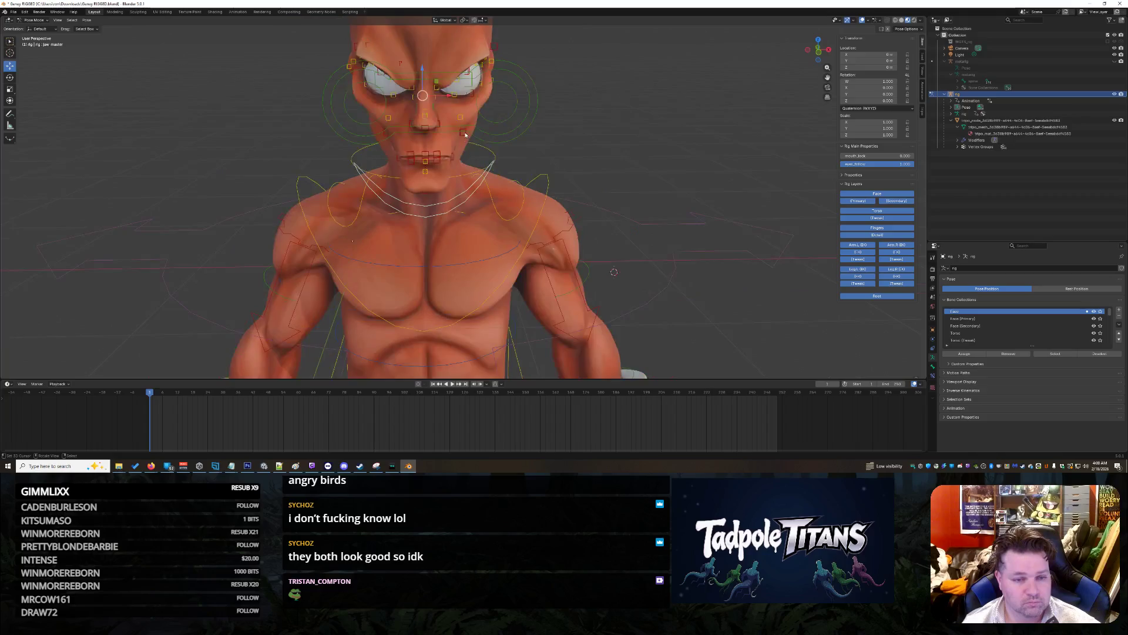
pyautogui.press('g')
pyautogui.press('z')
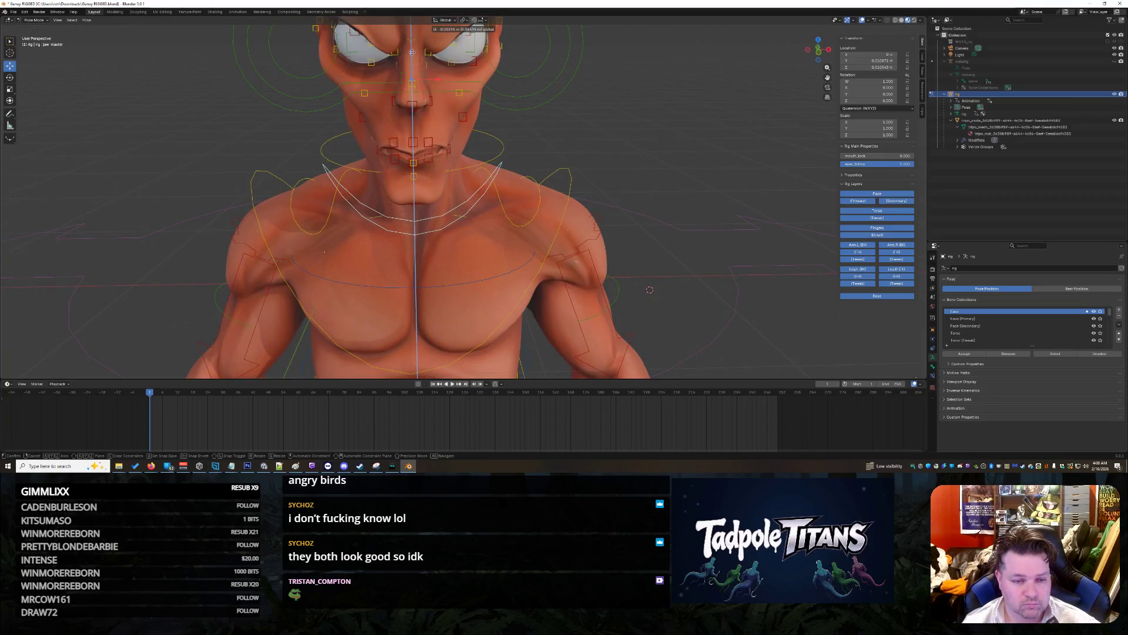
pyautogui.press('Escape')
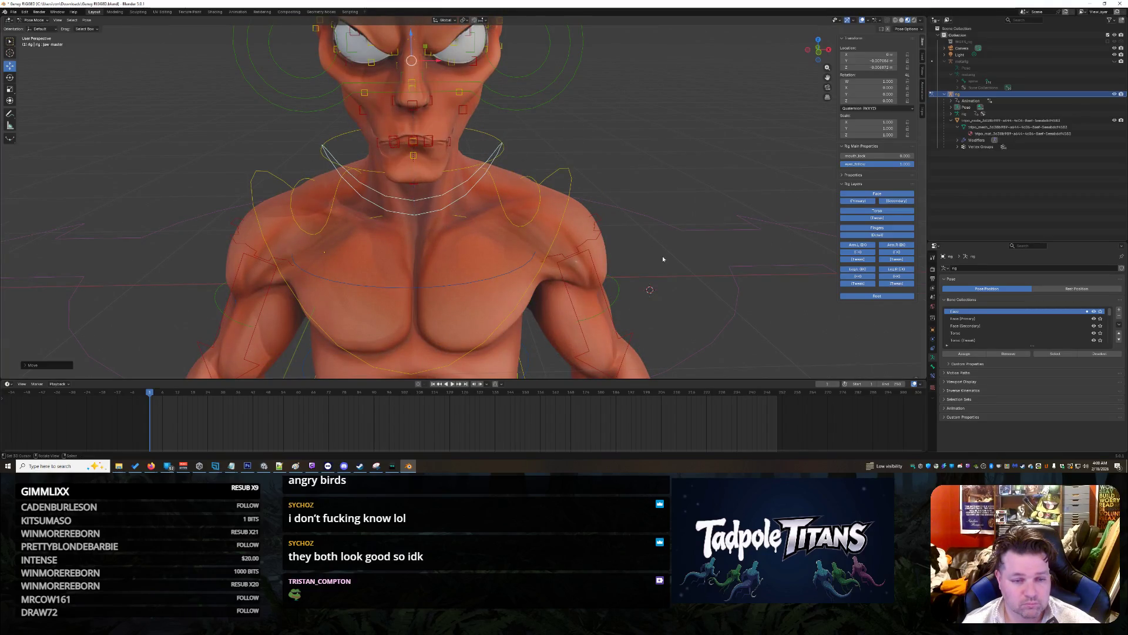
pyautogui.scroll(3, 529, 149)
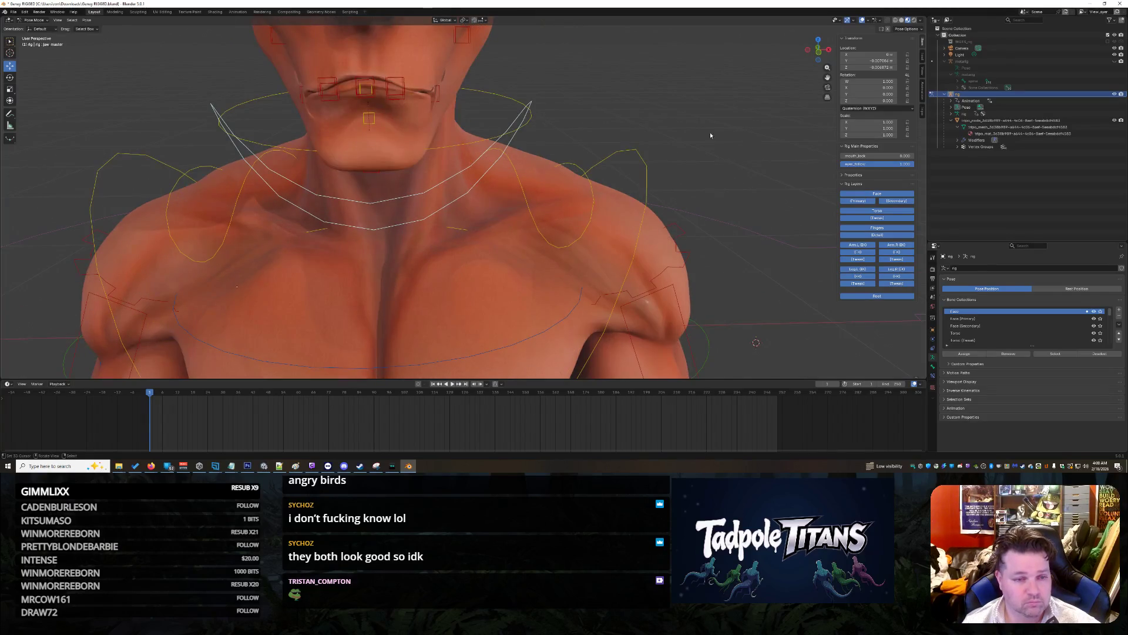
pyautogui.scroll(-4, 711, 136)
pyautogui.hotkey('alt', 'g')
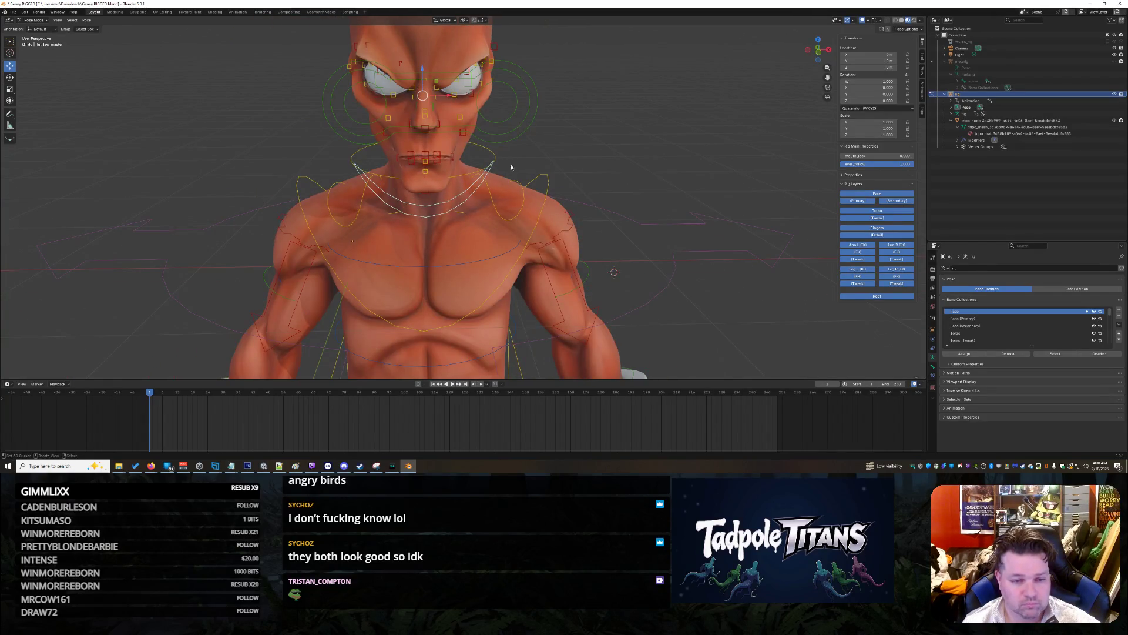
pyautogui.scroll(3, 513, 167)
pyautogui.click(437, 128)
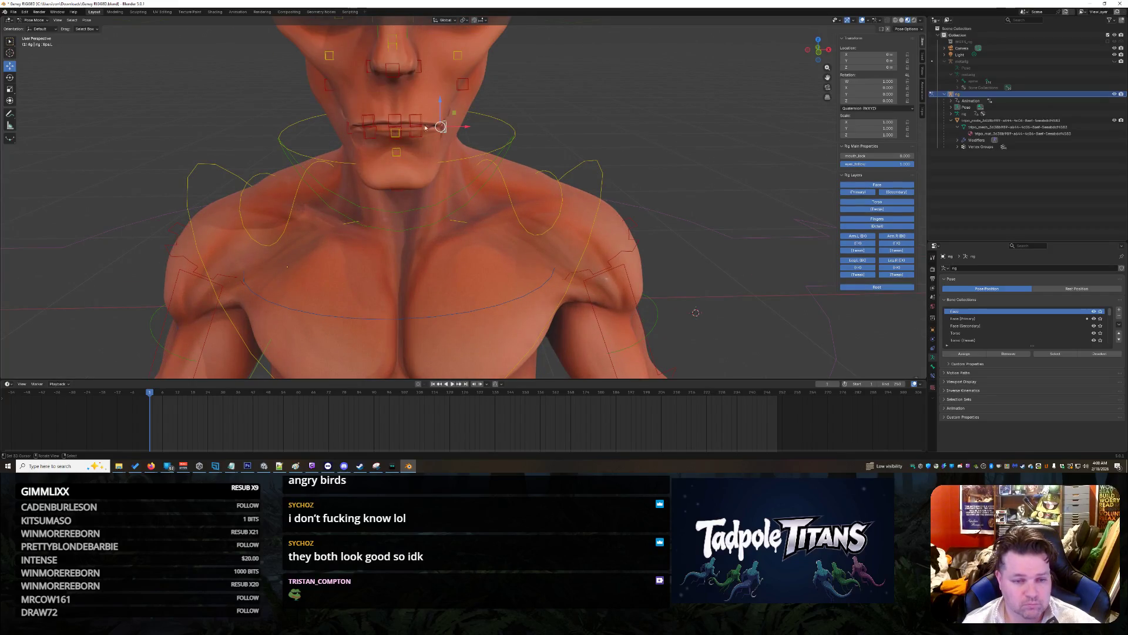
pyautogui.moveTo(396, 99); pyautogui.dragTo(393, 84)
pyautogui.moveTo(393, 84); pyautogui.dragTo(620, 145, button='middle')
pyautogui.moveTo(601, 147); pyautogui.dragTo(639, 150, button='middle')
pyautogui.scroll(2, 640, 149)
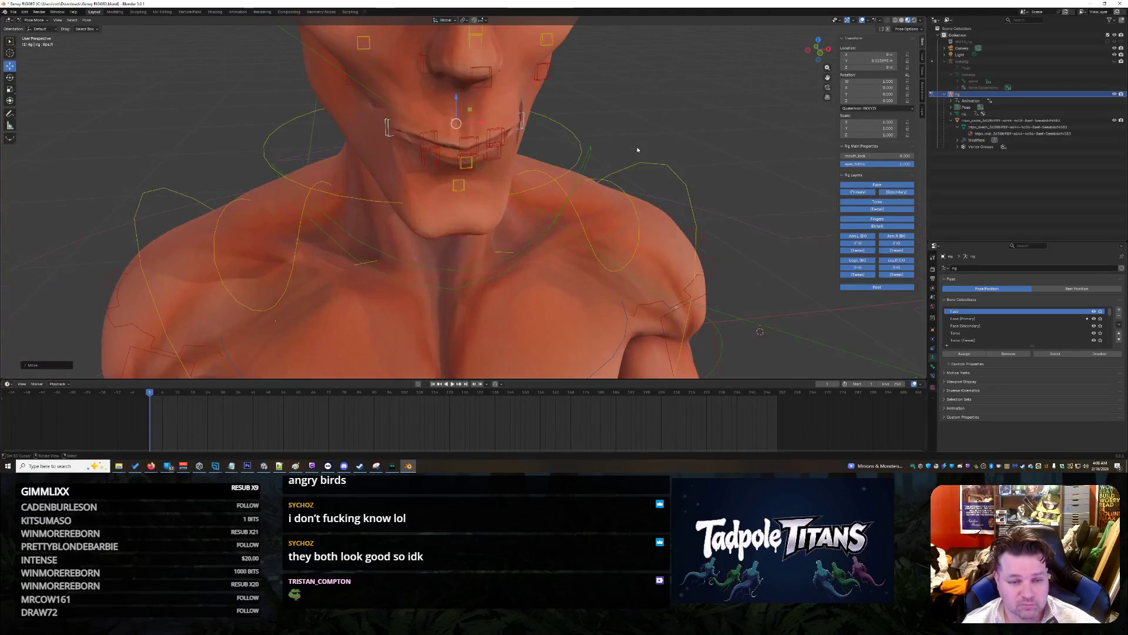
pyautogui.moveTo(433, 125); pyautogui.dragTo(439, 123)
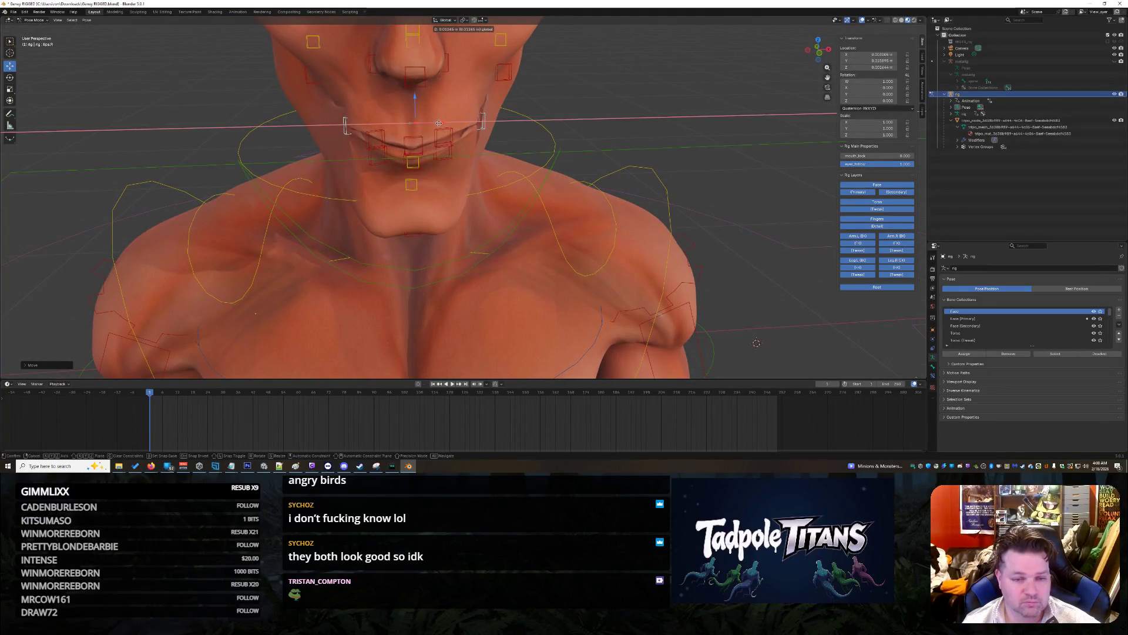
pyautogui.press('Escape')
pyautogui.scroll(-2, 725, 183)
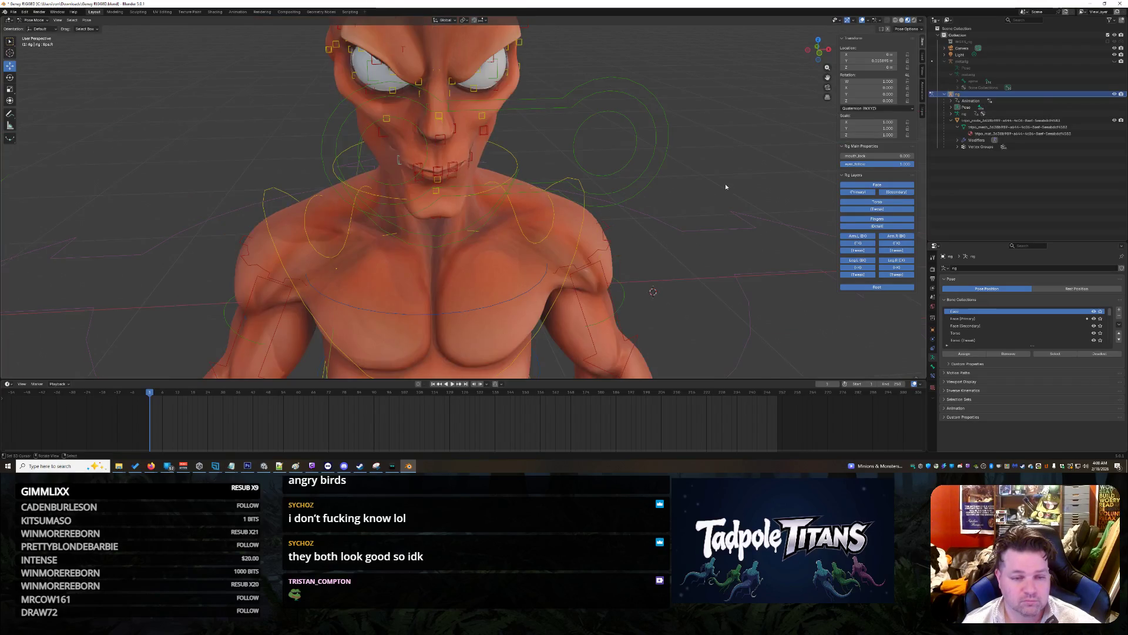
pyautogui.hotkey('alt', 'g')
pyautogui.moveTo(725, 187)
pyautogui.mouseDown(button='middle')
pyautogui.moveTo(584, 121)
pyautogui.moveTo(435, 97)
pyautogui.moveTo(439, 113)
pyautogui.moveTo(528, 147)
pyautogui.moveTo(574, 186)
pyautogui.moveTo(483, 166)
pyautogui.mouseUp(button='middle')
pyautogui.scroll(2, 456, 105)
pyautogui.scroll(2, 483, 102)
pyautogui.click(429, 127)
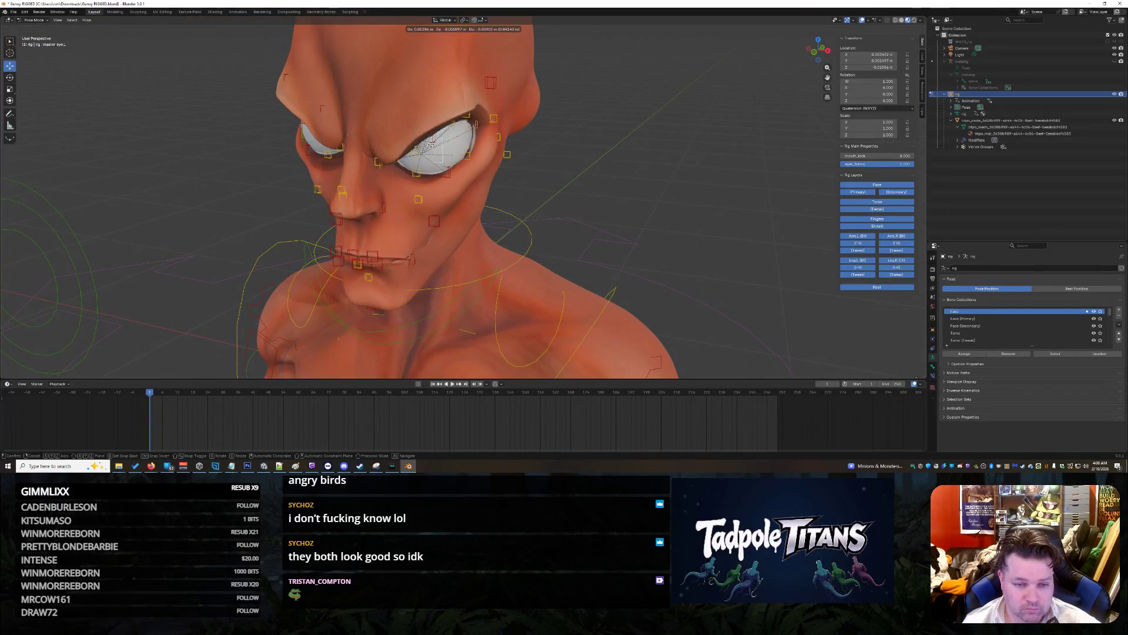
pyautogui.scroll(2, 574, 170)
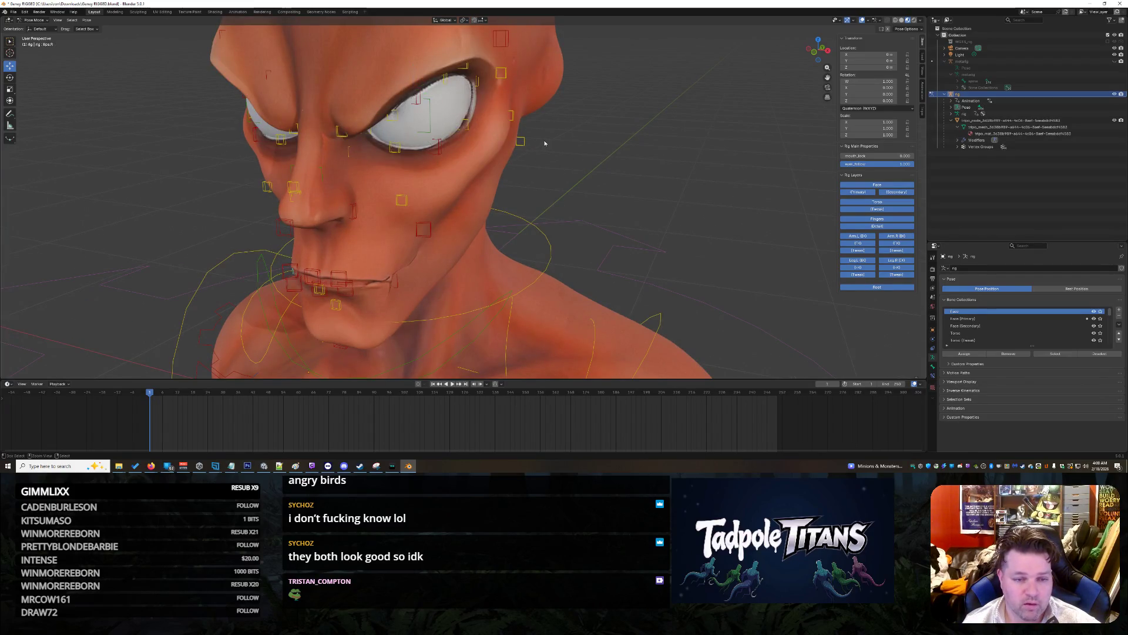
pyautogui.click(443, 80)
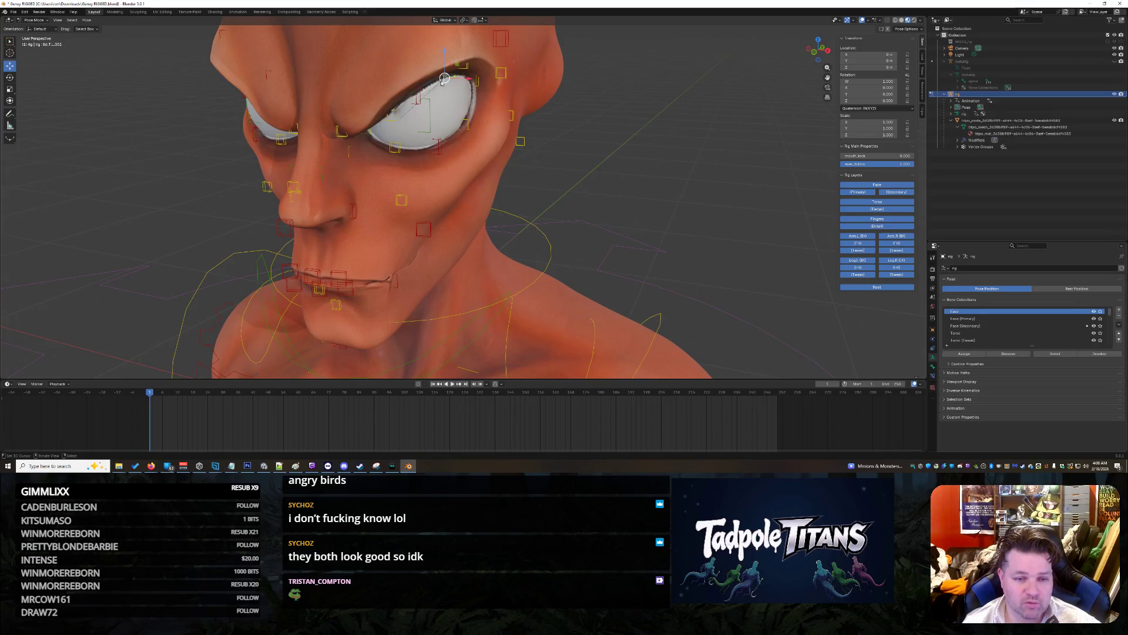
pyautogui.moveTo(447, 80)
pyautogui.mouseDown()
pyautogui.moveTo(444, 69)
pyautogui.moveTo(442, 126)
pyautogui.mouseUp()
pyautogui.press('Escape')
pyautogui.moveTo(618, 231)
pyautogui.mouseDown(button='middle')
pyautogui.moveTo(649, 231)
pyautogui.moveTo(601, 220)
pyautogui.moveTo(575, 237)
pyautogui.moveTo(637, 219)
pyautogui.mouseUp(button='middle')
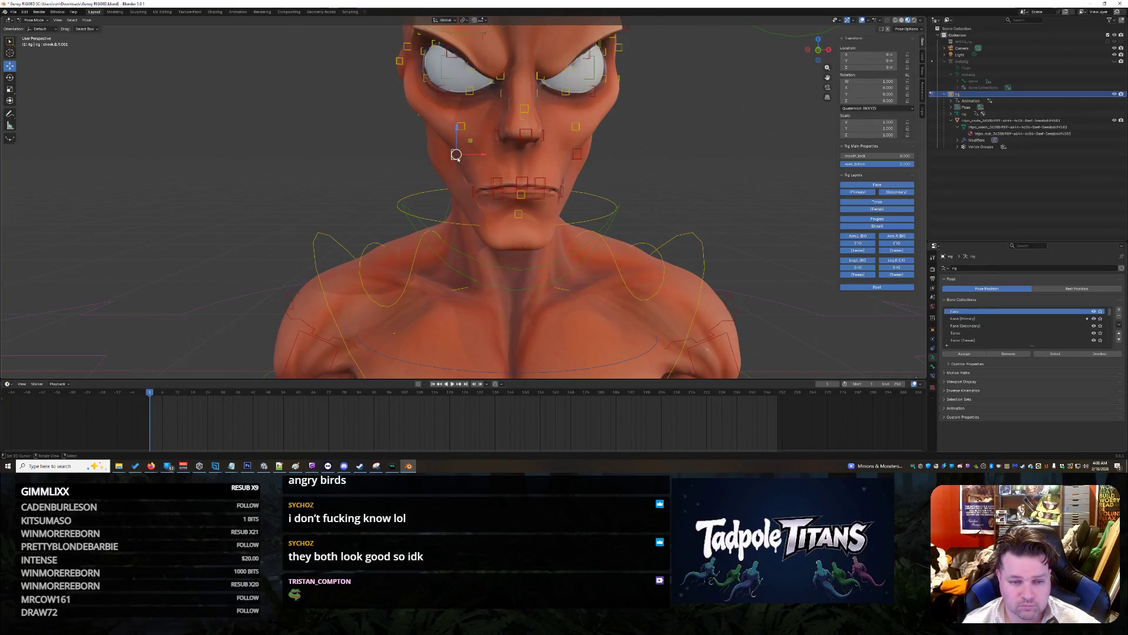
pyautogui.moveTo(478, 158)
pyautogui.mouseDown()
pyautogui.moveTo(455, 153)
pyautogui.moveTo(546, 151)
pyautogui.mouseUp()
pyautogui.press('Escape')
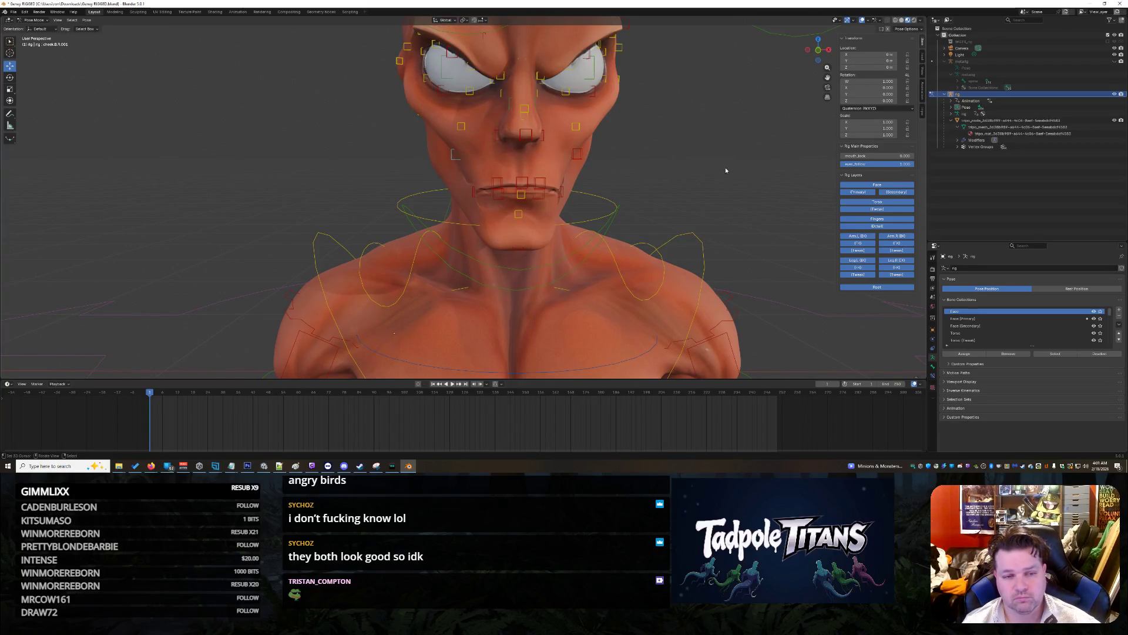
pyautogui.moveTo(726, 169); pyautogui.dragTo(698, 164, button='middle')
pyautogui.moveTo(505, 76)
pyautogui.mouseDown(button='middle')
pyautogui.moveTo(594, 131)
pyautogui.moveTo(615, 165)
pyautogui.moveTo(679, 190)
pyautogui.mouseUp(button='middle')
pyautogui.scroll(2, 679, 190)
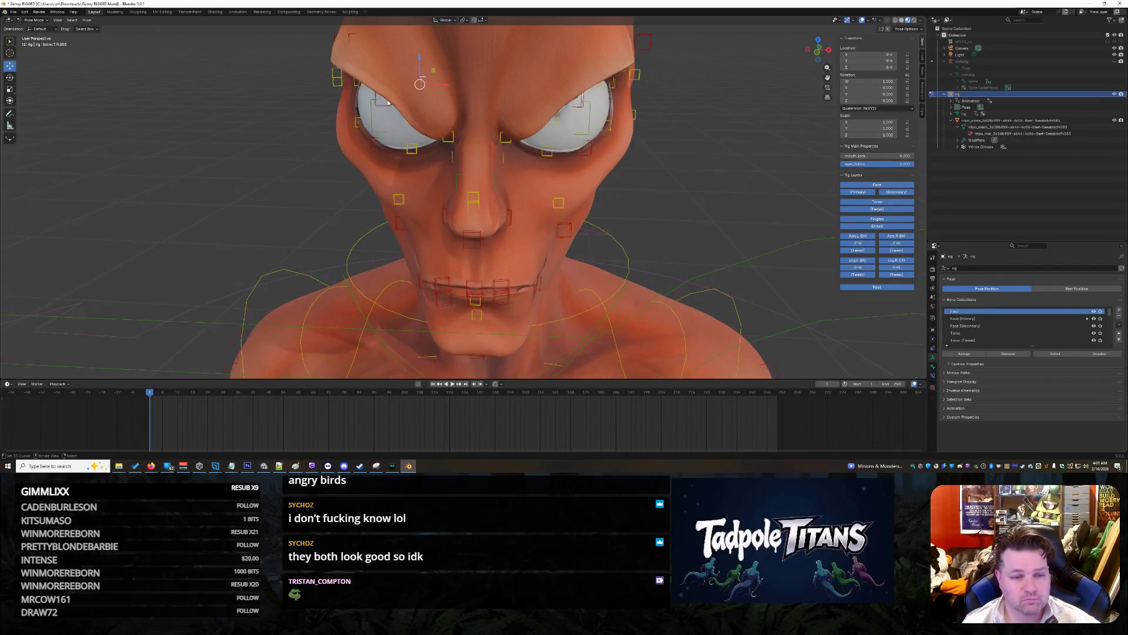
pyautogui.scroll(-3, 429, 78)
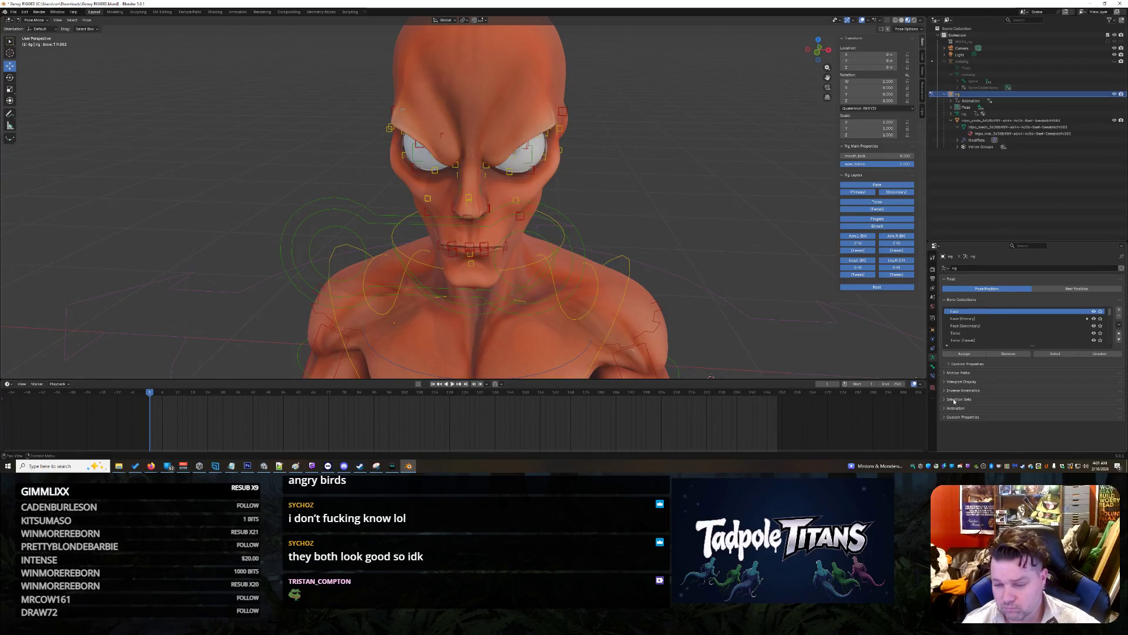
# Step: Turn on In Front in the rig's Object Properties Viewport Display so the bones draw over the mesh
pyautogui.click(934, 330)
pyautogui.scroll(-4, 1044, 372)
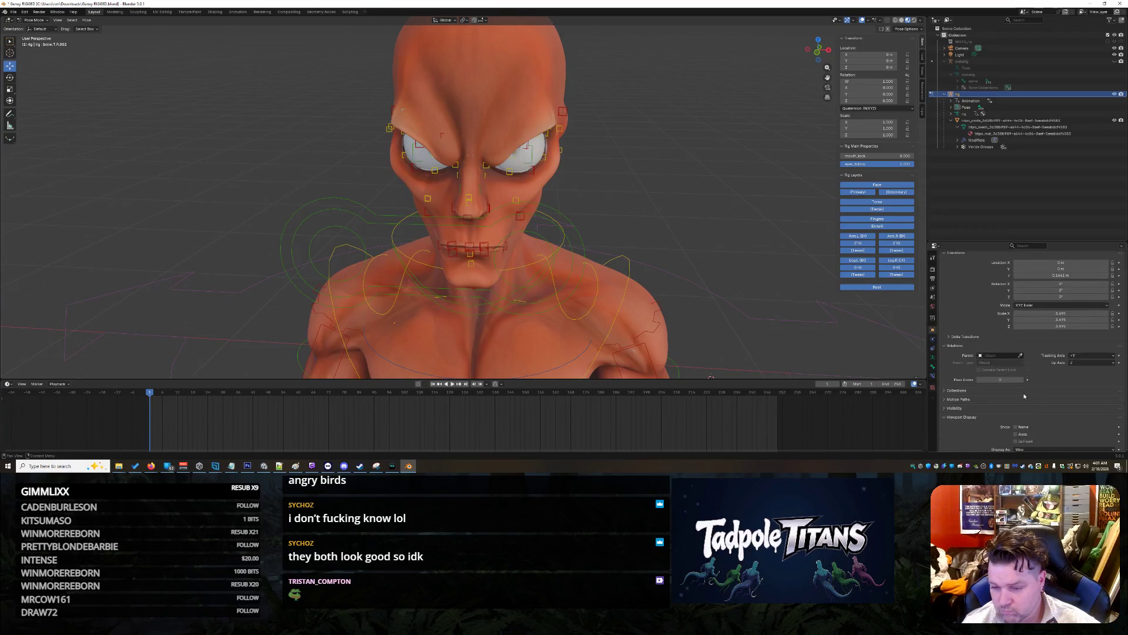
pyautogui.click(1016, 411)
pyautogui.scroll(-3, 739, 250)
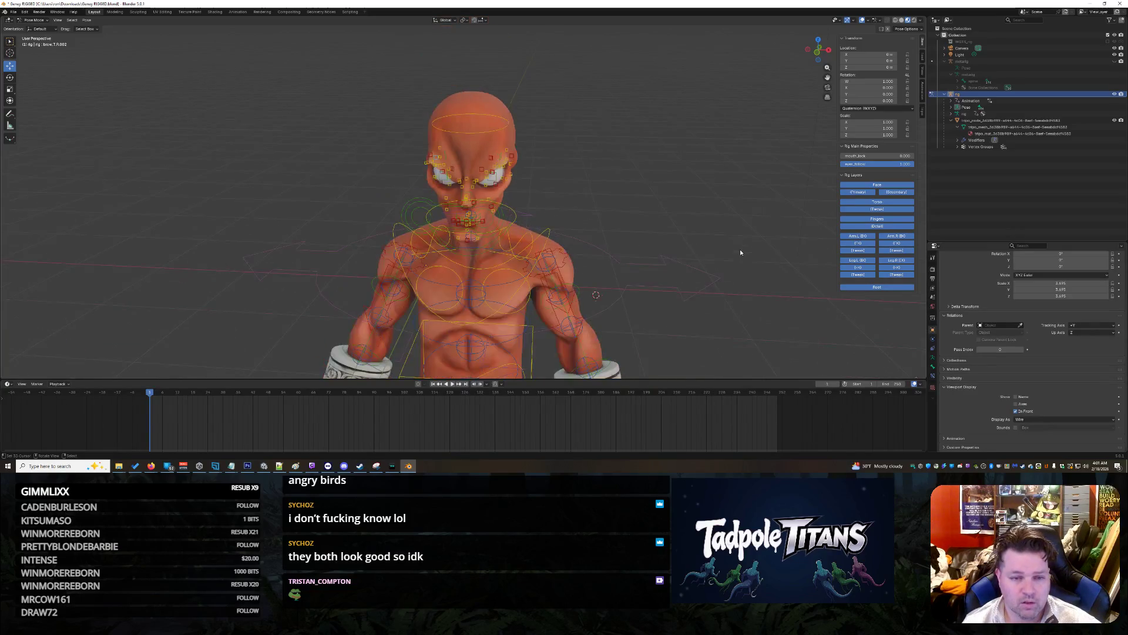
pyautogui.scroll(3, 739, 249)
# Step: Test the eye bone, cancel it, nudge the brow bone upward, then select the eyes control
pyautogui.moveTo(739, 249)
pyautogui.mouseDown(button='middle')
pyautogui.moveTo(728, 251)
pyautogui.moveTo(736, 243)
pyautogui.mouseUp(button='middle')
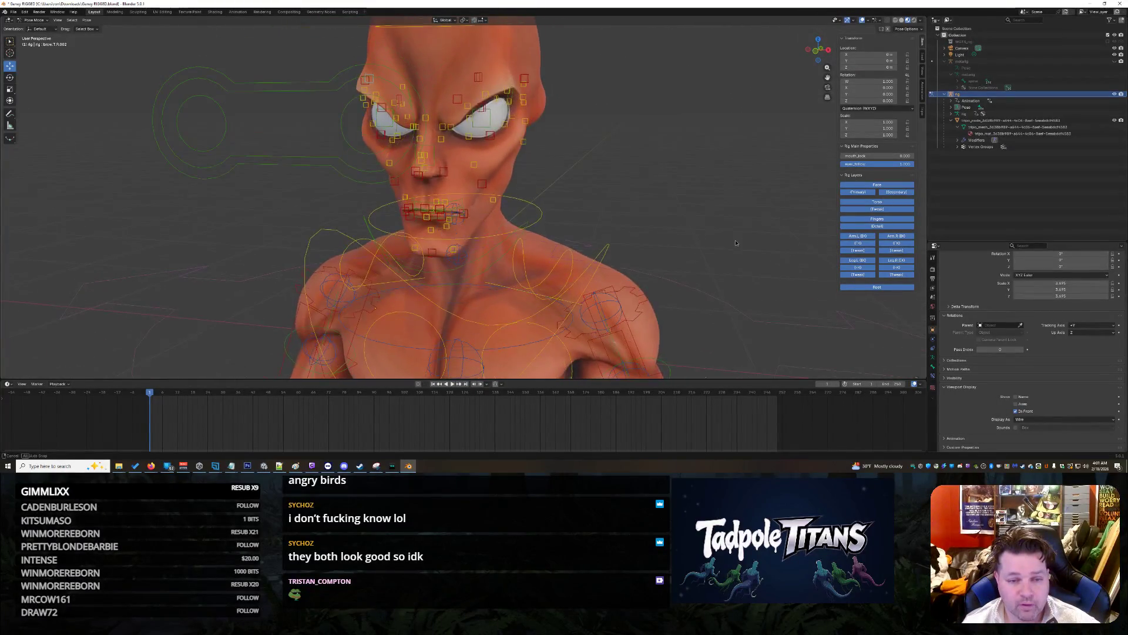
pyautogui.moveTo(493, 118); pyautogui.dragTo(502, 69)
pyautogui.press('Escape')
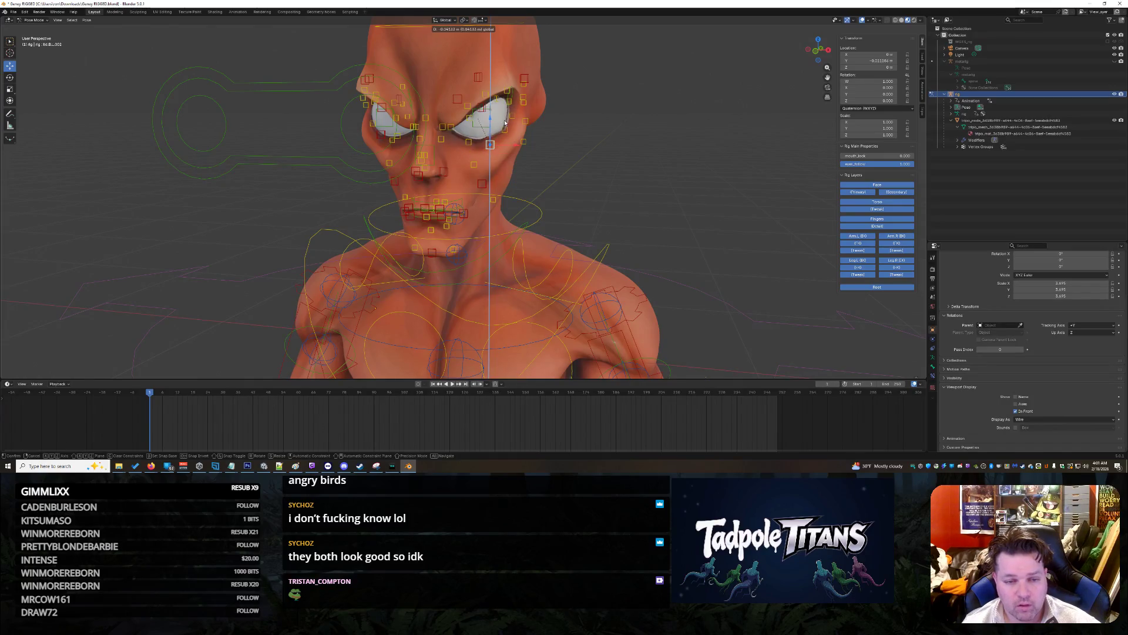
pyautogui.moveTo(486, 93); pyautogui.dragTo(486, 79)
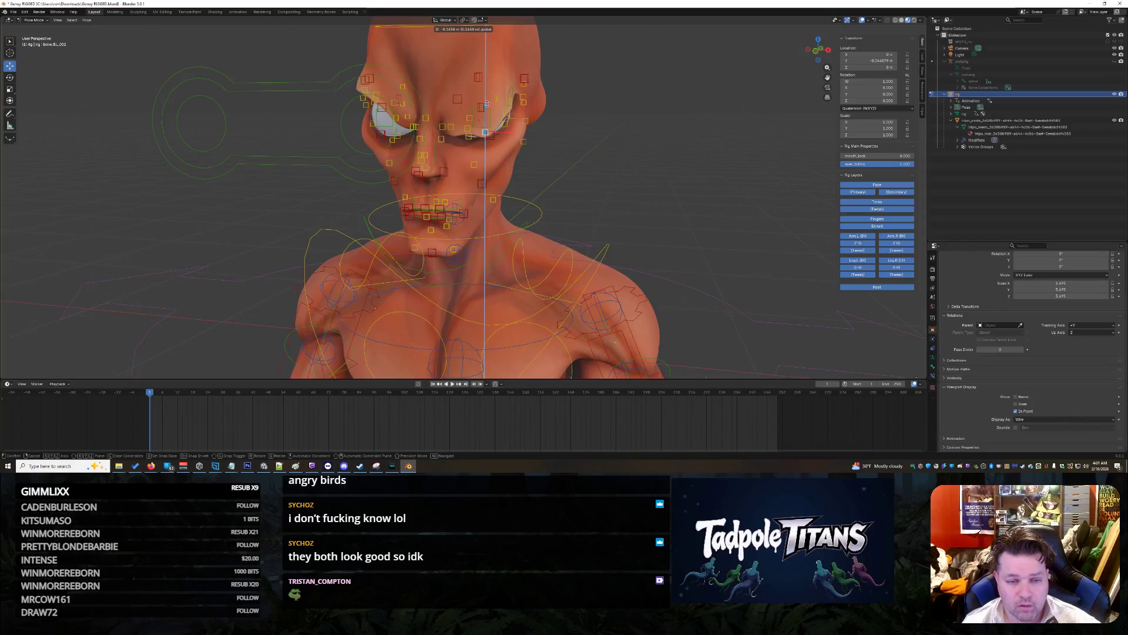
pyautogui.click(487, 104)
pyautogui.moveTo(713, 221)
pyautogui.mouseDown(button='middle')
pyautogui.moveTo(699, 211)
pyautogui.moveTo(723, 173)
pyautogui.moveTo(737, 246)
pyautogui.mouseUp(button='middle')
pyautogui.click(722, 173)
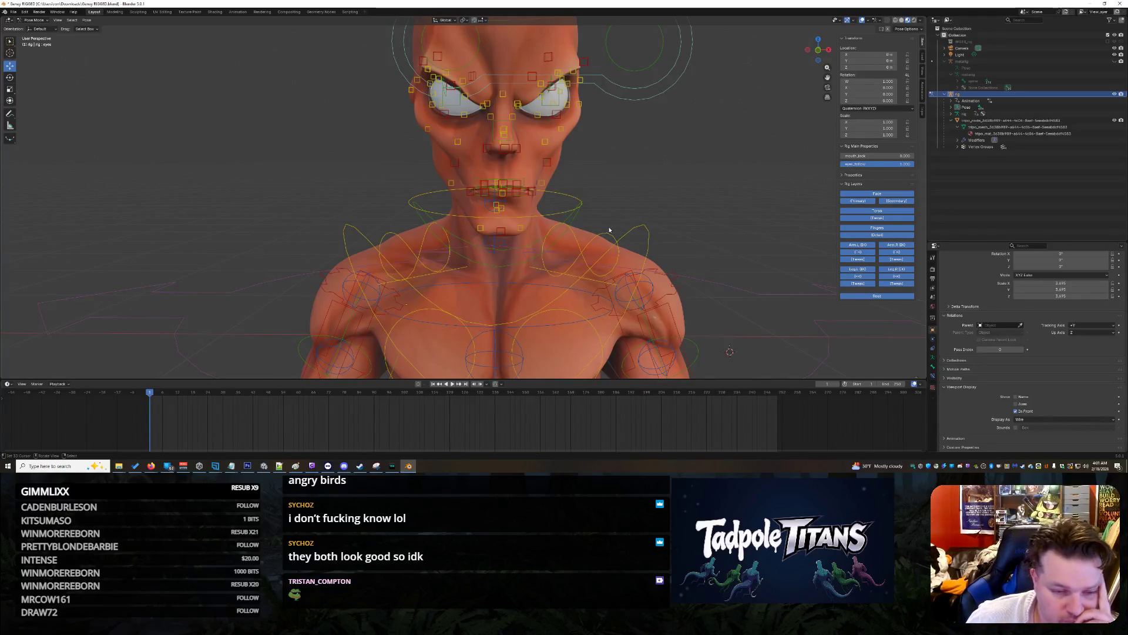
pyautogui.moveTo(695, 228); pyautogui.dragTo(664, 215, button='middle')
# Step: Test-move the chest bone along X, reset it with Alt+G, and select the left breast bone
pyautogui.click(537, 214)
pyautogui.moveTo(462, 341); pyautogui.dragTo(498, 309, button='middle')
pyautogui.press('g')
pyautogui.press('x')
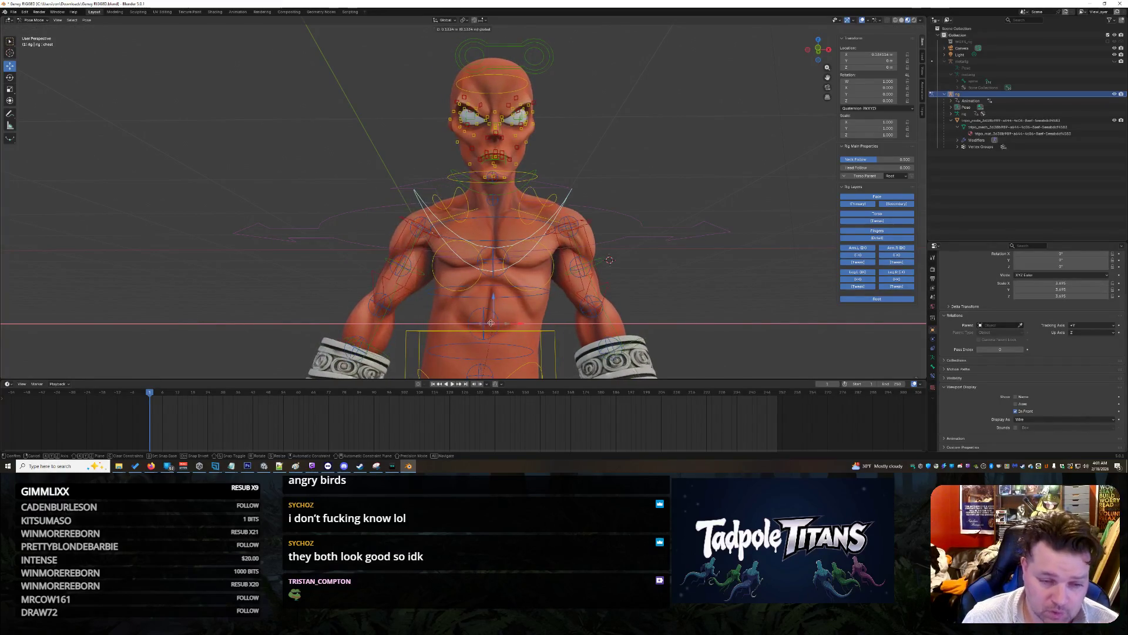
pyautogui.press('Escape')
pyautogui.hotkey('alt', 'g')
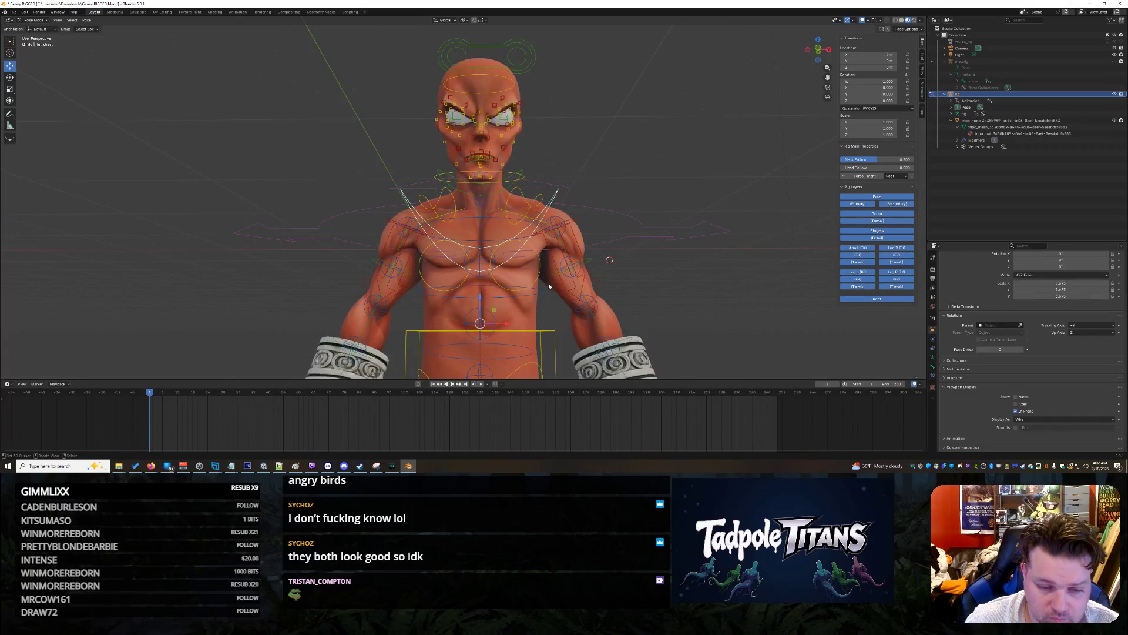
pyautogui.click(536, 267)
# Step: Move the left breast bone sideways along X, then reset it to rest
pyautogui.press('g')
pyautogui.press('x')
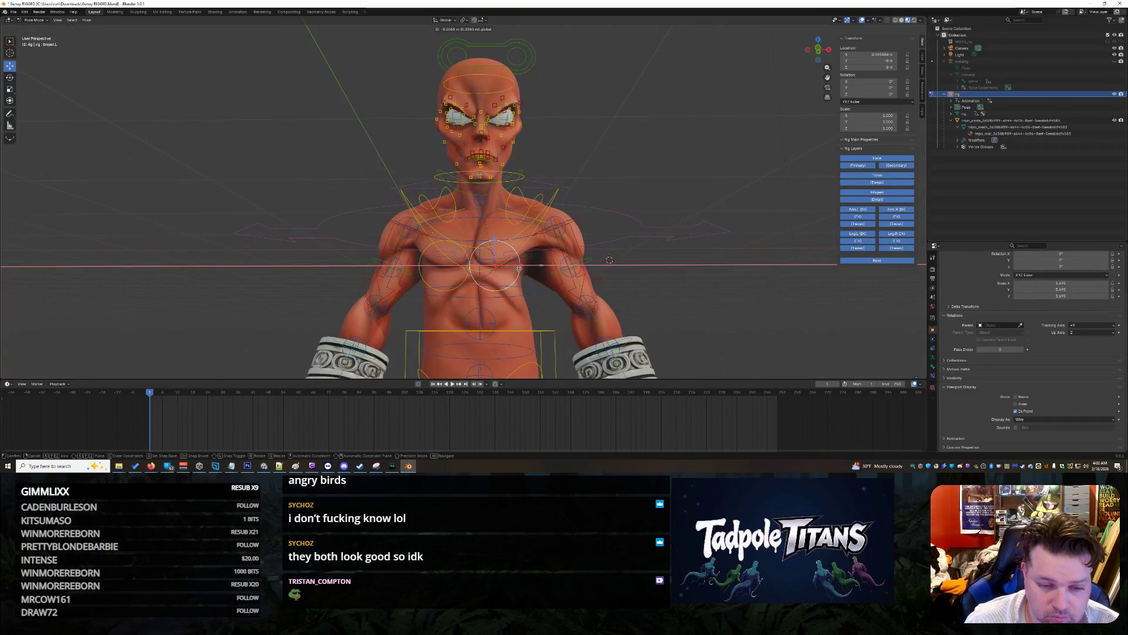
pyautogui.click(552, 274)
pyautogui.hotkey('alt', 'g')
# Step: Select the left forearm tweak bone and test an X-axis move, cancelling it
pyautogui.moveTo(709, 289); pyautogui.dragTo(511, 282, button='middle')
pyautogui.click(473, 308)
pyautogui.moveTo(596, 315)
pyautogui.mouseDown(button='middle')
pyautogui.moveTo(609, 320)
pyautogui.moveTo(532, 315)
pyautogui.moveTo(581, 303)
pyautogui.mouseUp(button='middle')
pyautogui.click(505, 303)
pyautogui.press('g')
pyautogui.press('x')
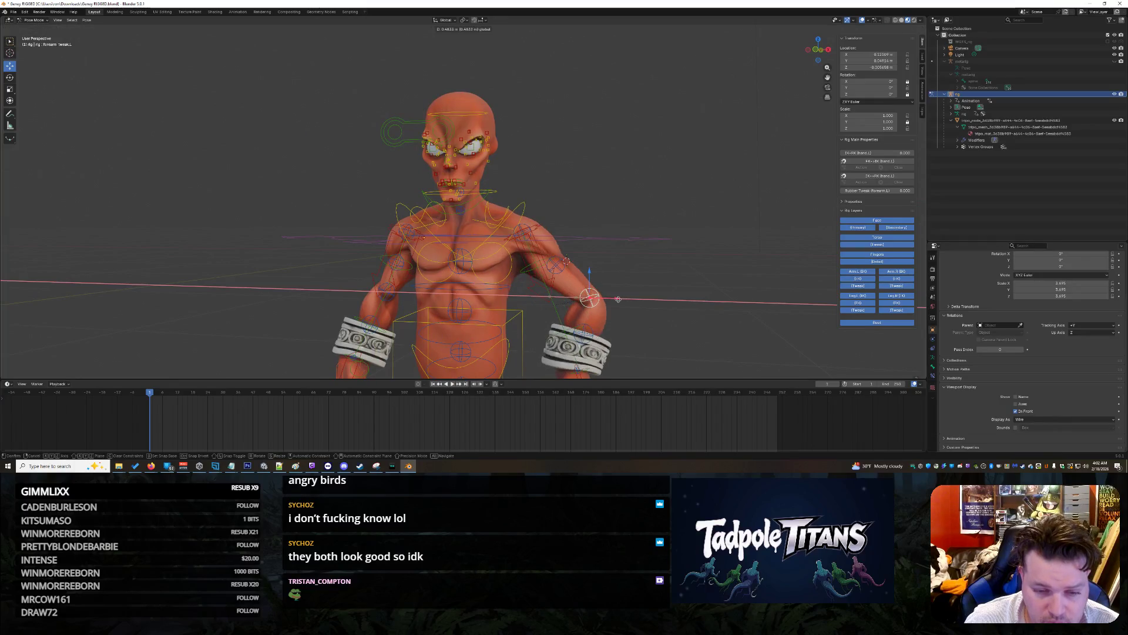
pyautogui.rightClick(632, 312)
# Step: Raise the left hand IK control vertically along Z
pyautogui.scroll(-2, 652, 350)
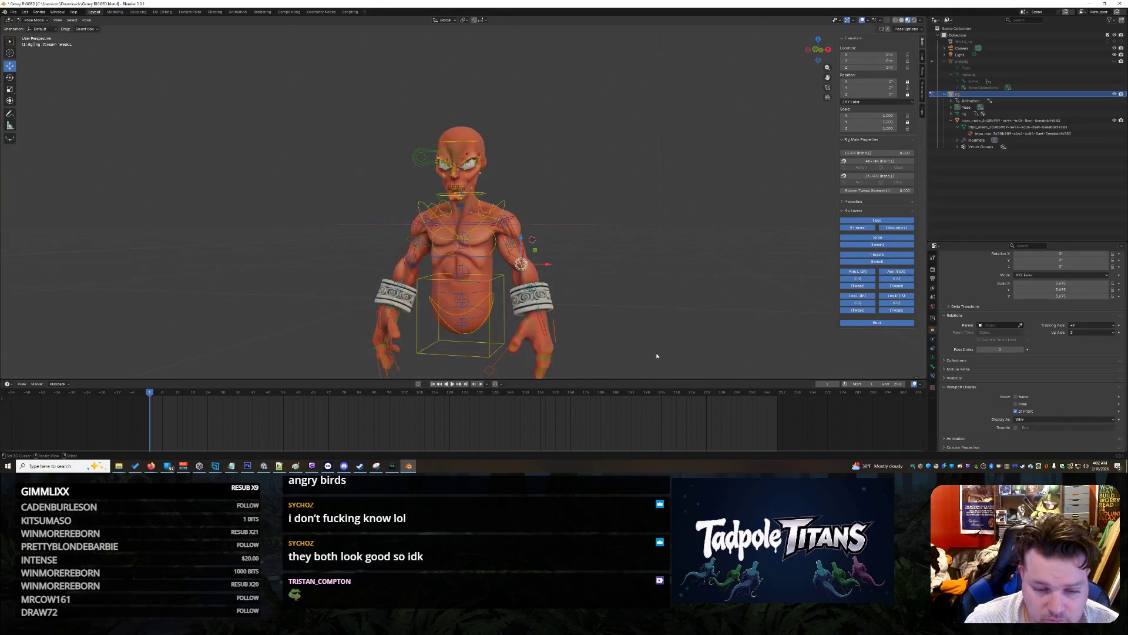
pyautogui.moveTo(638, 338)
pyautogui.mouseDown(button='middle')
pyautogui.moveTo(649, 344)
pyautogui.moveTo(684, 321)
pyautogui.moveTo(674, 298)
pyautogui.mouseUp(button='middle')
pyautogui.scroll(3, 684, 321)
pyautogui.moveTo(611, 241); pyautogui.dragTo(644, 289, button='middle')
pyautogui.click(618, 294)
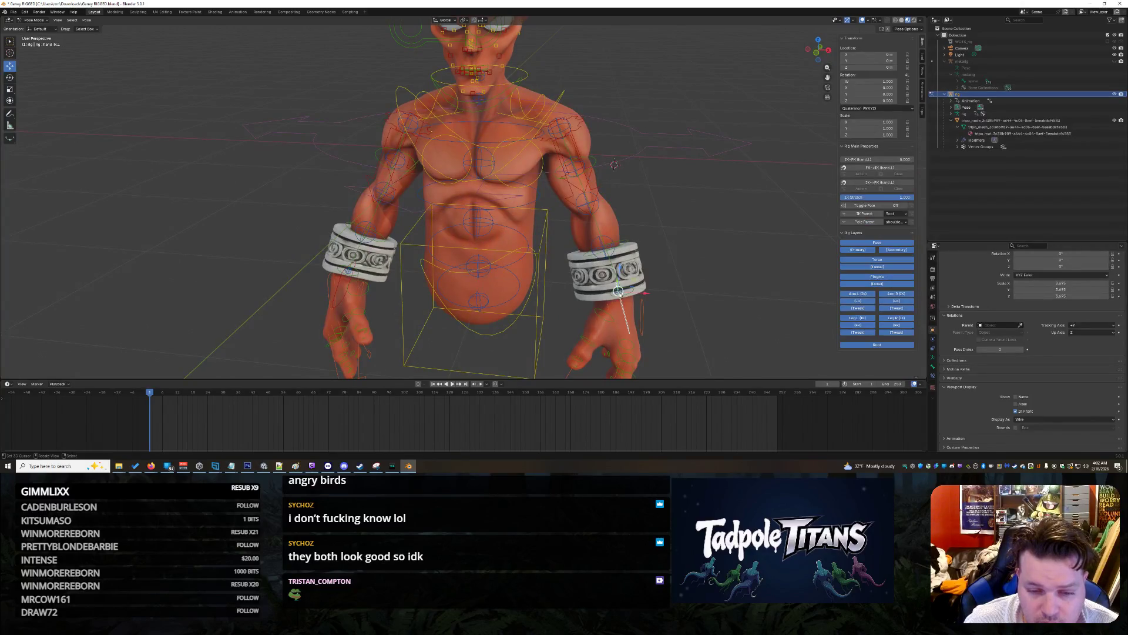
pyautogui.press('g')
pyautogui.press('z')
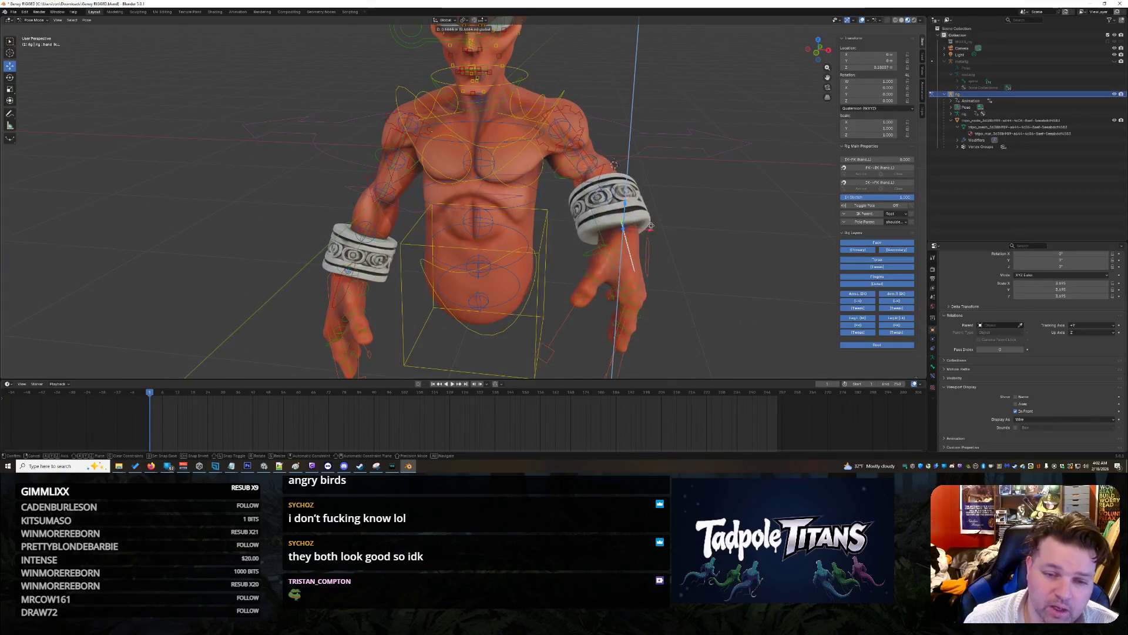
pyautogui.click(706, 282)
# Step: Shift the left hand IK control along X, then undo its moves and select the spine control bone
pyautogui.moveTo(718, 282); pyautogui.dragTo(618, 254, button='middle')
pyautogui.moveTo(429, 219); pyautogui.dragTo(580, 302, button='middle')
pyautogui.press('g')
pyautogui.press('x')
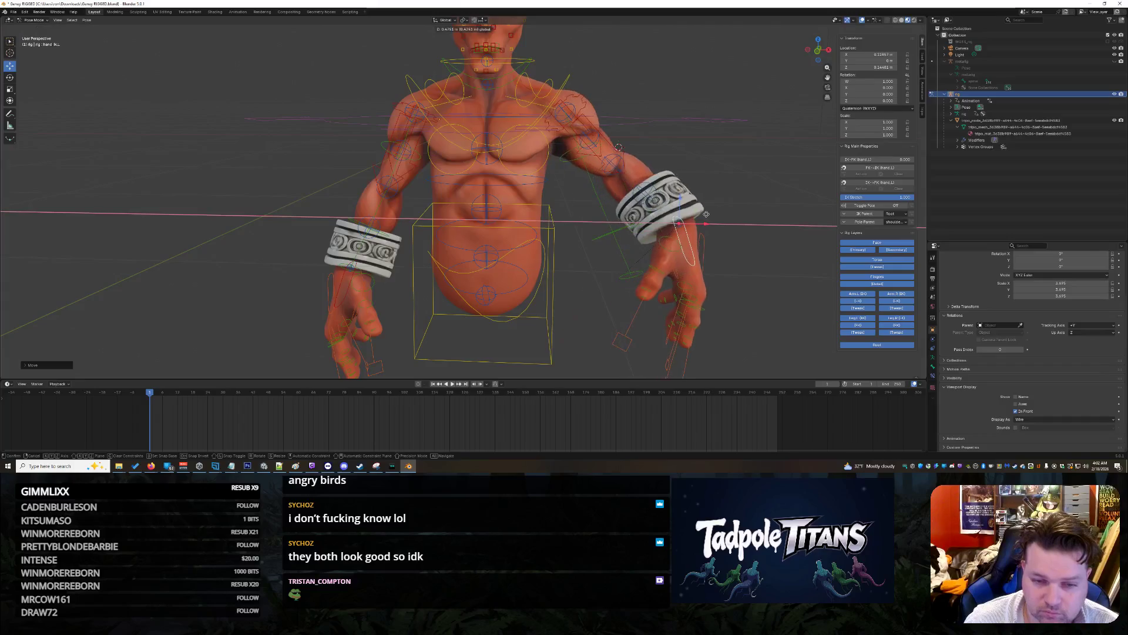
pyautogui.click(683, 205)
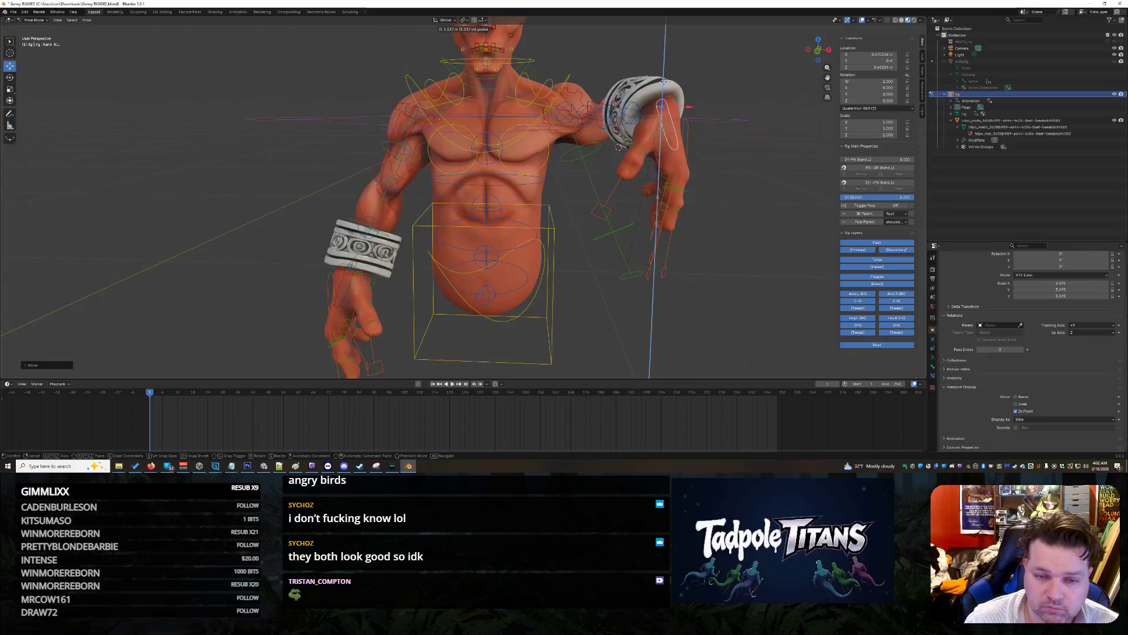
pyautogui.moveTo(728, 223)
pyautogui.mouseDown(button='middle')
pyautogui.moveTo(624, 201)
pyautogui.moveTo(721, 230)
pyautogui.moveTo(722, 240)
pyautogui.moveTo(679, 220)
pyautogui.moveTo(685, 280)
pyautogui.moveTo(669, 276)
pyautogui.mouseUp(button='middle')
pyautogui.hotkey('ctrl', 'z')
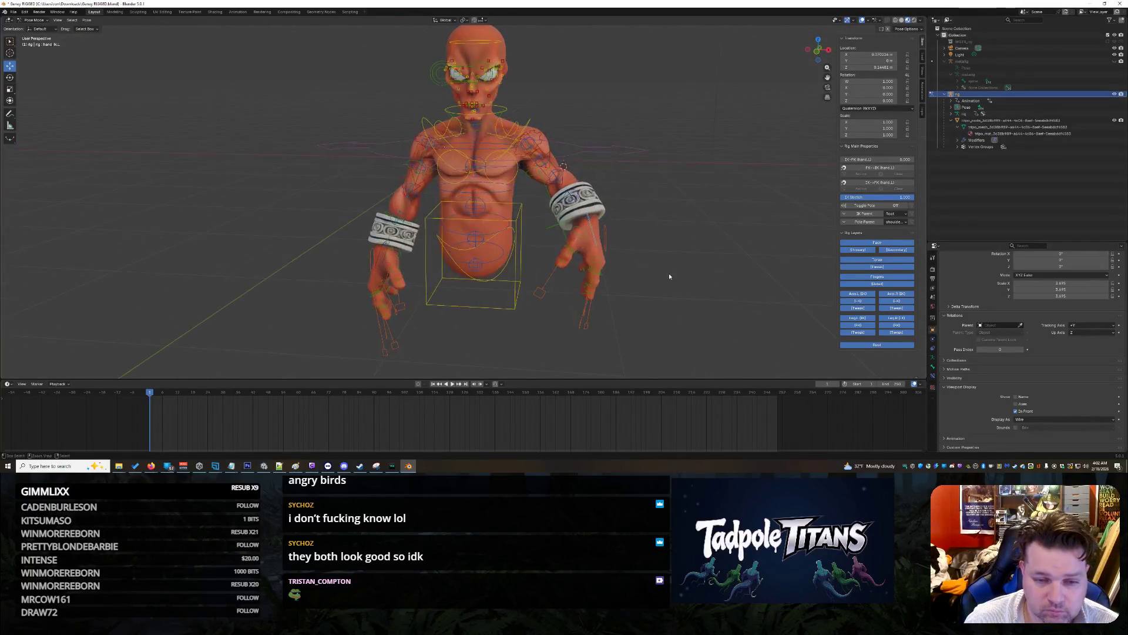
pyautogui.hotkey('ctrl', 'z')
pyautogui.hotkey('ctrl', 'z')
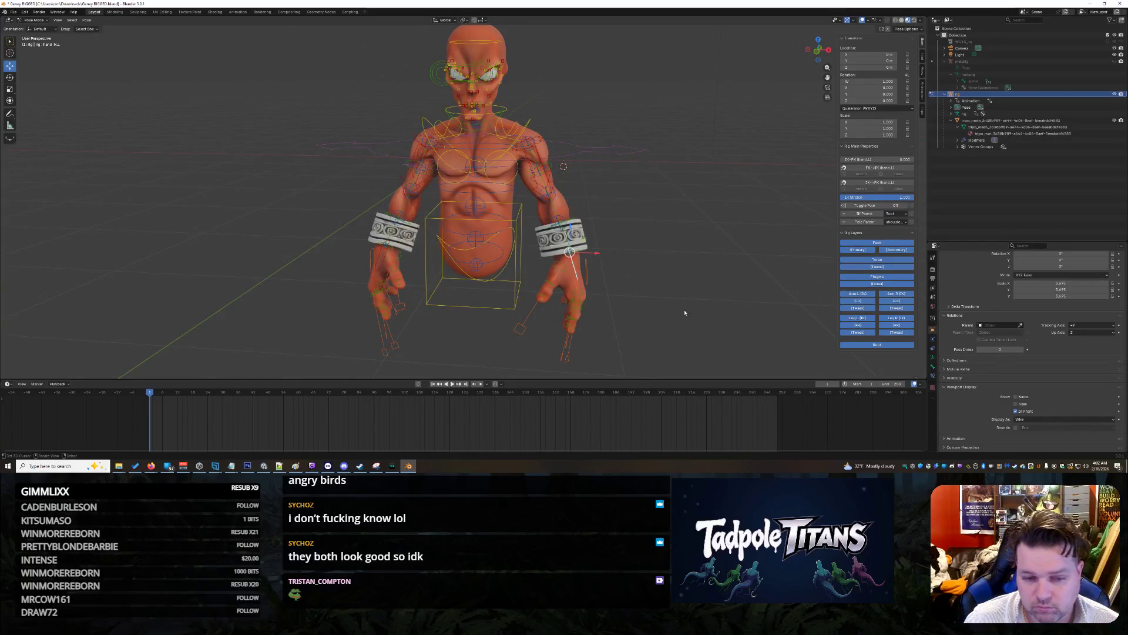
pyautogui.moveTo(680, 310)
pyautogui.mouseDown(button='middle')
pyautogui.moveTo(616, 292)
pyautogui.moveTo(604, 308)
pyautogui.mouseUp(button='middle')
pyautogui.click(414, 229)
pyautogui.scroll(-2, 591, 301)
pyautogui.scroll(5, 604, 311)
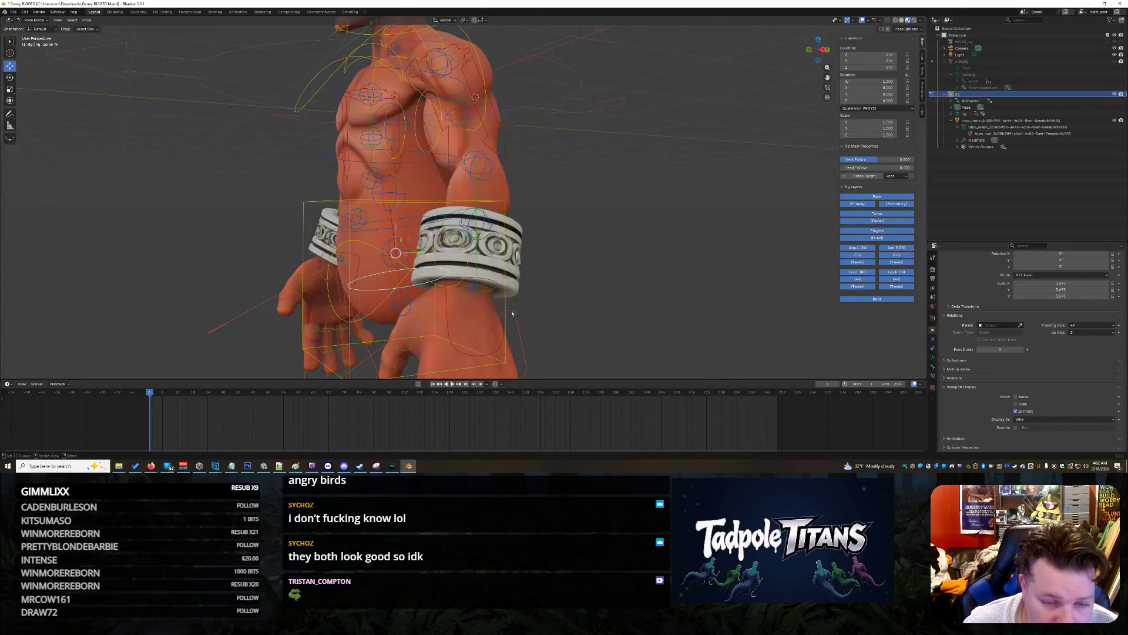
pyautogui.click(463, 291)
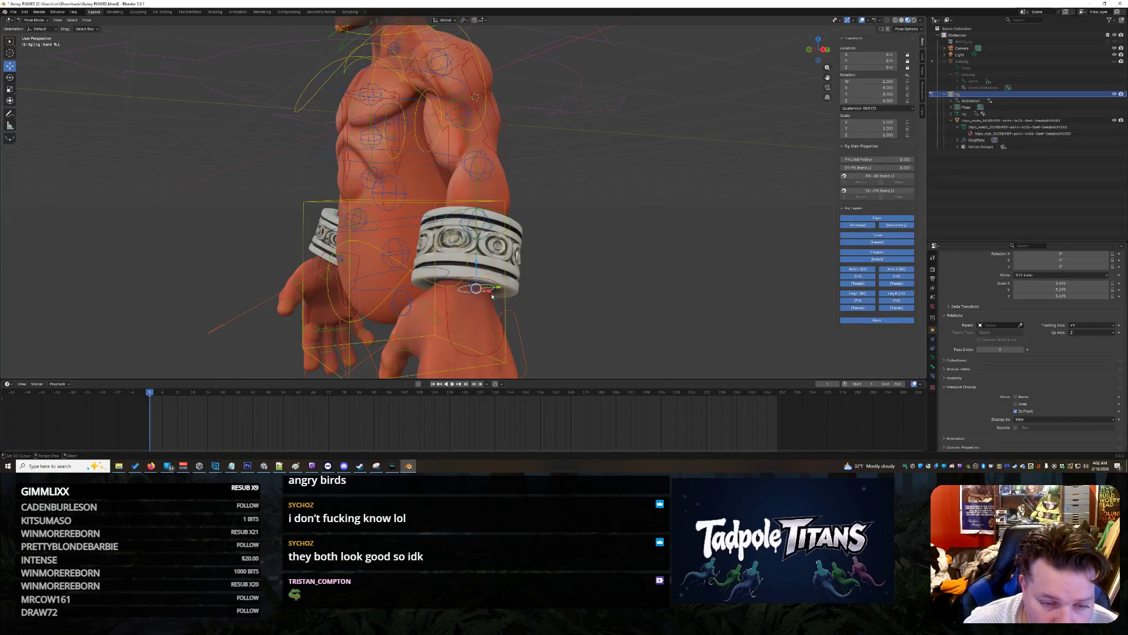
pyautogui.press('r')
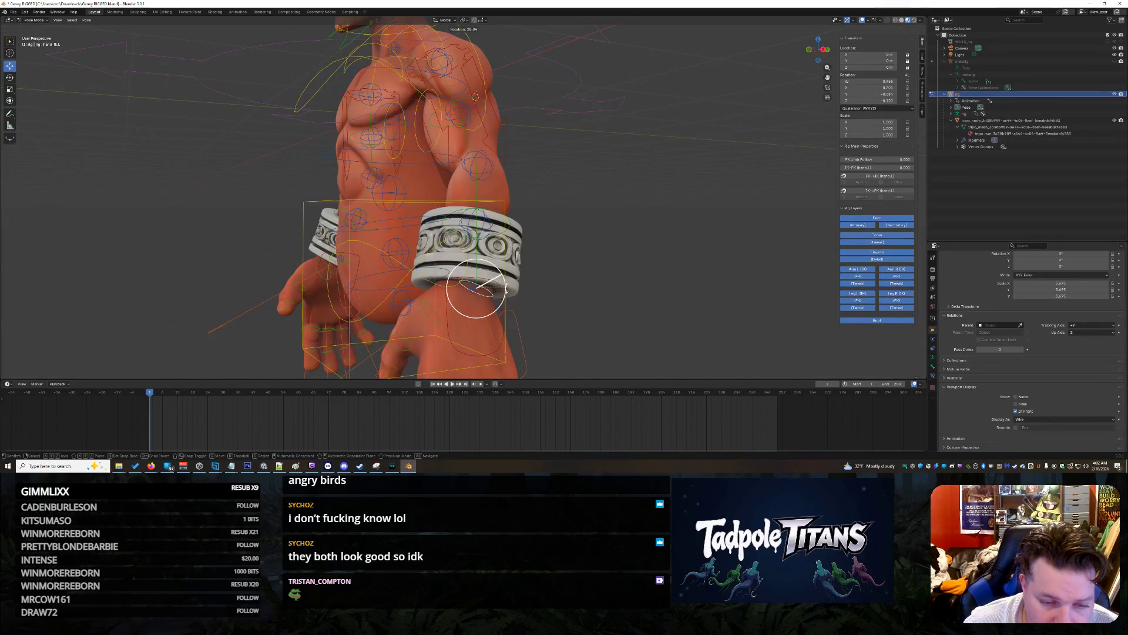
pyautogui.press('Escape')
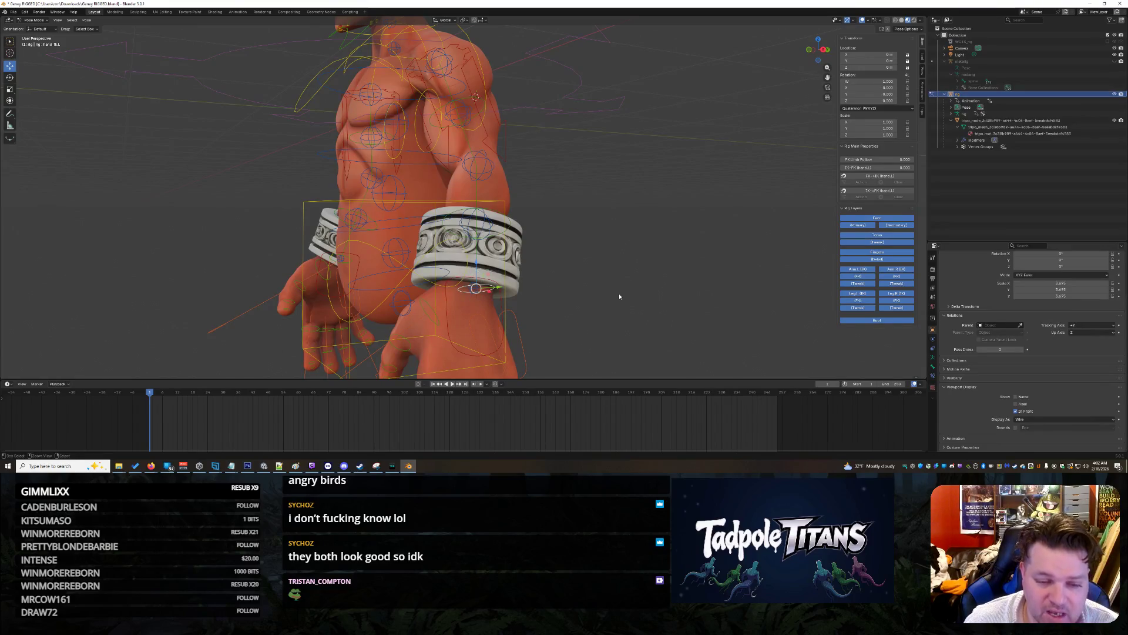
pyautogui.scroll(-5, 613, 300)
pyautogui.moveTo(588, 301)
pyautogui.mouseDown(button='middle')
pyautogui.moveTo(530, 303)
pyautogui.moveTo(519, 324)
pyautogui.moveTo(543, 342)
pyautogui.mouseUp(button='middle')
pyautogui.scroll(2, 558, 344)
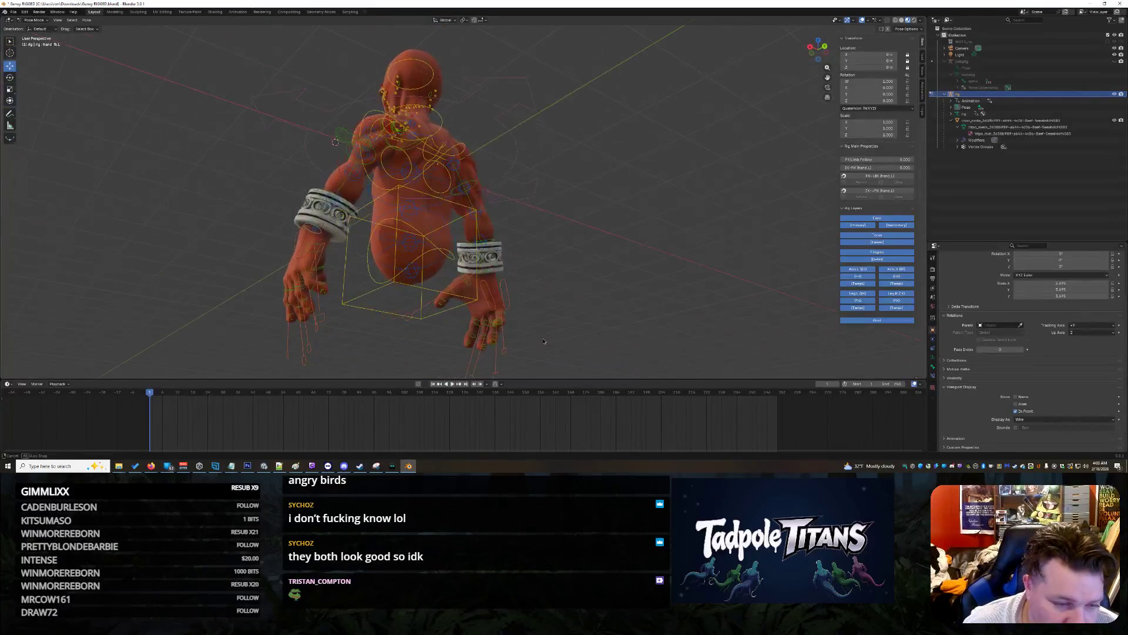
pyautogui.moveTo(382, 361)
pyautogui.mouseDown(button='middle')
pyautogui.moveTo(347, 353)
pyautogui.moveTo(447, 342)
pyautogui.moveTo(417, 327)
pyautogui.moveTo(292, 323)
pyautogui.mouseUp(button='middle')
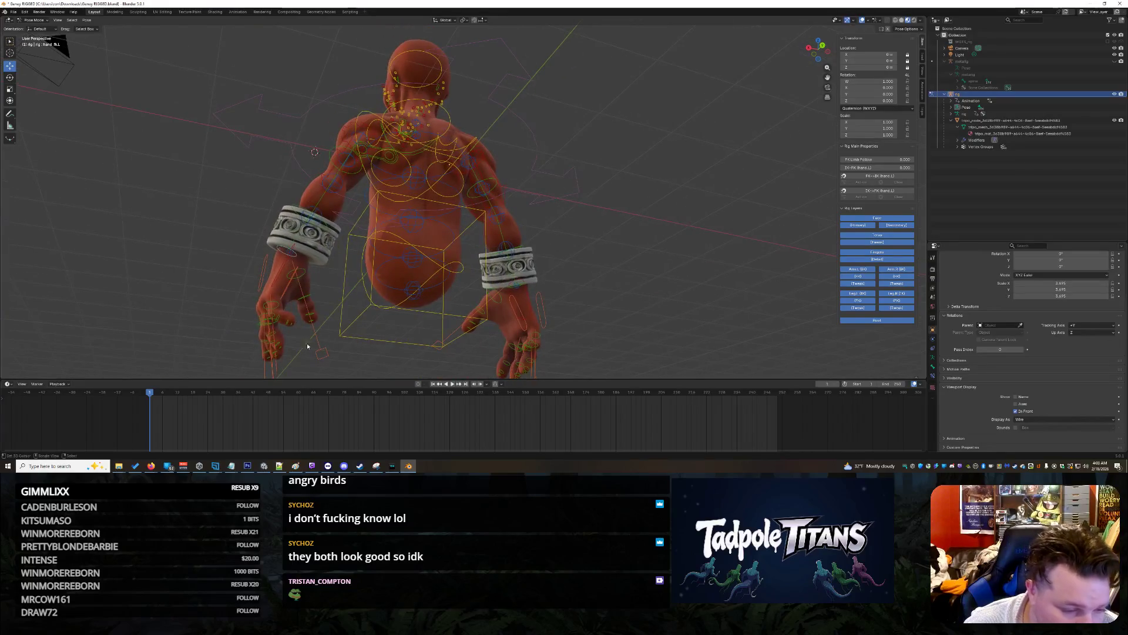
pyautogui.click(292, 323)
pyautogui.moveTo(296, 302); pyautogui.dragTo(295, 314)
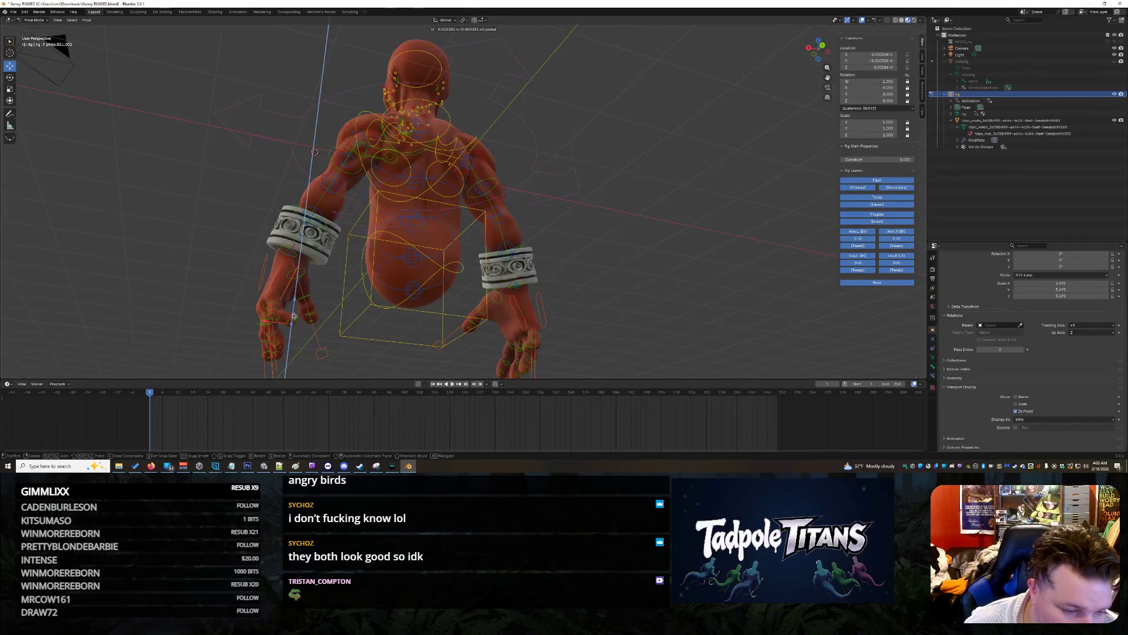
pyautogui.rightClick(292, 321)
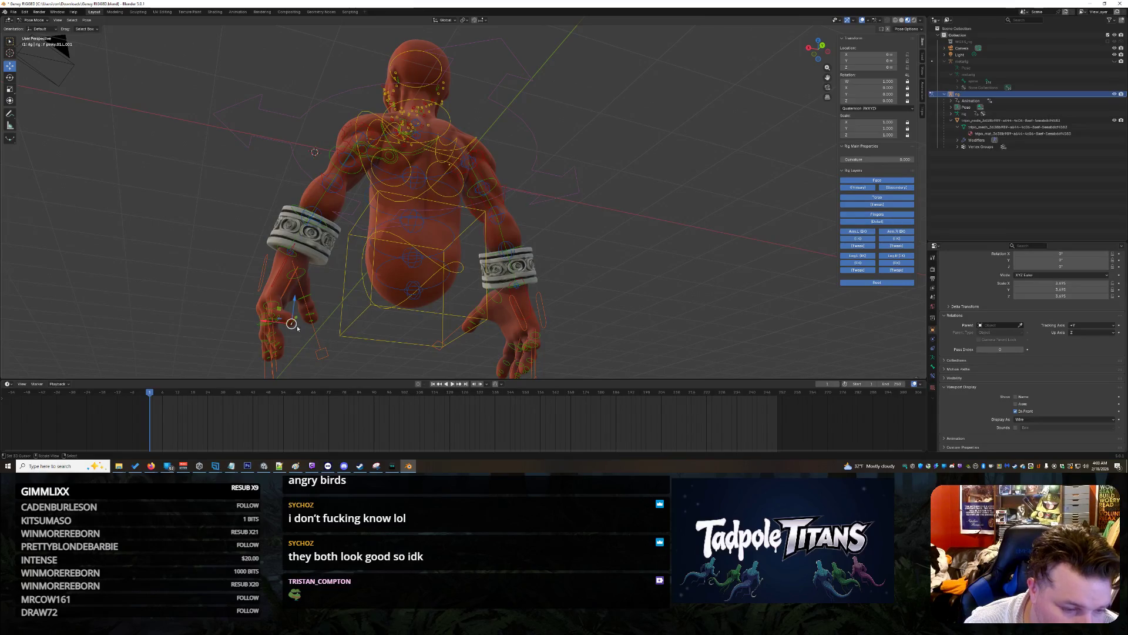
pyautogui.moveTo(292, 323); pyautogui.dragTo(282, 333)
pyautogui.rightClick(295, 323)
pyautogui.moveTo(274, 318); pyautogui.dragTo(306, 339)
pyautogui.hotkey('ctrl', 'z')
pyautogui.moveTo(306, 339); pyautogui.dragTo(400, 344, button='middle')
pyautogui.scroll(5, 369, 343)
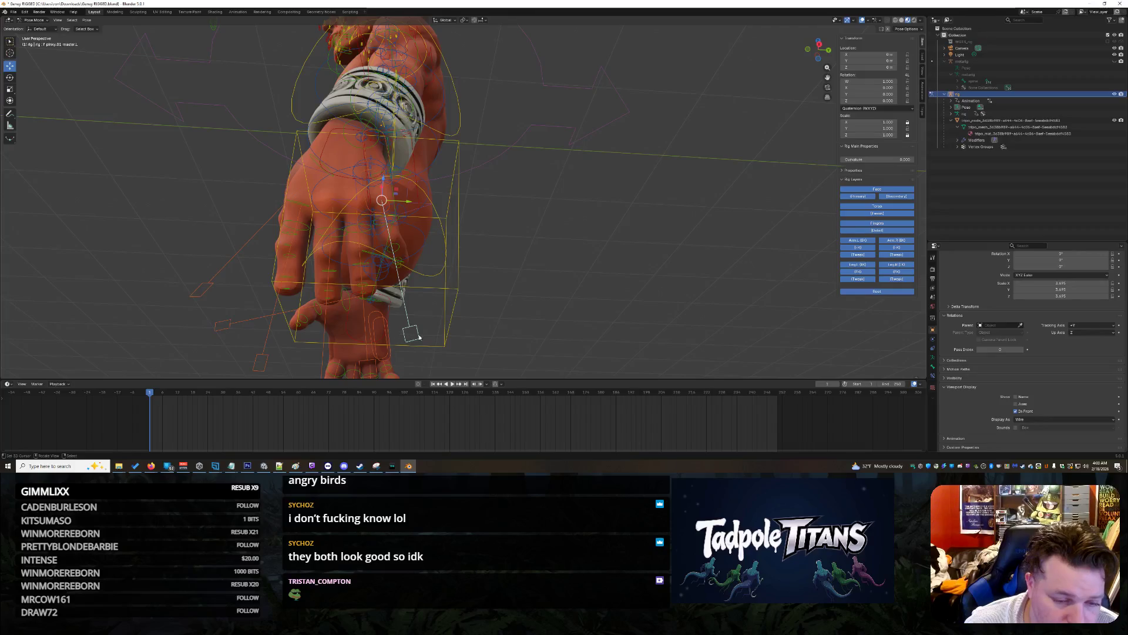
pyautogui.scroll(-5, 693, 285)
pyautogui.moveTo(529, 305)
pyautogui.mouseDown(button='middle')
pyautogui.moveTo(376, 341)
pyautogui.moveTo(383, 324)
pyautogui.mouseUp(button='middle')
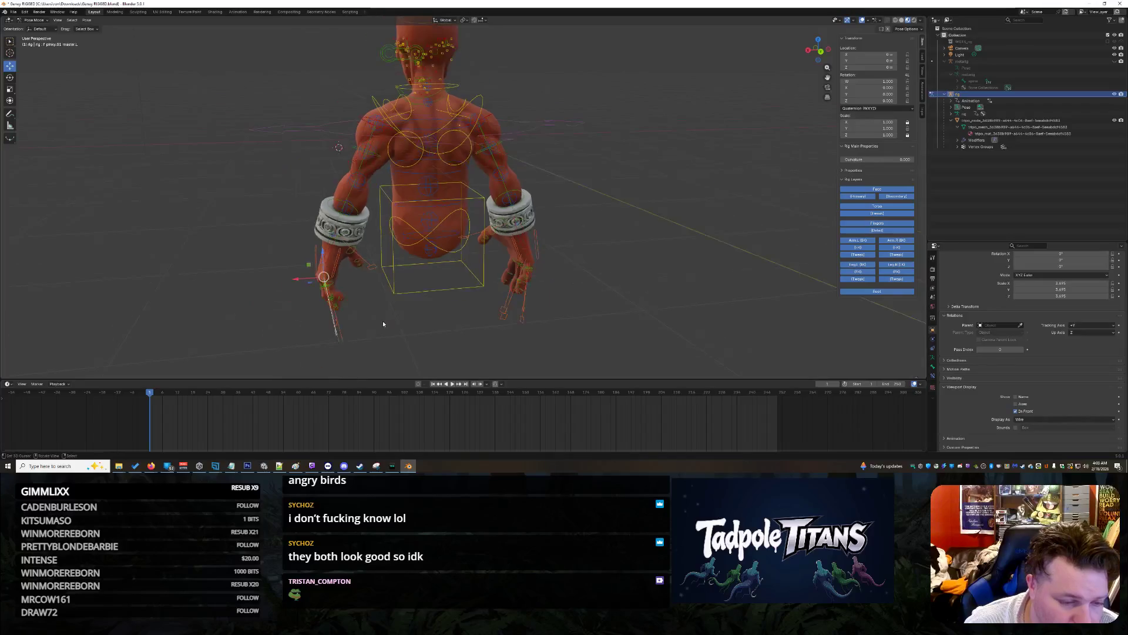
pyautogui.moveTo(309, 288); pyautogui.dragTo(335, 303, button='middle')
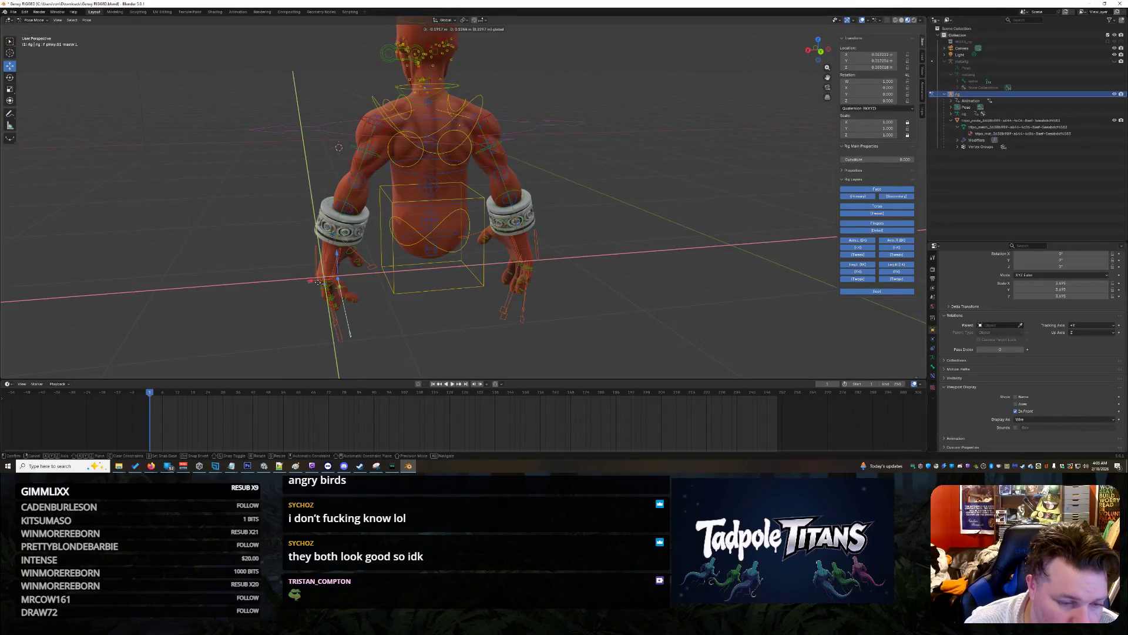
pyautogui.scroll(3, 353, 308)
pyautogui.moveTo(374, 335)
pyautogui.mouseDown(button='middle')
pyautogui.moveTo(421, 319)
pyautogui.moveTo(379, 320)
pyautogui.mouseUp(button='middle')
pyautogui.scroll(-3, 388, 330)
pyautogui.scroll(5, 408, 323)
pyautogui.click(285, 265)
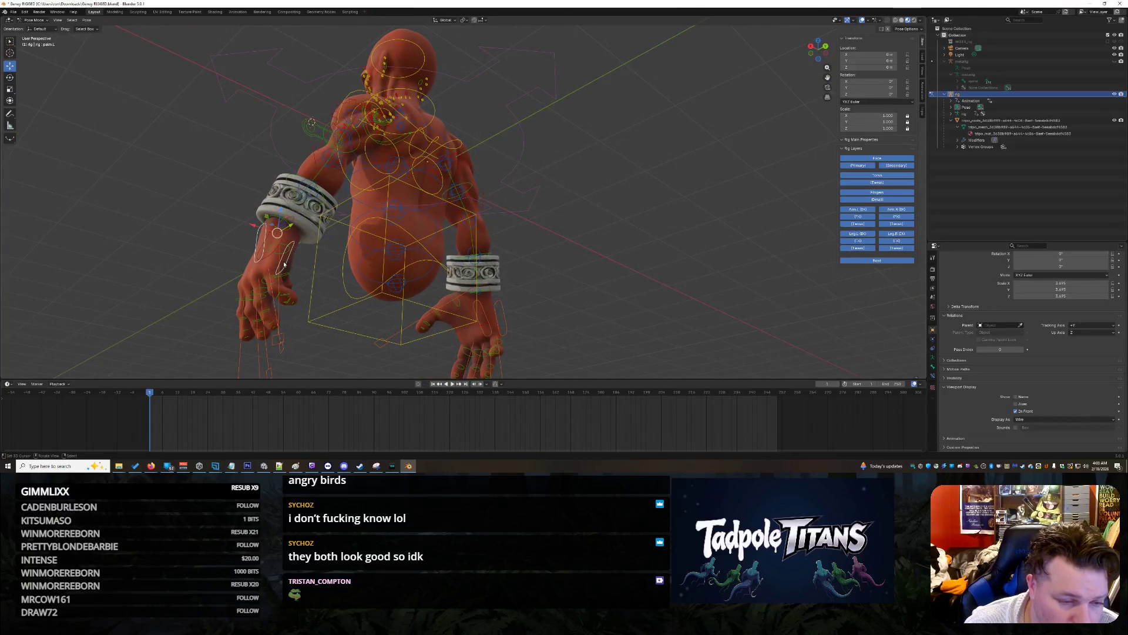
pyautogui.press('g')
pyautogui.press('z')
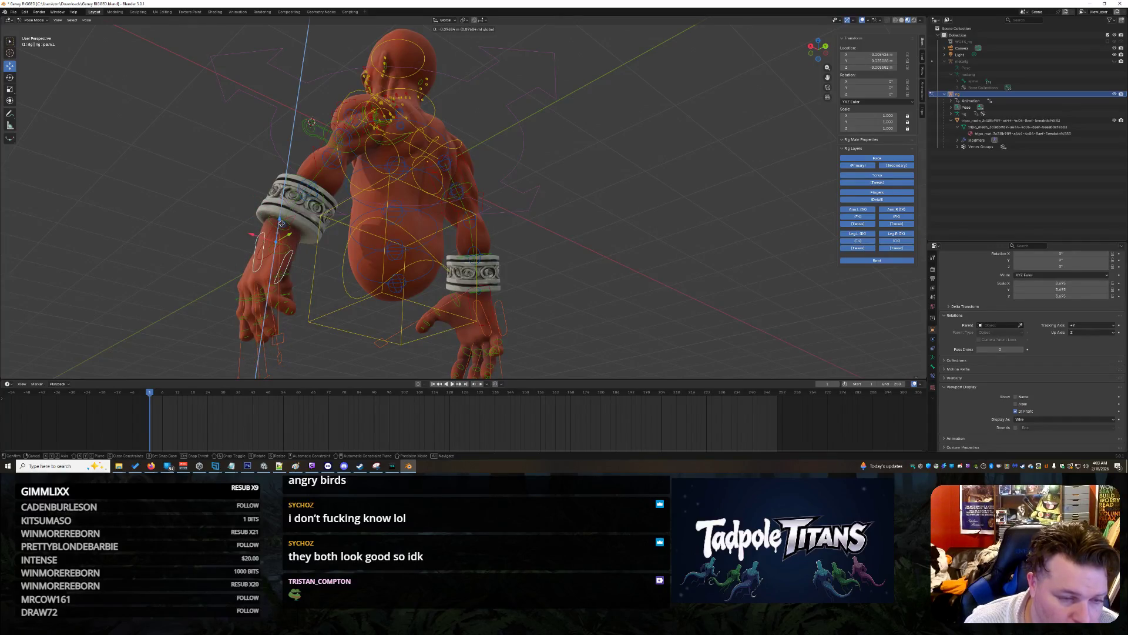
pyautogui.click(261, 282)
pyautogui.moveTo(261, 282)
pyautogui.mouseDown(button='middle')
pyautogui.moveTo(198, 251)
pyautogui.moveTo(221, 253)
pyautogui.mouseUp(button='middle')
pyautogui.hotkey('ctrl', 'z')
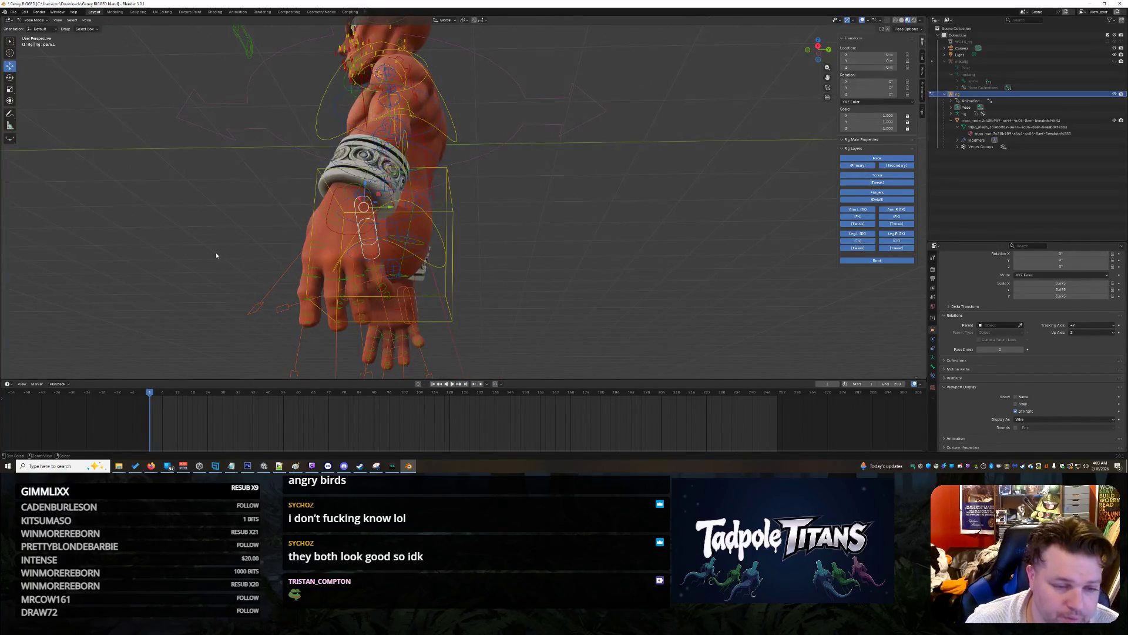
pyautogui.click(322, 219)
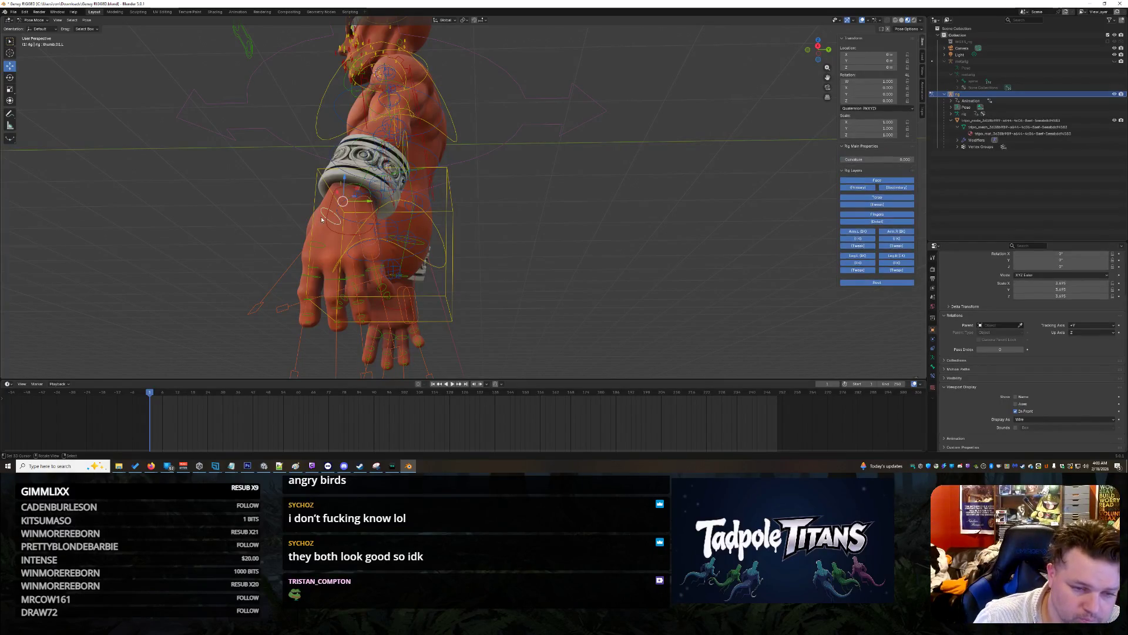
pyautogui.press('x')
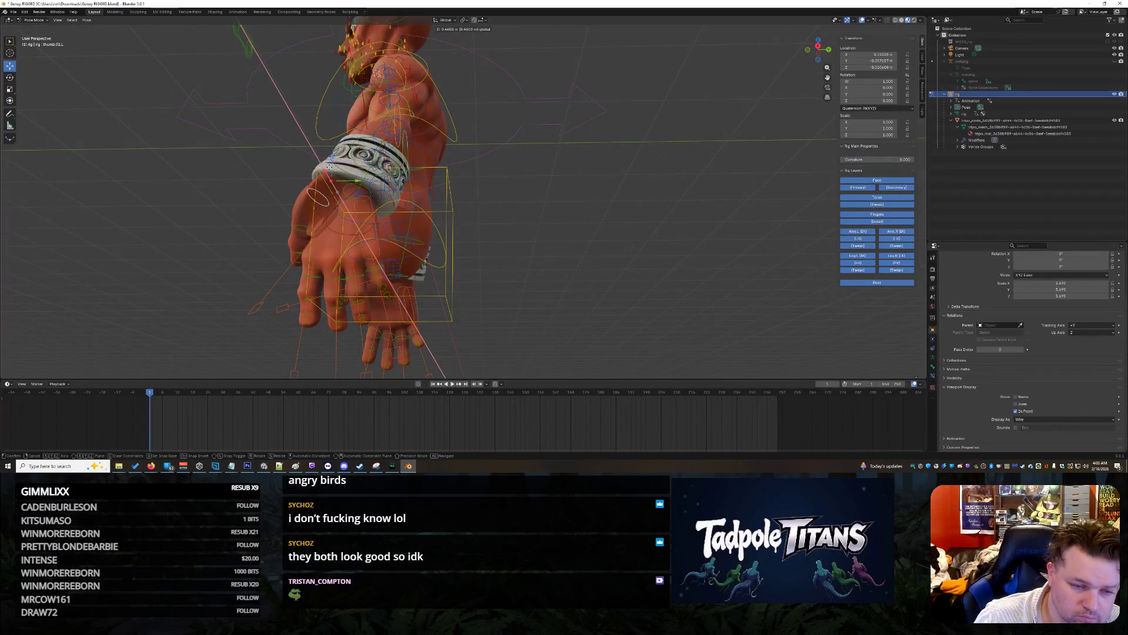
pyautogui.press('Escape')
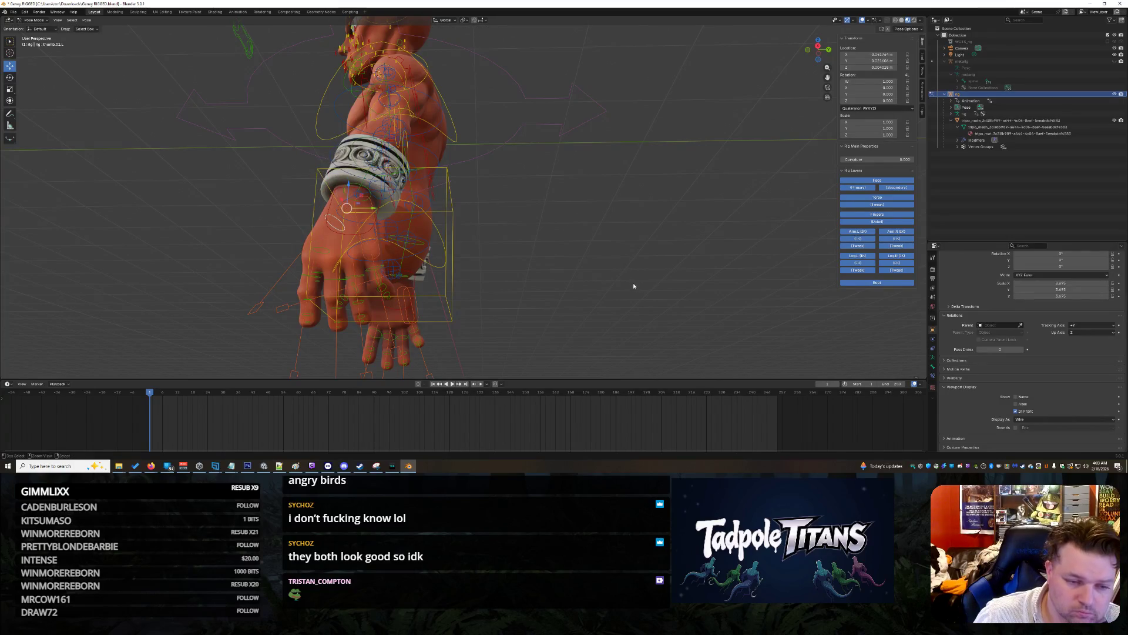
pyautogui.moveTo(591, 275)
pyautogui.mouseDown(button='middle')
pyautogui.moveTo(621, 276)
pyautogui.moveTo(606, 275)
pyautogui.mouseUp(button='middle')
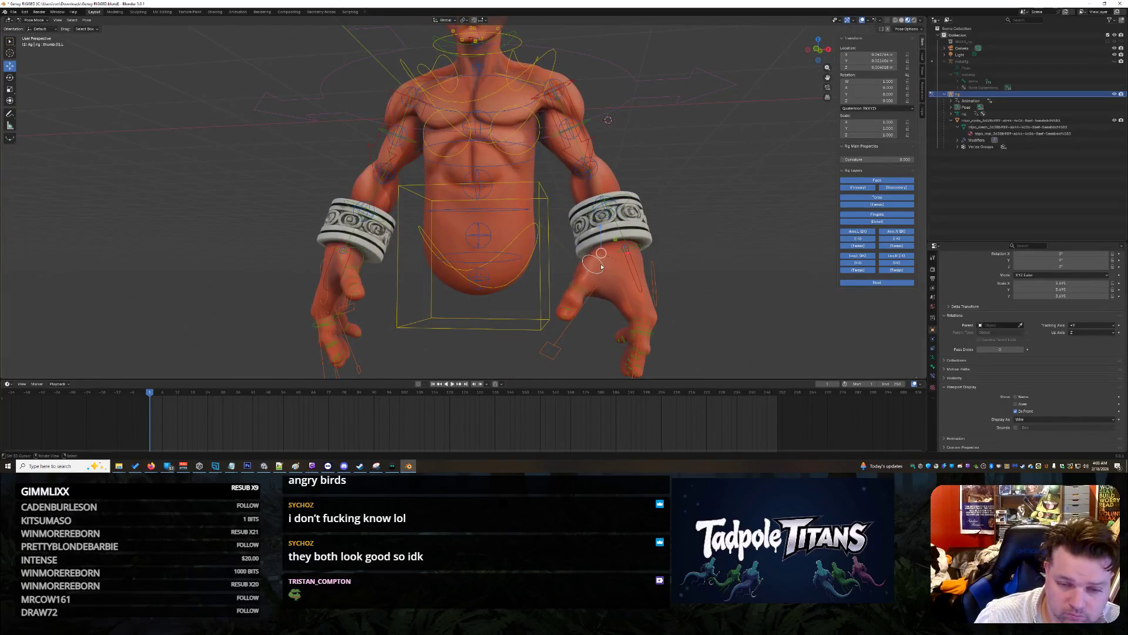
pyautogui.press('g')
pyautogui.press('x')
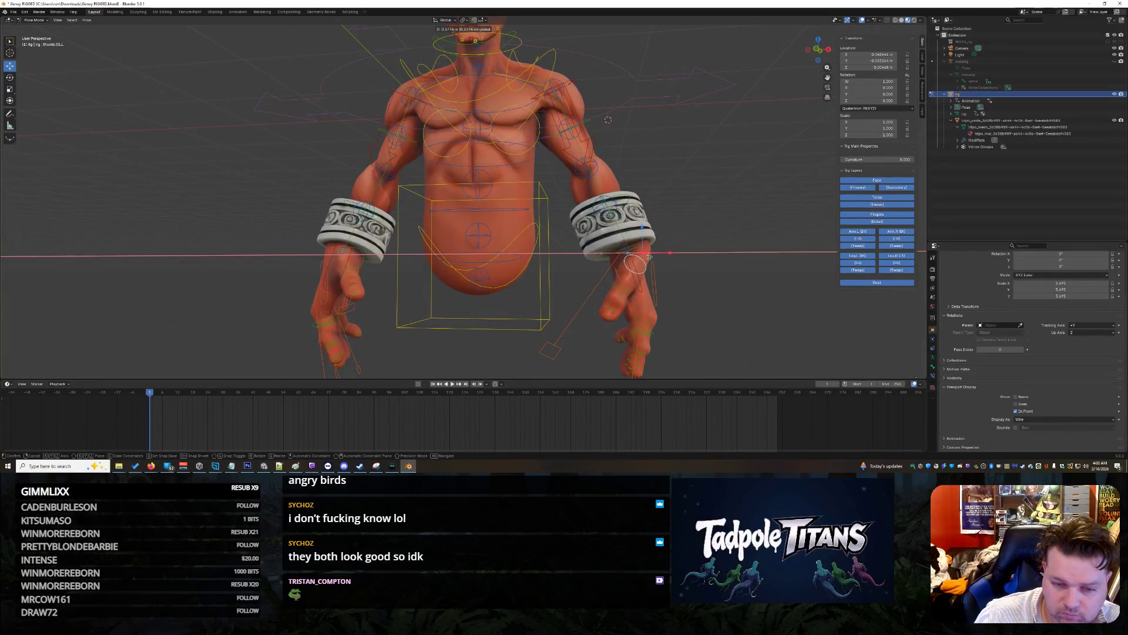
pyautogui.click(608, 262)
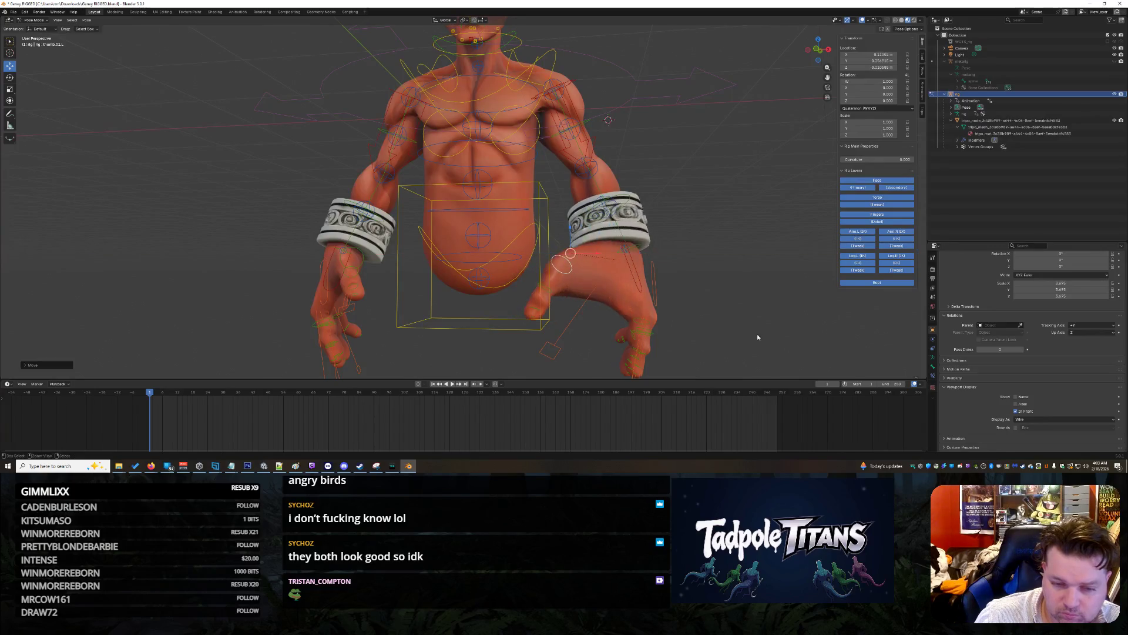
pyautogui.moveTo(748, 304); pyautogui.dragTo(647, 288, button='middle')
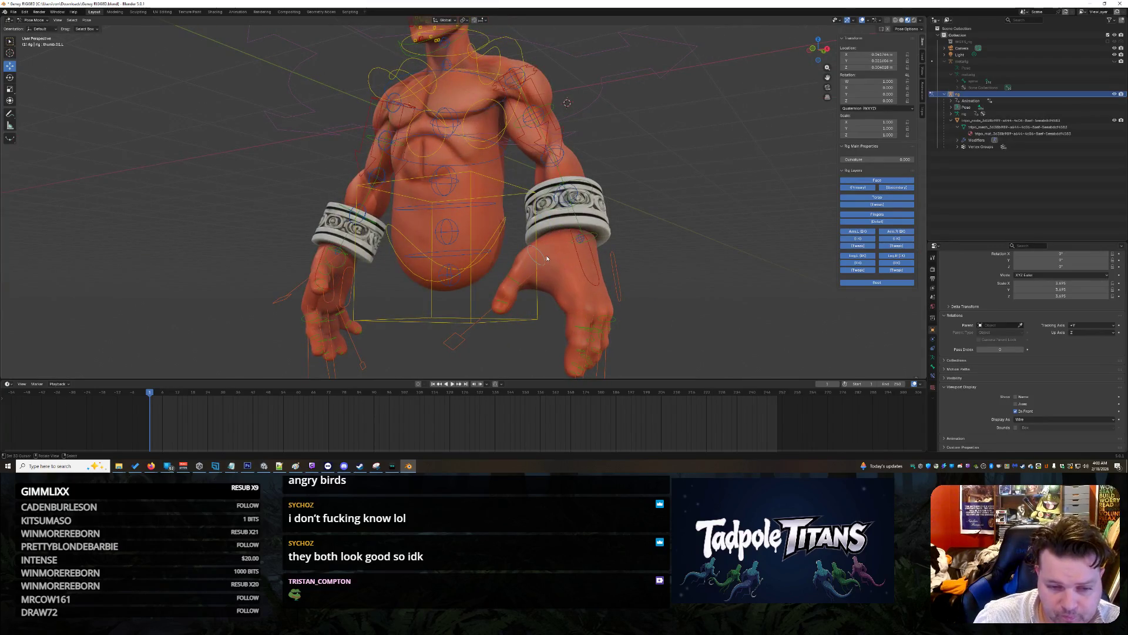
pyautogui.hotkey('shift', 'space')
pyautogui.press('r')
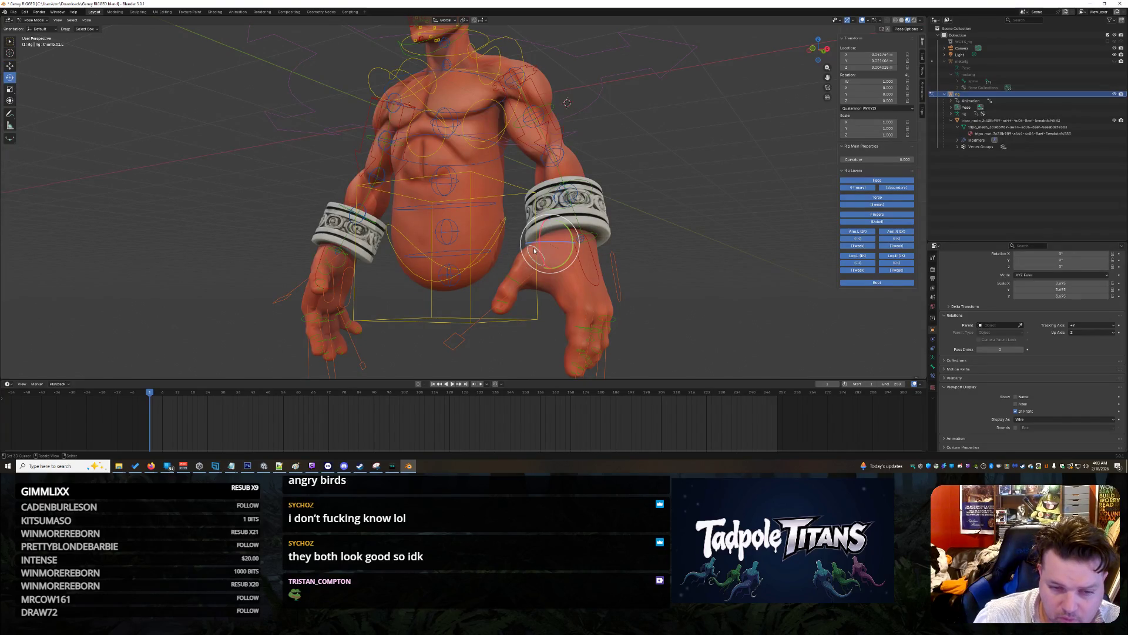
pyautogui.click(546, 262)
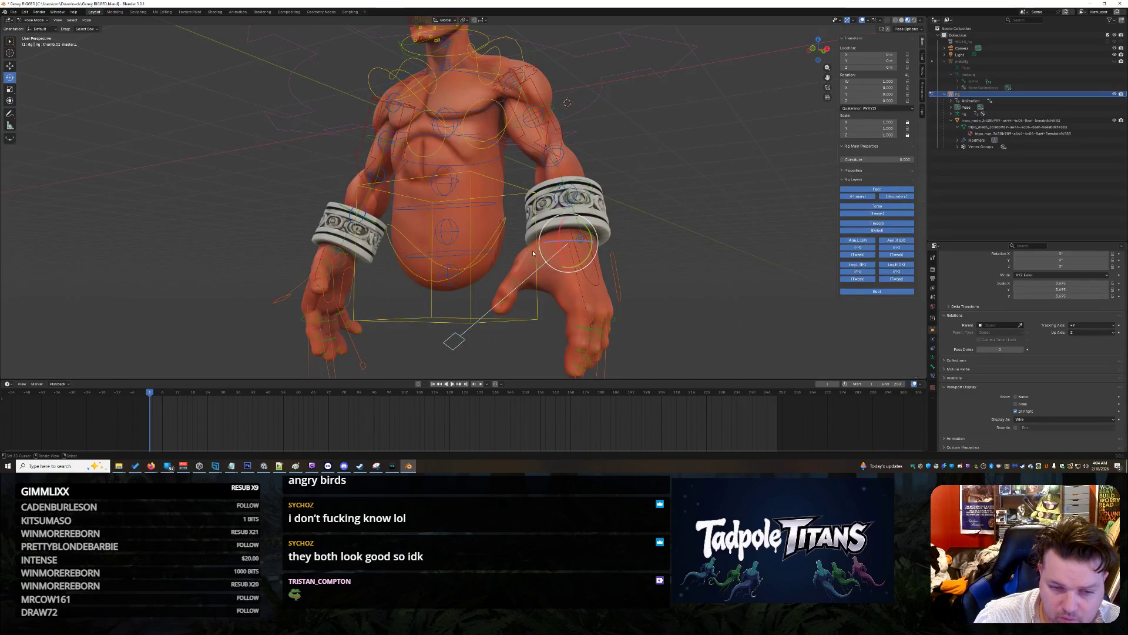
pyautogui.moveTo(547, 242)
pyautogui.mouseDown()
pyautogui.moveTo(595, 243)
pyautogui.moveTo(757, 322)
pyautogui.mouseUp()
pyautogui.press('Escape')
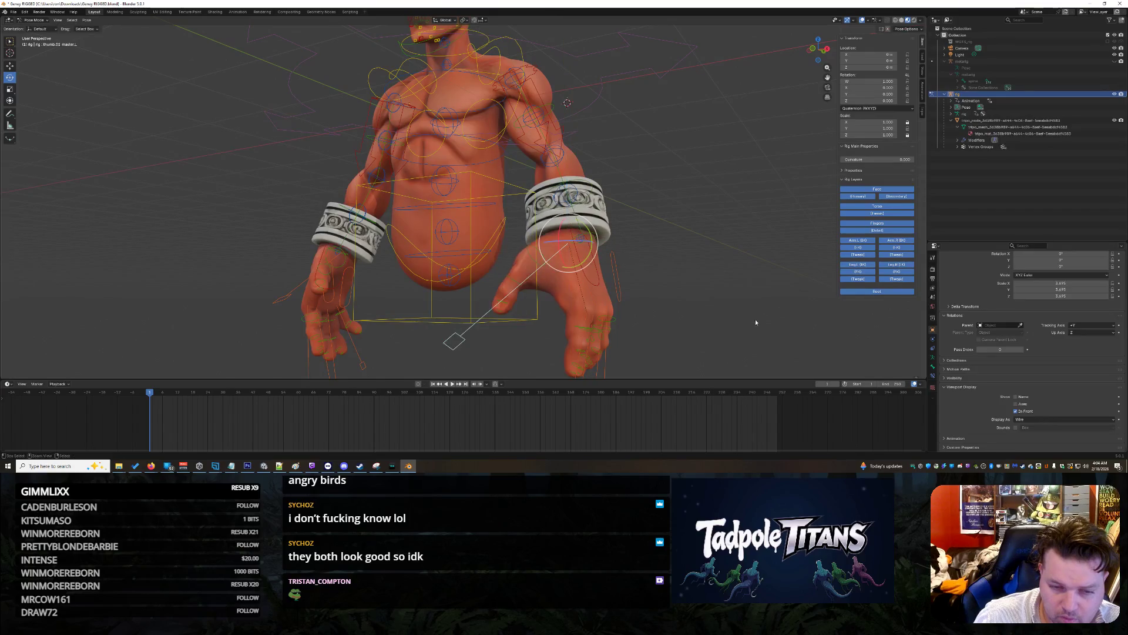
pyautogui.hotkey('ctrl', 'z')
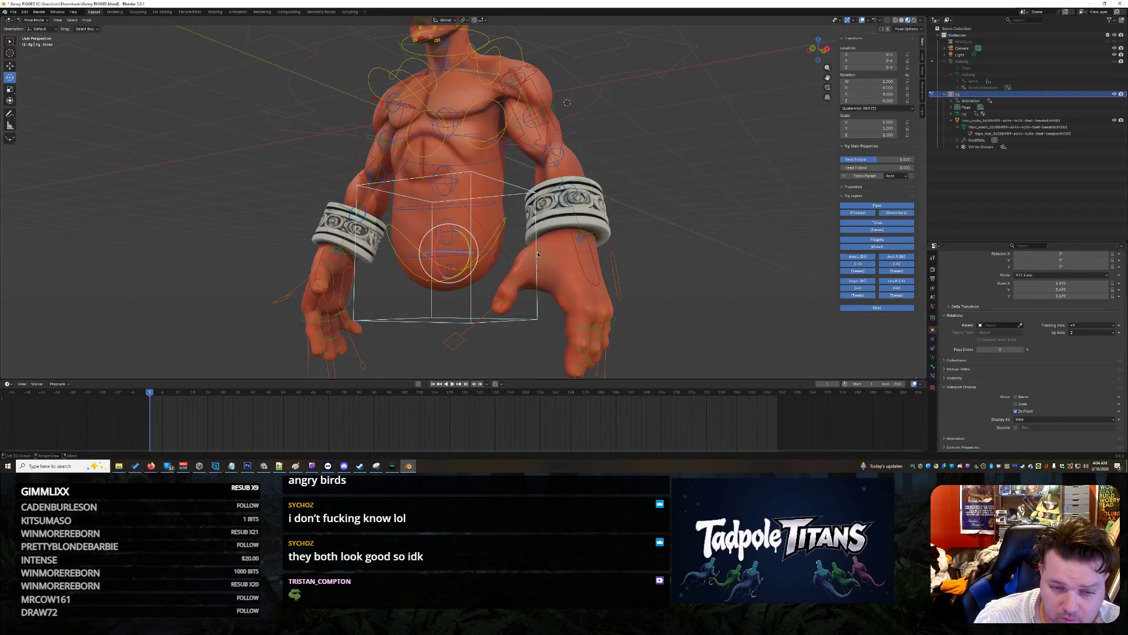
pyautogui.click(546, 256)
pyautogui.moveTo(553, 246); pyautogui.dragTo(564, 245)
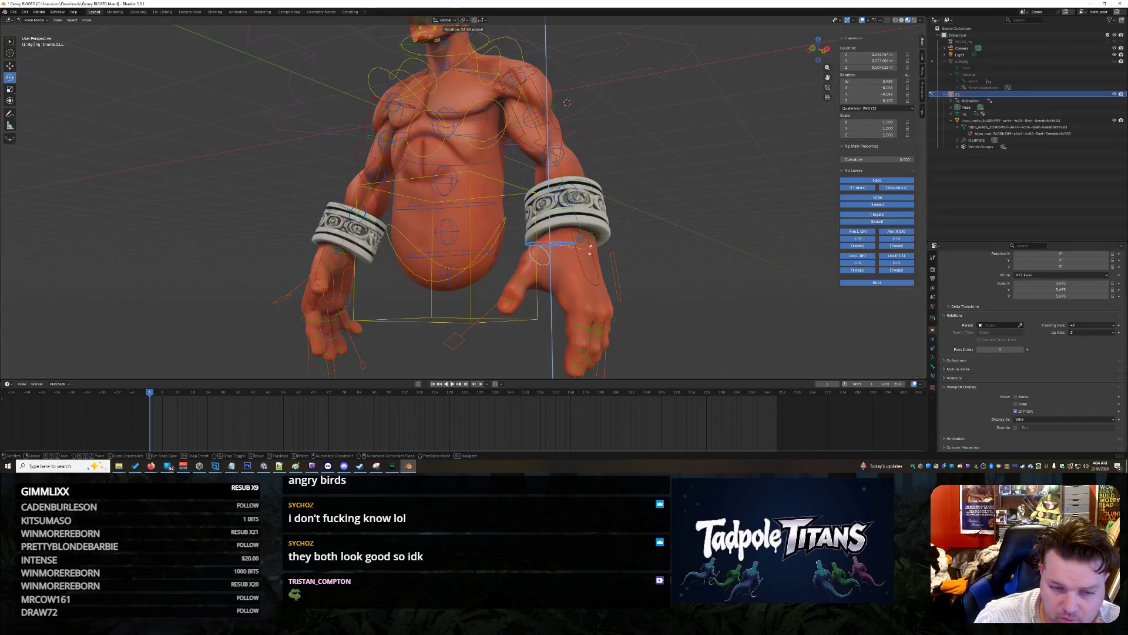
pyautogui.rightClick(602, 250)
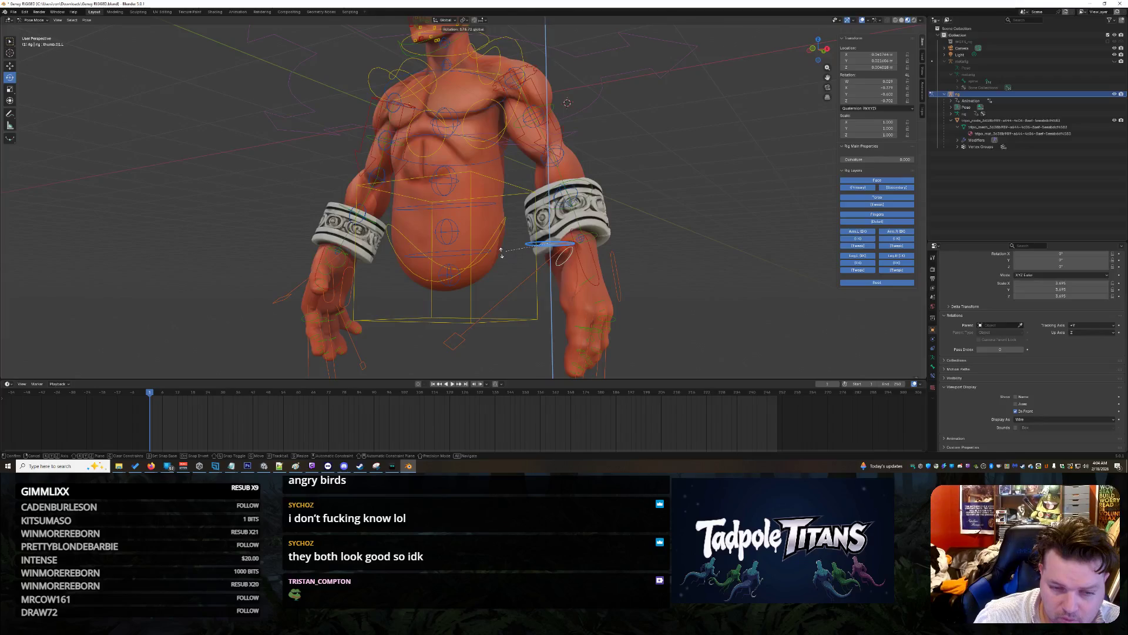
pyautogui.click(558, 232)
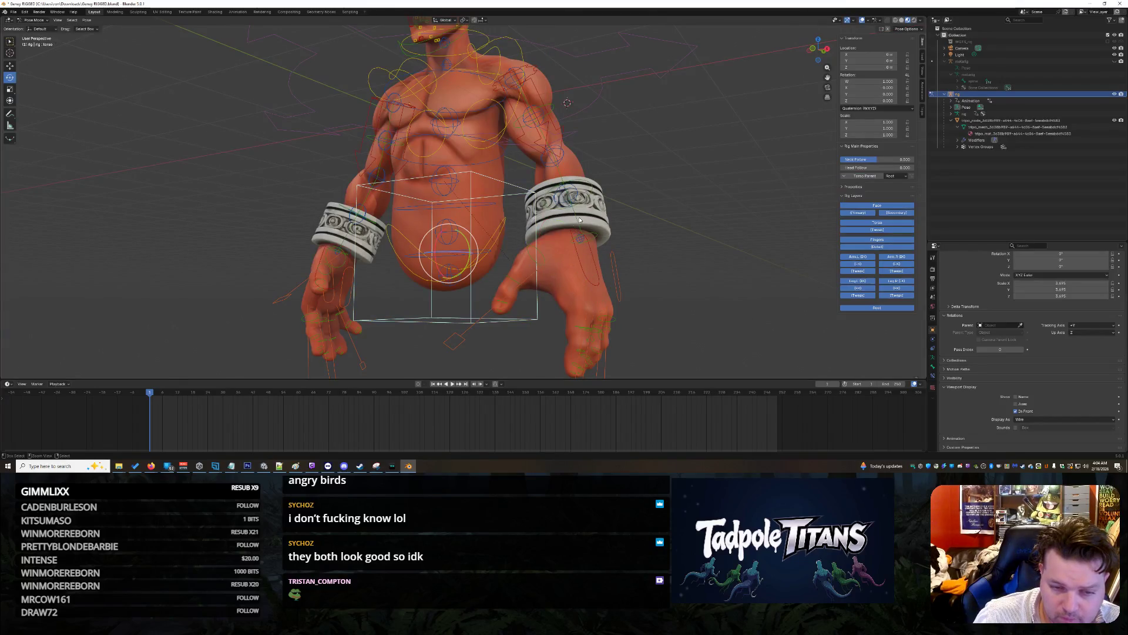
pyautogui.moveTo(707, 284)
pyautogui.mouseDown(button='middle')
pyautogui.moveTo(780, 280)
pyautogui.moveTo(677, 226)
pyautogui.mouseUp(button='middle')
# Step: Rotate the tweak_spine.002 bone about the X axis
pyautogui.scroll(2, 677, 226)
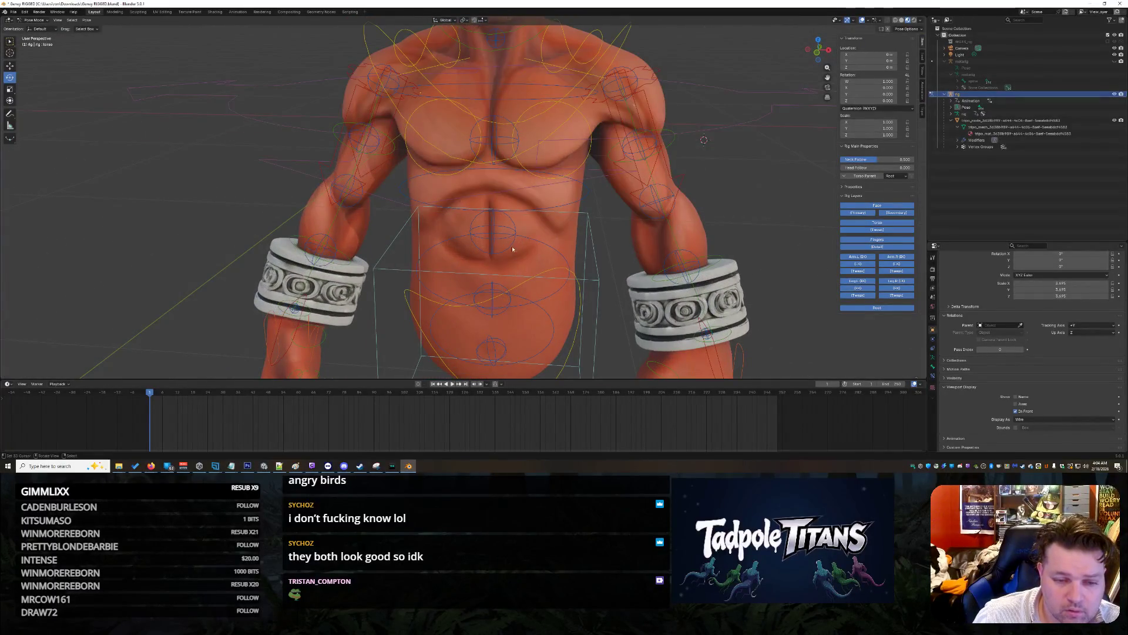
pyautogui.click(494, 238)
pyautogui.scroll(-2, 542, 243)
pyautogui.moveTo(482, 220)
pyautogui.mouseDown()
pyautogui.moveTo(522, 231)
pyautogui.moveTo(470, 241)
pyautogui.moveTo(518, 237)
pyautogui.mouseUp()
pyautogui.scroll(3, 792, 256)
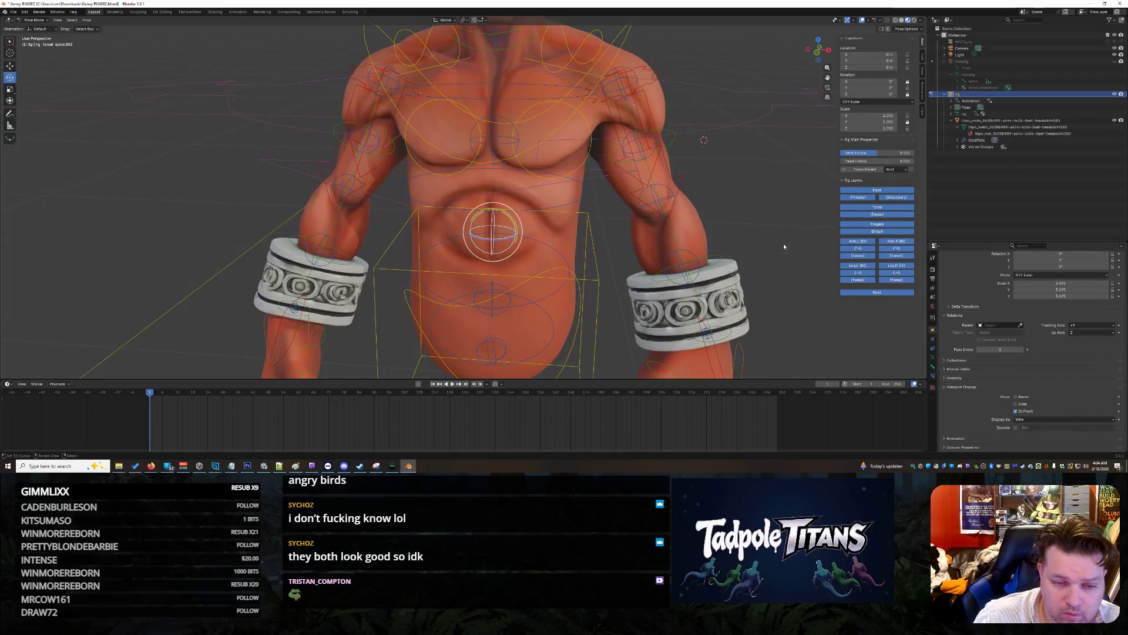
pyautogui.moveTo(810, 234)
pyautogui.mouseDown(button='middle')
pyautogui.moveTo(731, 229)
pyautogui.moveTo(795, 234)
pyautogui.mouseUp(button='middle')
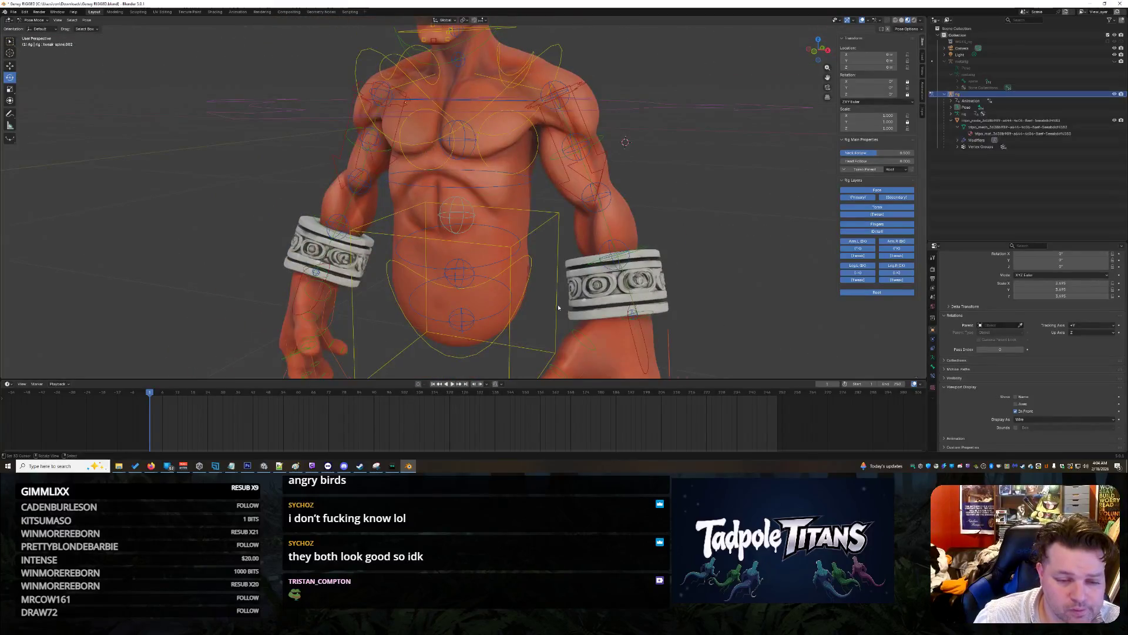
# Step: Bend the torso by rotating spine_fk.001 about X, then orbit to check it from the front
pyautogui.click(491, 266)
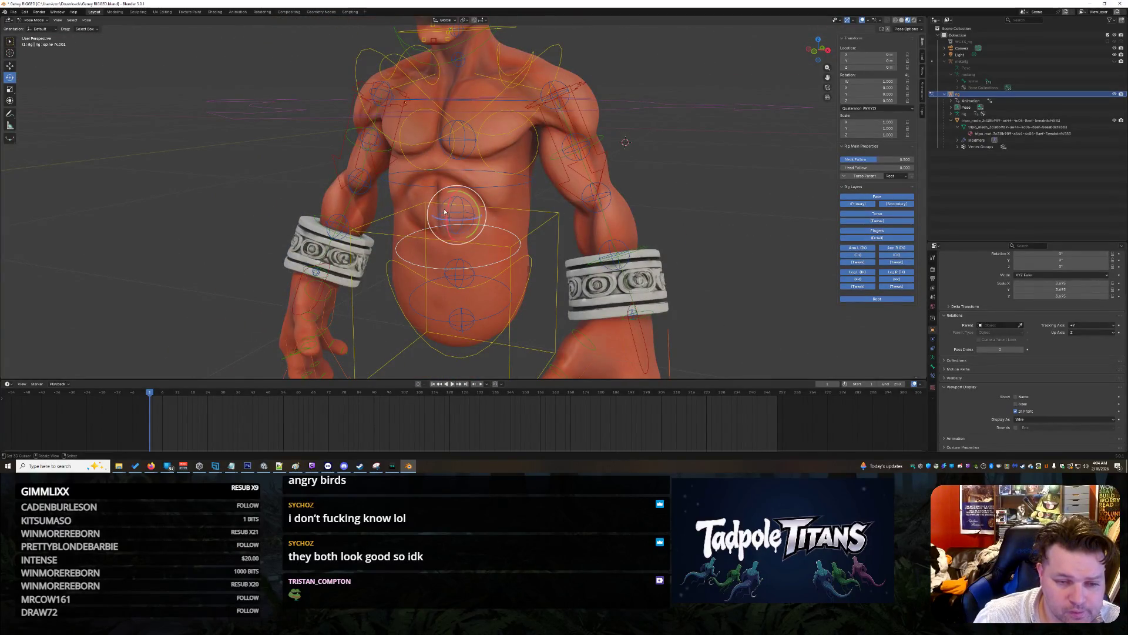
pyautogui.moveTo(464, 225)
pyautogui.mouseDown()
pyautogui.moveTo(506, 219)
pyautogui.moveTo(458, 233)
pyautogui.moveTo(478, 238)
pyautogui.moveTo(442, 225)
pyautogui.moveTo(444, 204)
pyautogui.moveTo(459, 213)
pyautogui.mouseUp()
pyautogui.press('x')
pyautogui.moveTo(673, 176)
pyautogui.mouseDown(button='middle')
pyautogui.moveTo(574, 181)
pyautogui.moveTo(606, 184)
pyautogui.moveTo(575, 206)
pyautogui.moveTo(470, 221)
pyautogui.moveTo(732, 260)
pyautogui.moveTo(709, 261)
pyautogui.mouseUp(button='middle')
pyautogui.scroll(3, 619, 200)
pyautogui.click(457, 225)
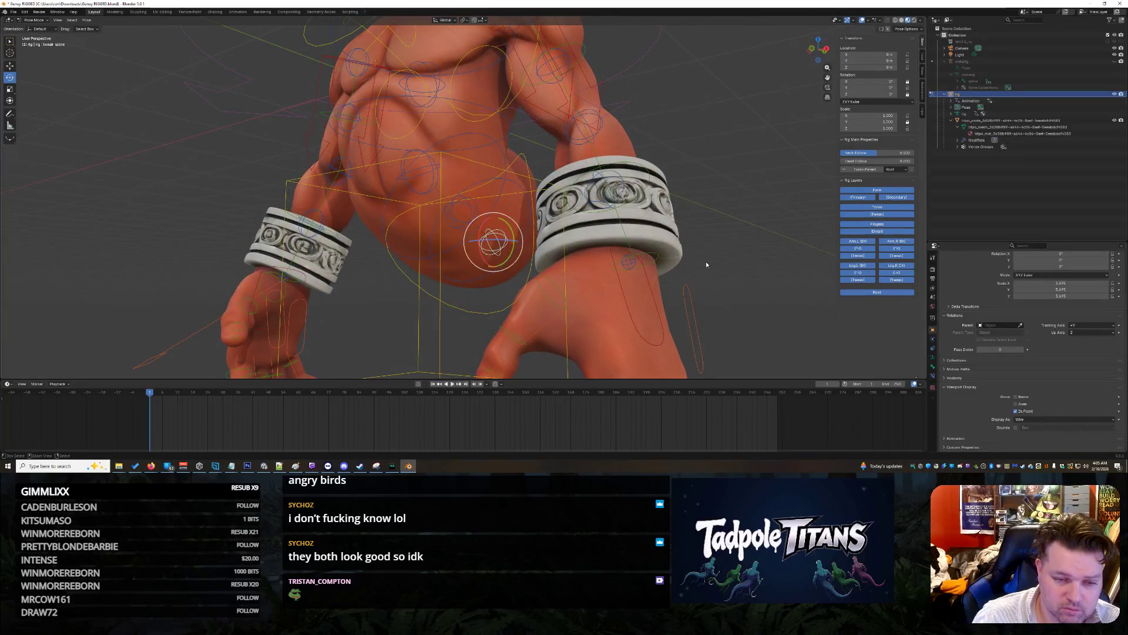
pyautogui.hotkey('ctrl', 'z')
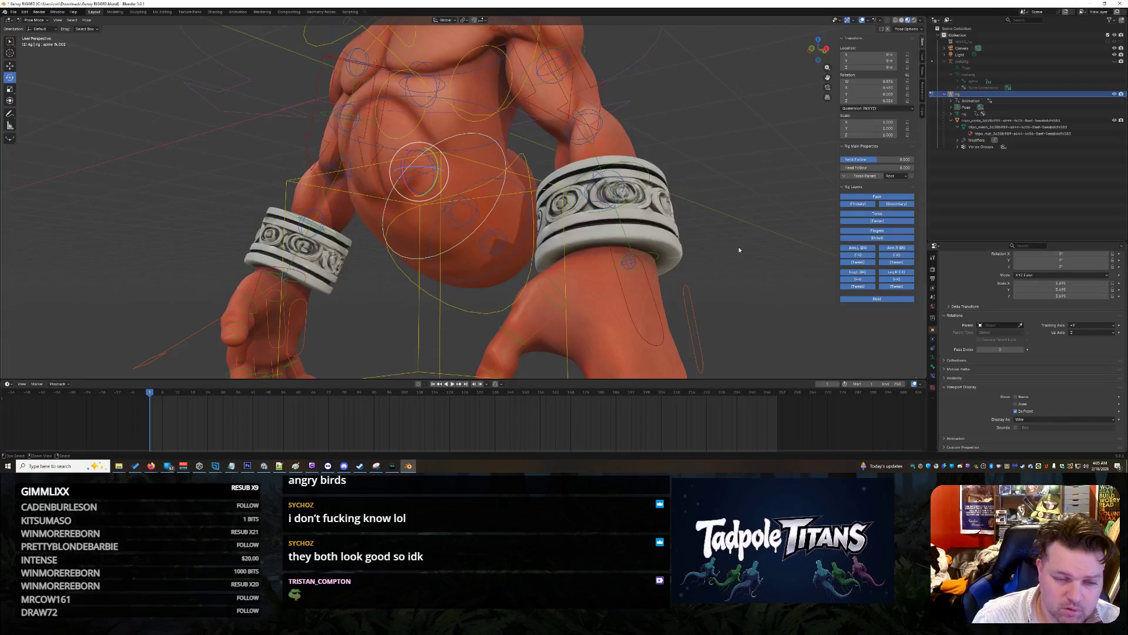
pyautogui.moveTo(747, 249)
pyautogui.mouseDown(button='middle')
pyautogui.moveTo(761, 253)
pyautogui.moveTo(737, 235)
pyautogui.moveTo(704, 251)
pyautogui.moveTo(721, 254)
pyautogui.mouseUp(button='middle')
pyautogui.scroll(-5, 731, 224)
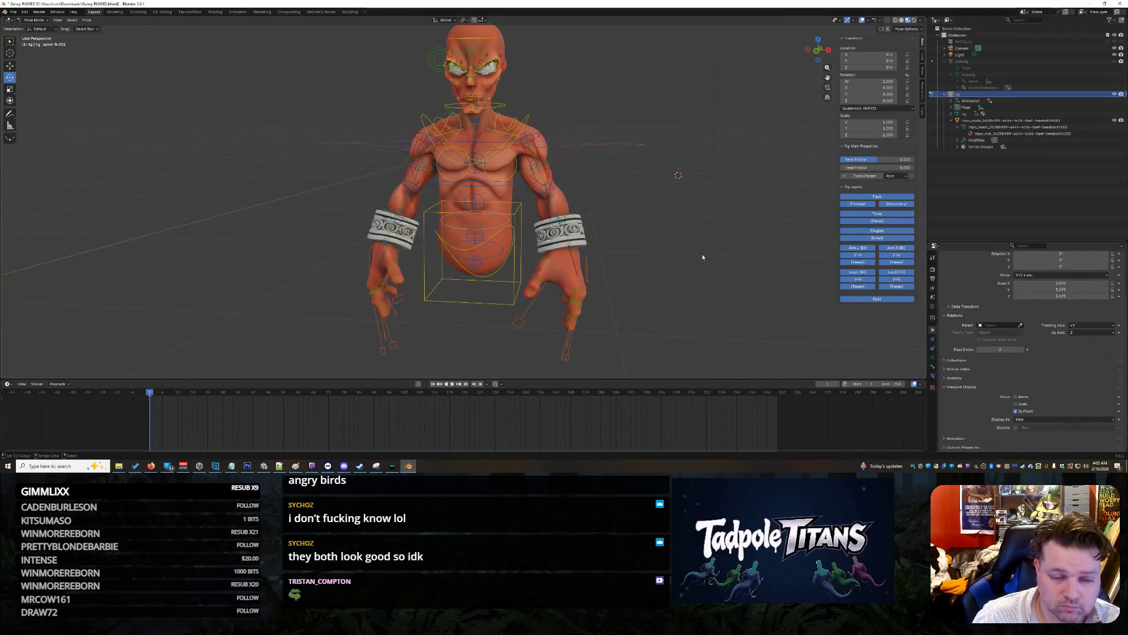
pyautogui.scroll(2, 675, 288)
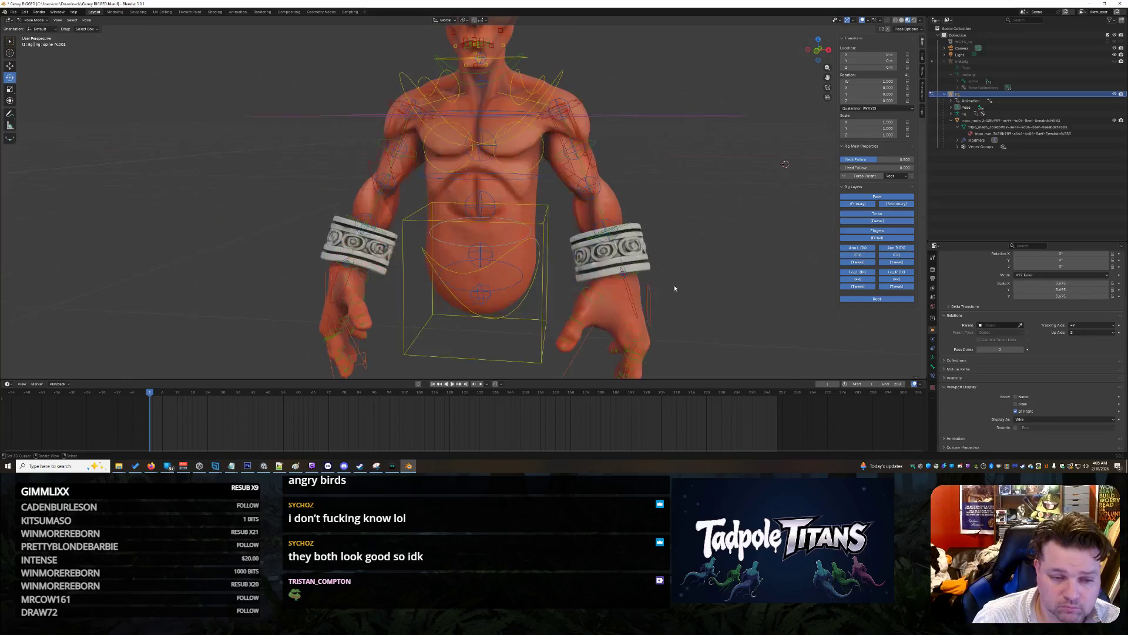
pyautogui.click(368, 224)
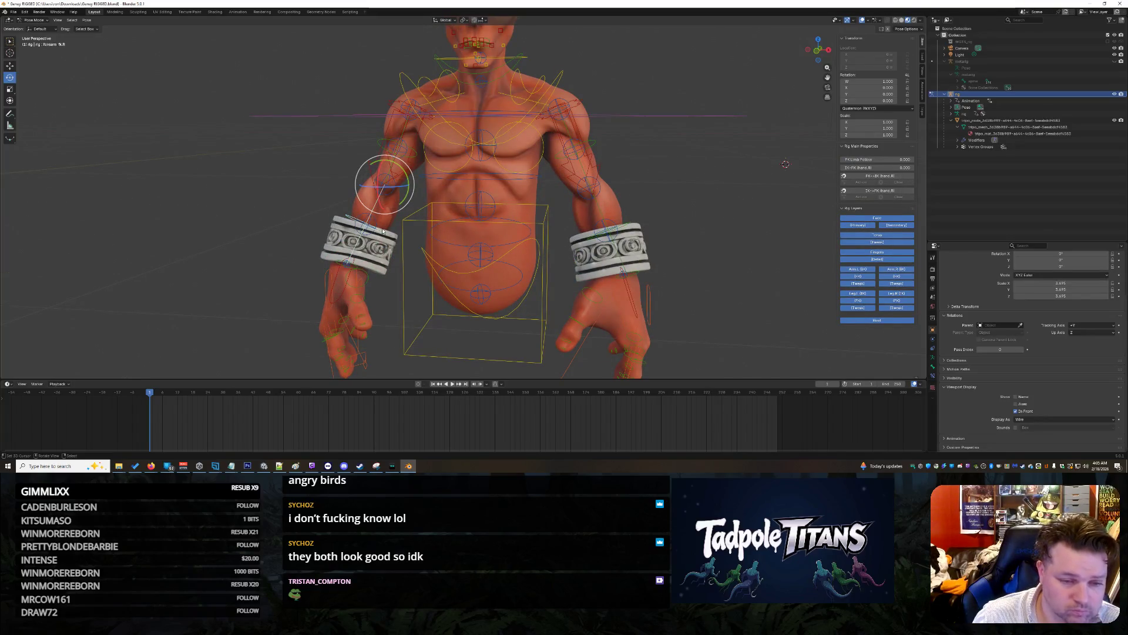
pyautogui.press('r')
pyautogui.press('Escape')
pyautogui.click(360, 241)
pyautogui.press('g')
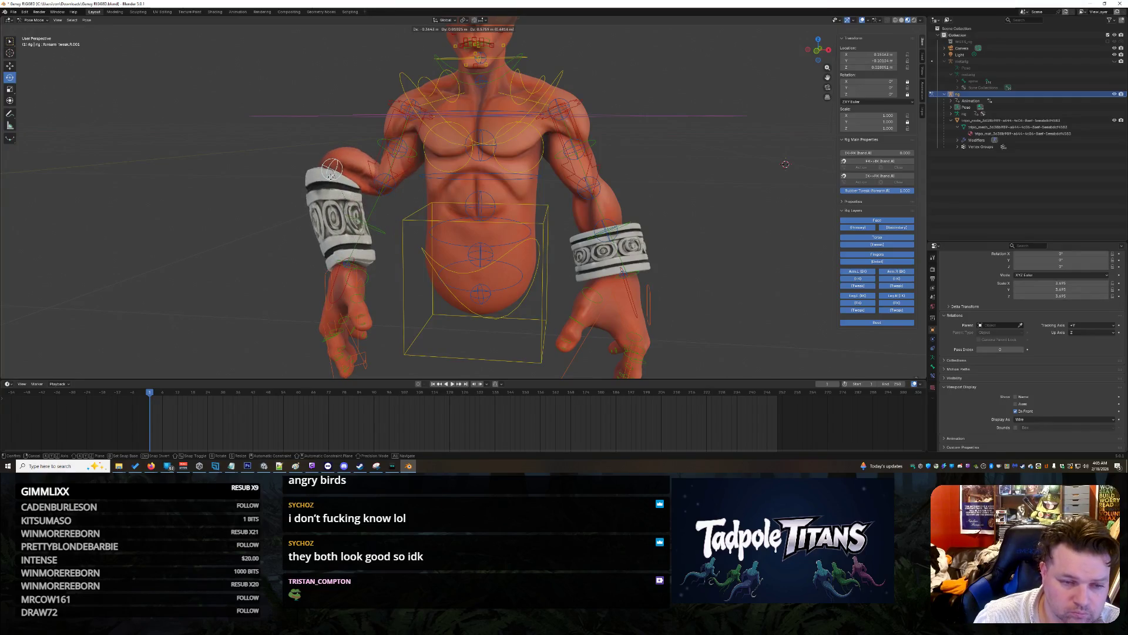
pyautogui.press('Escape')
pyautogui.click(352, 269)
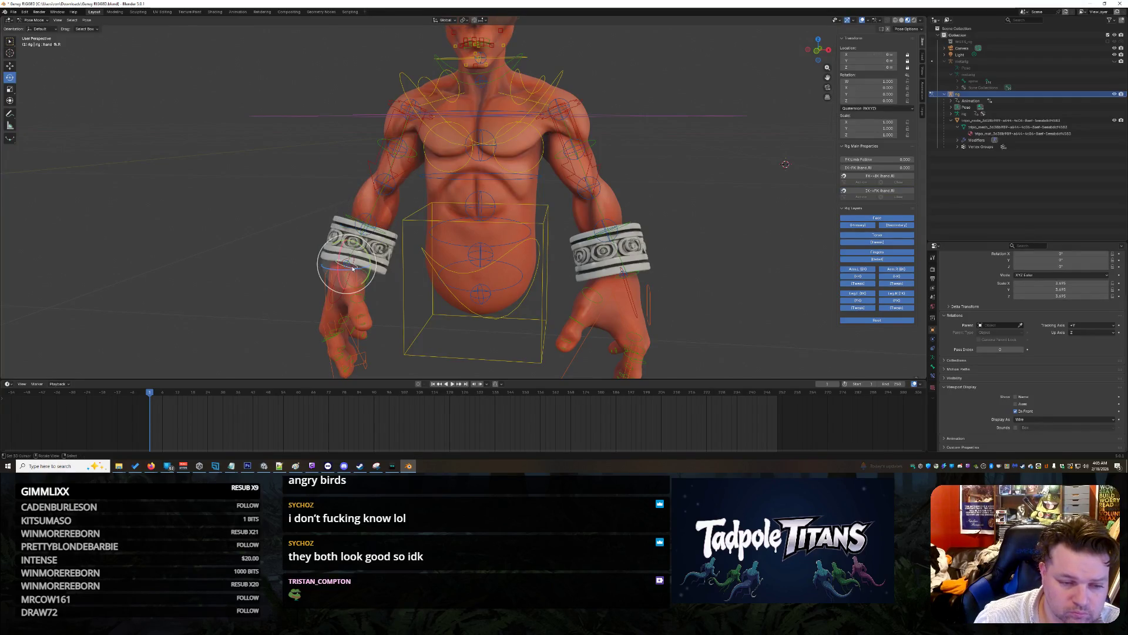
pyautogui.press('g')
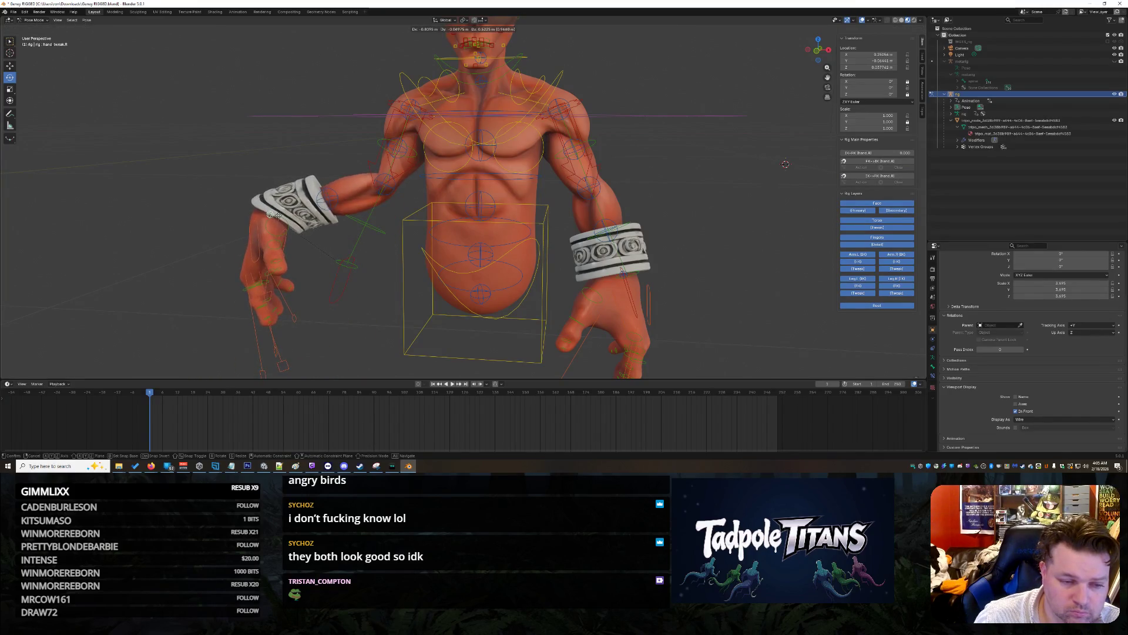
pyautogui.press('Escape')
pyautogui.moveTo(306, 273); pyautogui.dragTo(342, 231, button='middle')
pyautogui.click(379, 230)
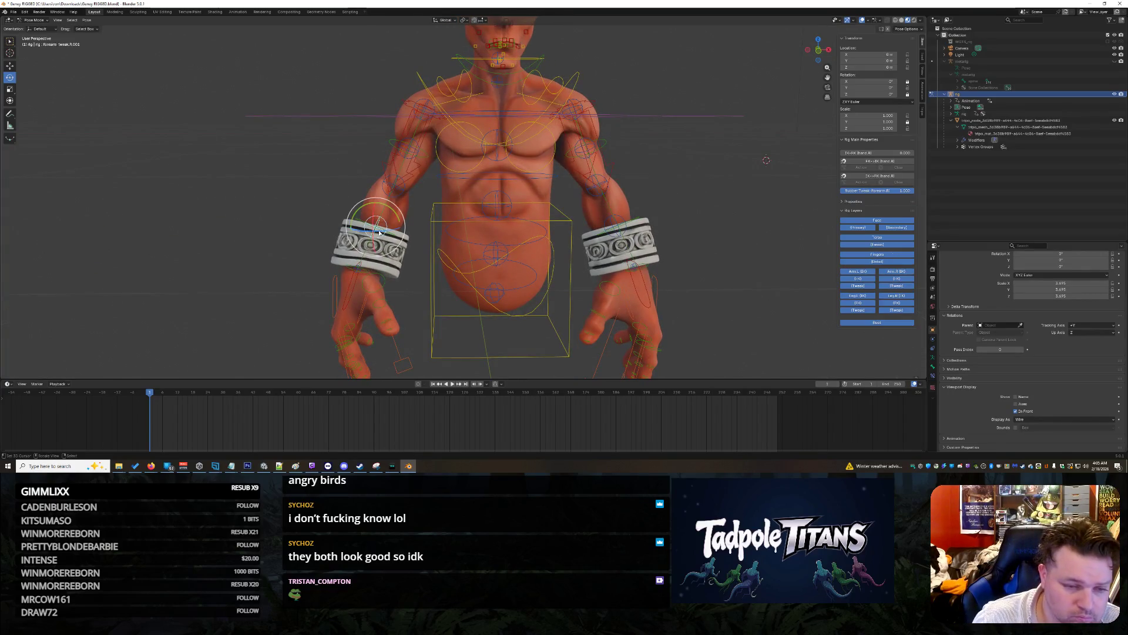
pyautogui.click(360, 271)
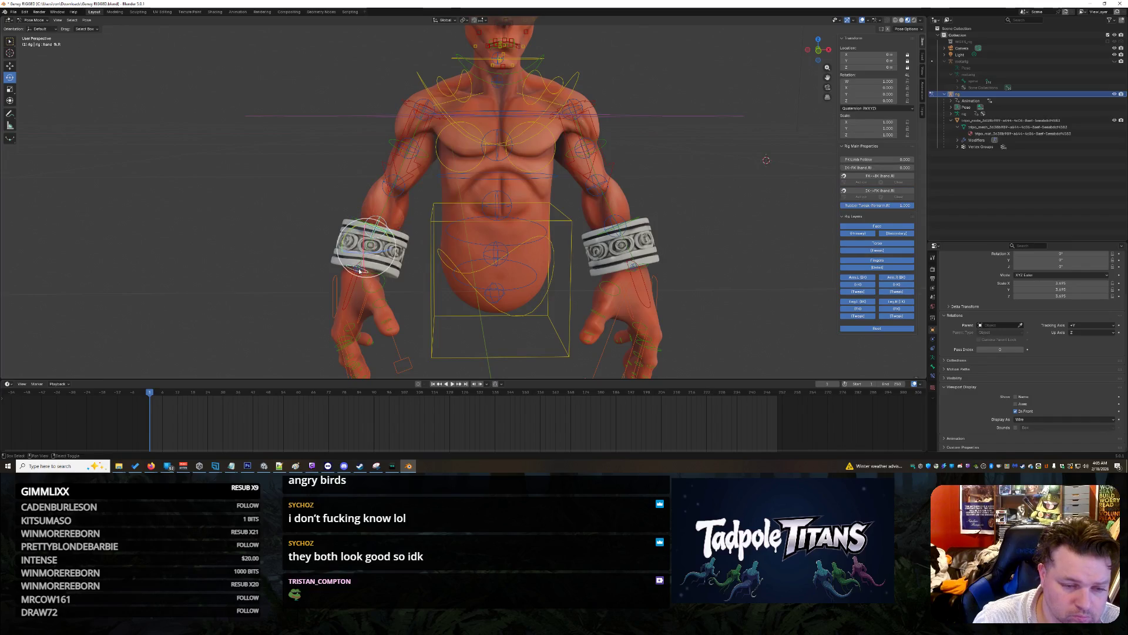
pyautogui.click(394, 190)
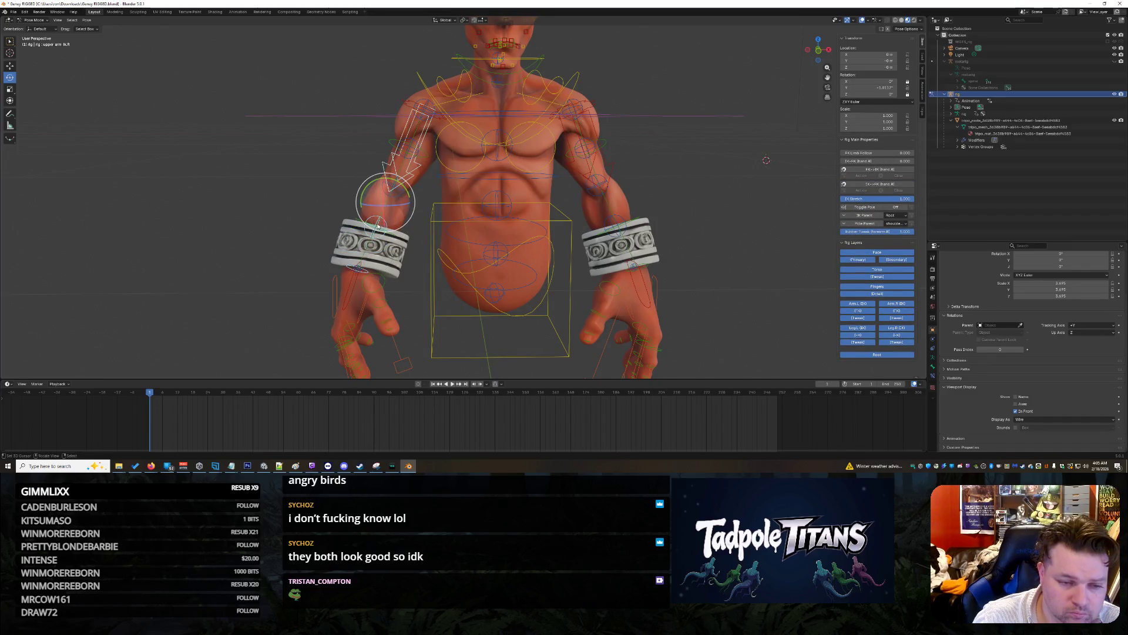
pyautogui.moveTo(357, 207); pyautogui.dragTo(358, 182)
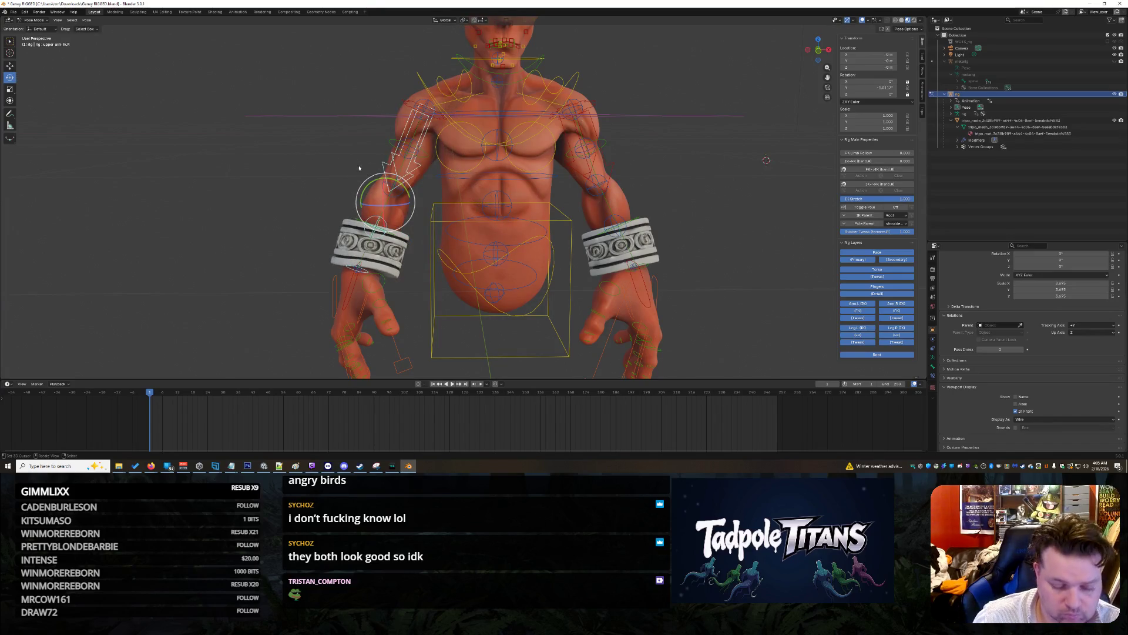
pyautogui.press('g')
pyautogui.press('Escape')
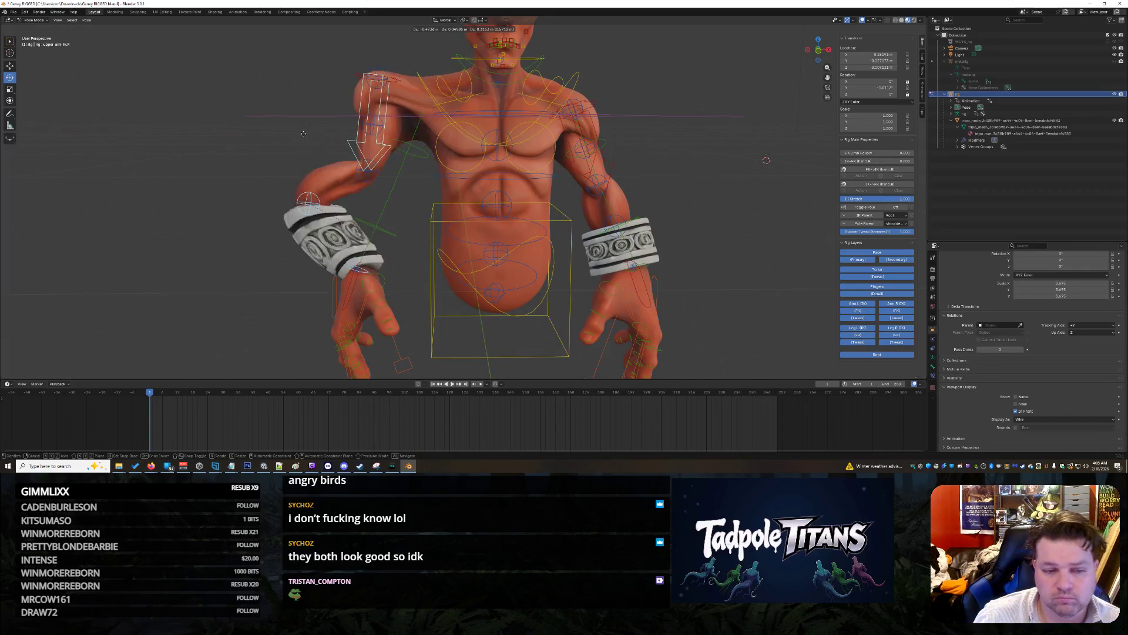
pyautogui.click(286, 218)
pyautogui.scroll(-2, 550, 240)
pyautogui.scroll(-4, 680, 239)
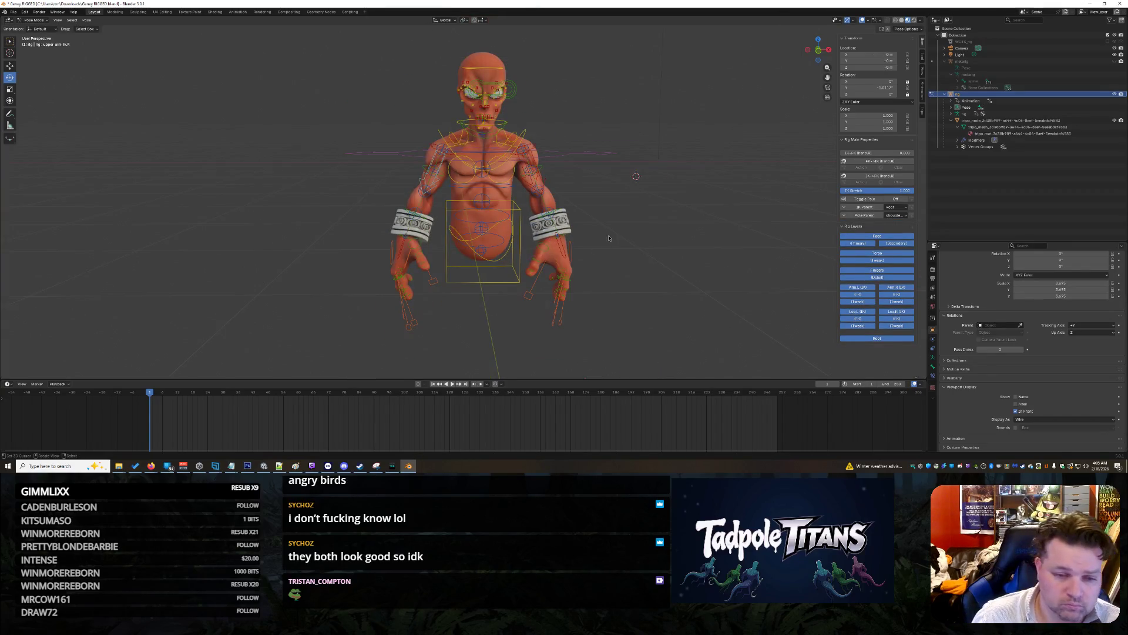
# Step: Turn the head control bone about the vertical axis
pyautogui.scroll(4, 682, 238)
pyautogui.moveTo(688, 240)
pyautogui.mouseDown(button='middle')
pyautogui.moveTo(499, 240)
pyautogui.moveTo(677, 237)
pyautogui.moveTo(568, 215)
pyautogui.moveTo(650, 215)
pyautogui.mouseUp(button='middle')
pyautogui.scroll(3, 650, 205)
pyautogui.scroll(-3, 651, 203)
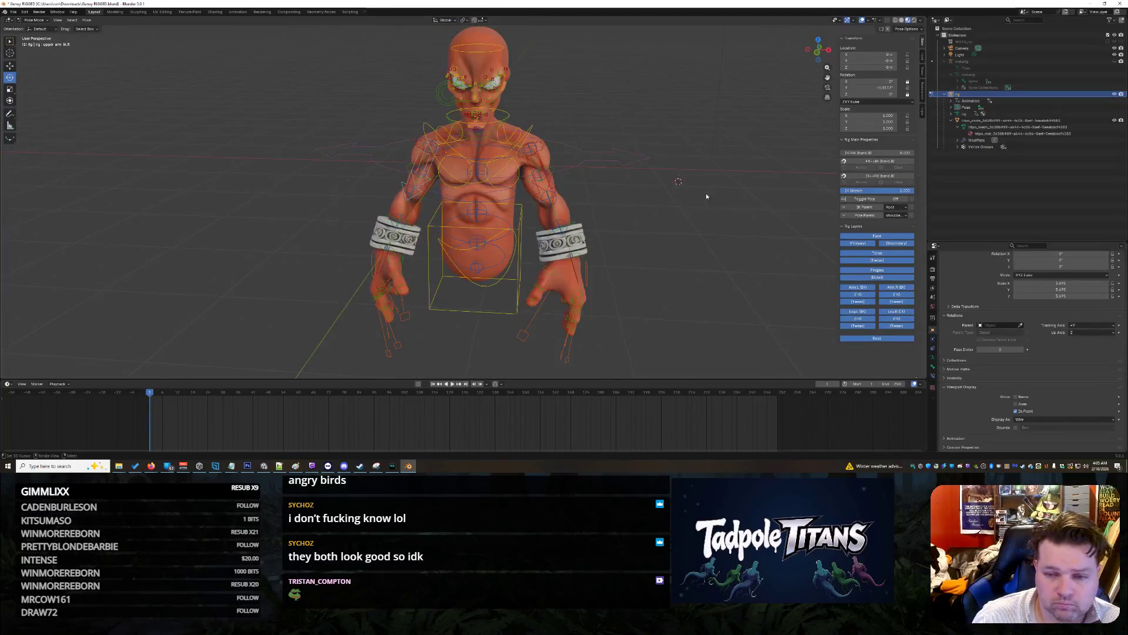
pyautogui.scroll(2, 678, 185)
pyautogui.moveTo(212, 257)
pyautogui.mouseDown(button='middle')
pyautogui.moveTo(280, 241)
pyautogui.moveTo(345, 276)
pyautogui.moveTo(269, 205)
pyautogui.moveTo(480, 244)
pyautogui.mouseUp(button='middle')
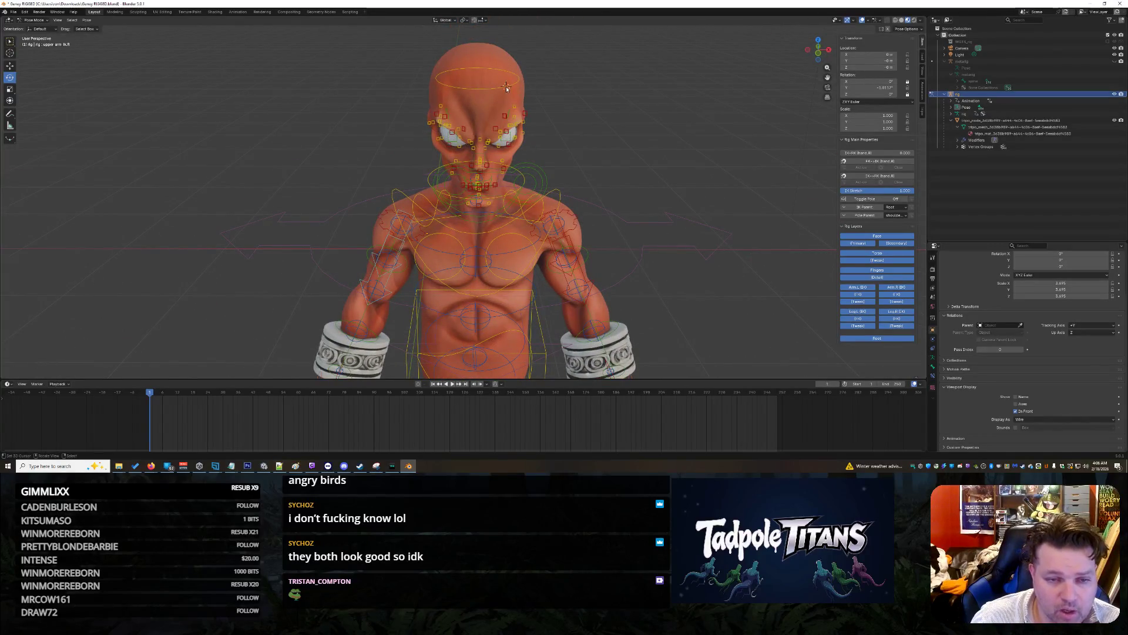
pyautogui.click(480, 101)
pyautogui.moveTo(471, 165)
pyautogui.mouseDown()
pyautogui.moveTo(436, 156)
pyautogui.moveTo(468, 171)
pyautogui.moveTo(494, 164)
pyautogui.moveTo(458, 175)
pyautogui.mouseUp()
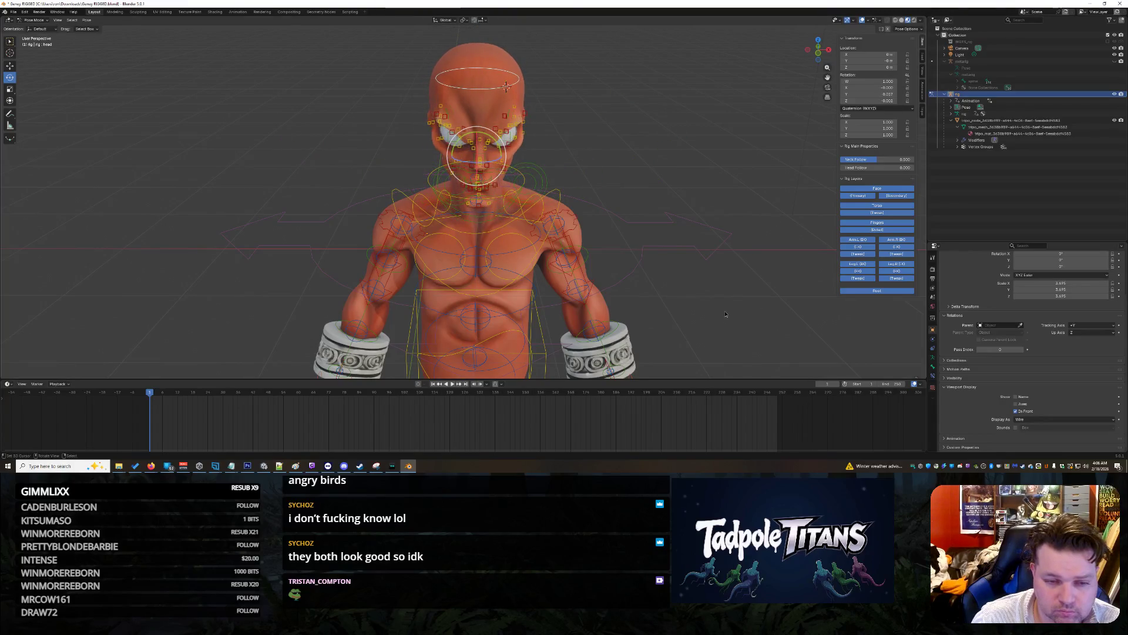
# Step: Rotate the eye control bone, then clear its rotation with Alt+R
pyautogui.moveTo(726, 309); pyautogui.dragTo(721, 309, button='middle')
pyautogui.click(362, 118)
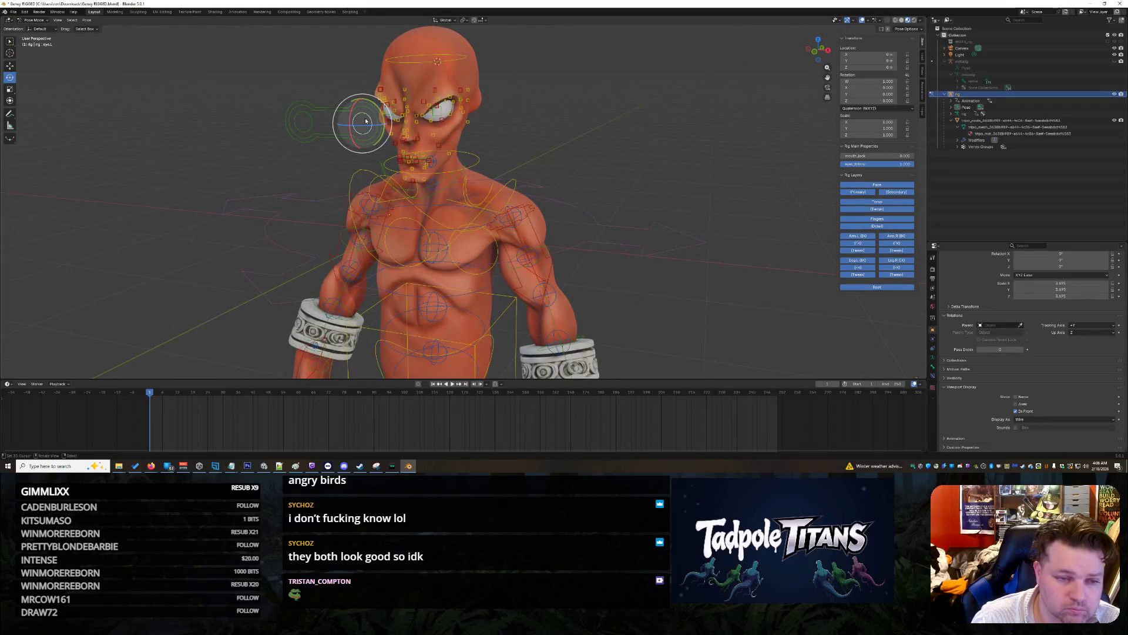
pyautogui.moveTo(362, 121)
pyautogui.mouseDown()
pyautogui.moveTo(328, 123)
pyautogui.moveTo(387, 138)
pyautogui.mouseUp()
pyautogui.hotkey('alt', 'r')
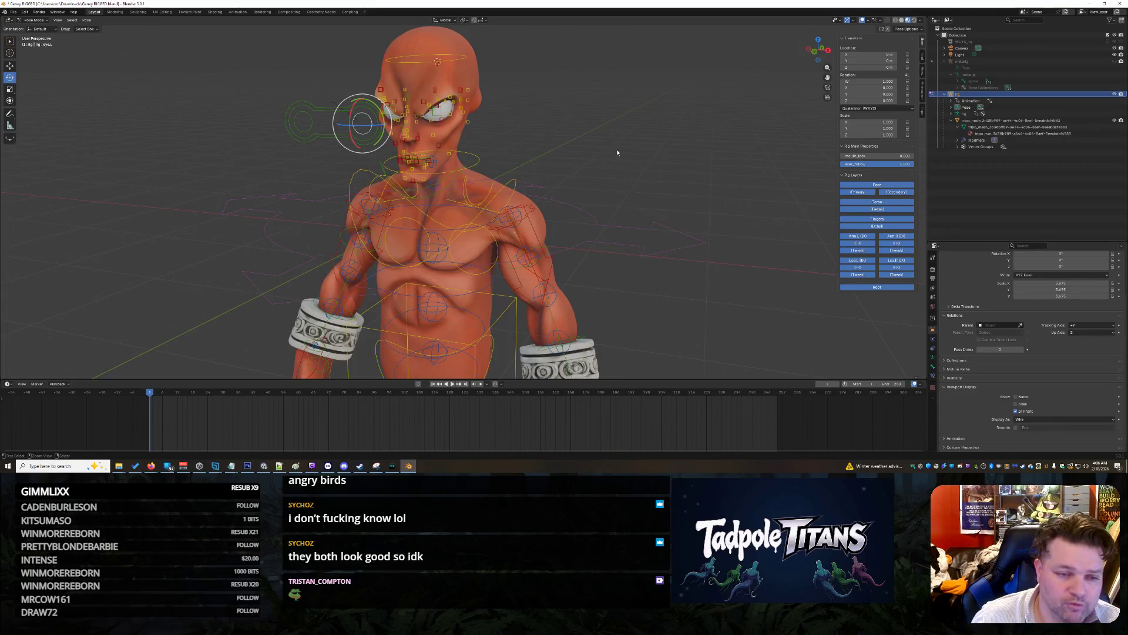
# Step: With the Move tool, slide the master eyes control side to side, then reset its location
pyautogui.moveTo(597, 146); pyautogui.dragTo(627, 152, button='middle')
pyautogui.click(395, 130)
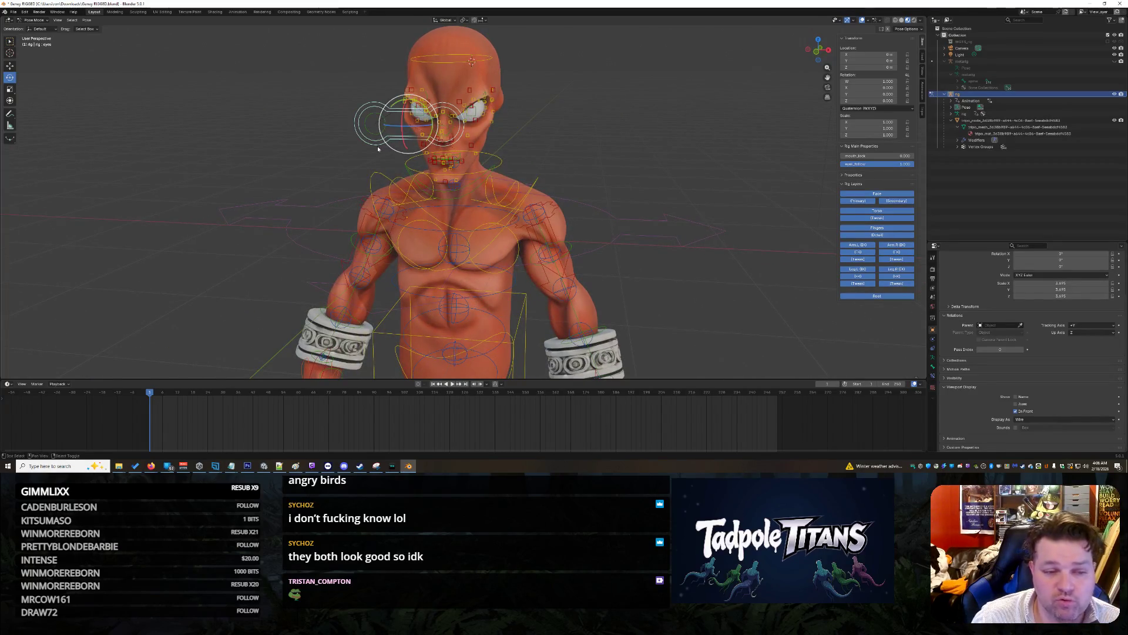
pyautogui.click(379, 141)
pyautogui.click(372, 143)
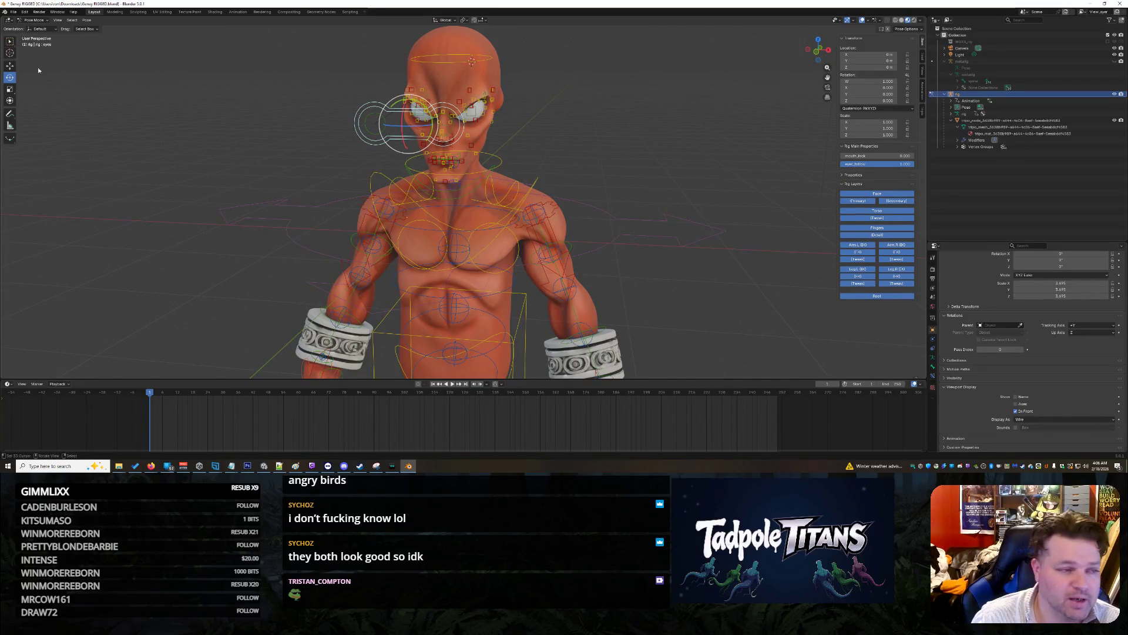
pyautogui.click(11, 66)
pyautogui.moveTo(433, 128)
pyautogui.mouseDown()
pyautogui.moveTo(464, 130)
pyautogui.moveTo(364, 130)
pyautogui.moveTo(582, 143)
pyautogui.moveTo(435, 143)
pyautogui.moveTo(717, 258)
pyautogui.mouseUp()
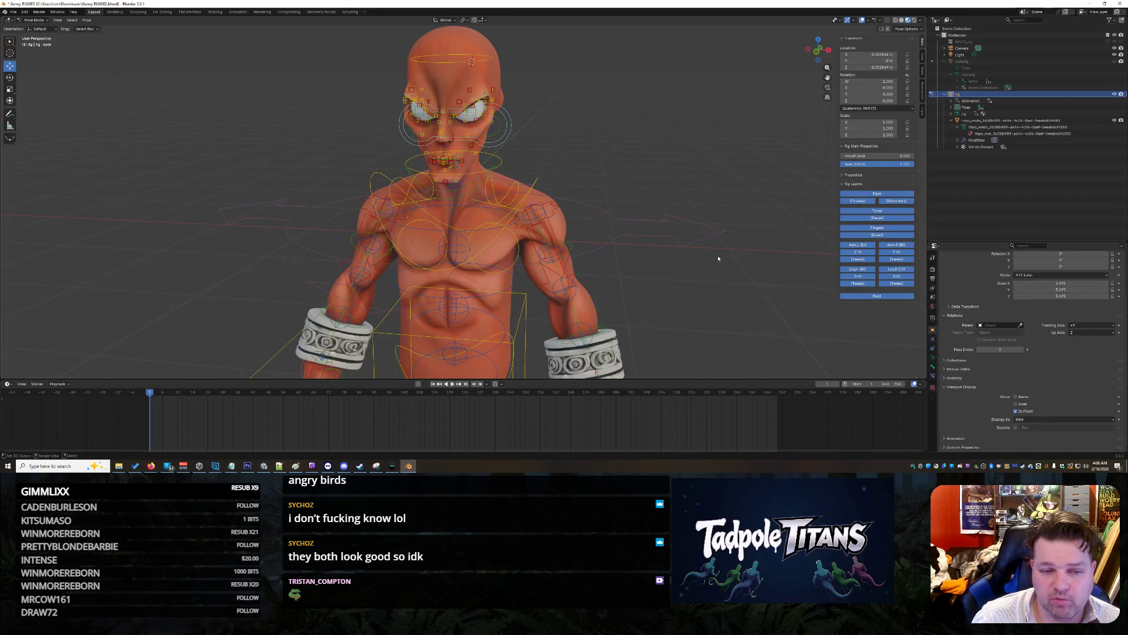
pyautogui.hotkey('alt', 'g')
# Step: Move a face bone up along Z, then undo it back to rest
pyautogui.click(719, 266)
pyautogui.moveTo(719, 267)
pyautogui.mouseDown(button='middle')
pyautogui.moveTo(723, 244)
pyautogui.moveTo(570, 234)
pyautogui.moveTo(606, 235)
pyautogui.moveTo(651, 108)
pyautogui.moveTo(640, 118)
pyautogui.mouseUp(button='middle')
pyautogui.scroll(1, 643, 123)
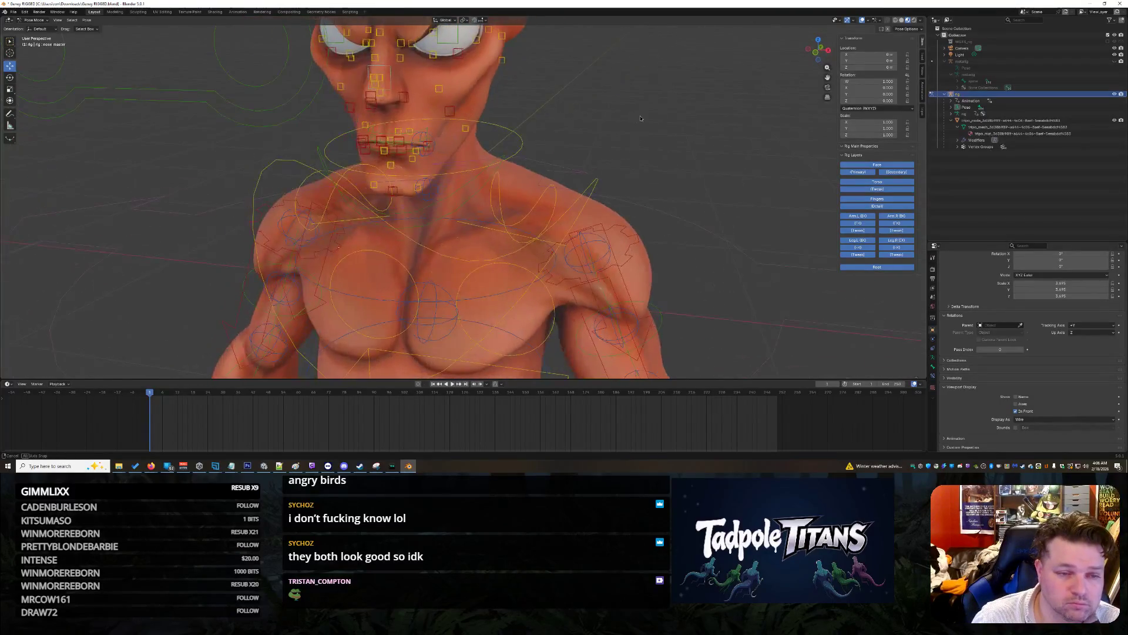
pyautogui.press('g')
pyautogui.press('z')
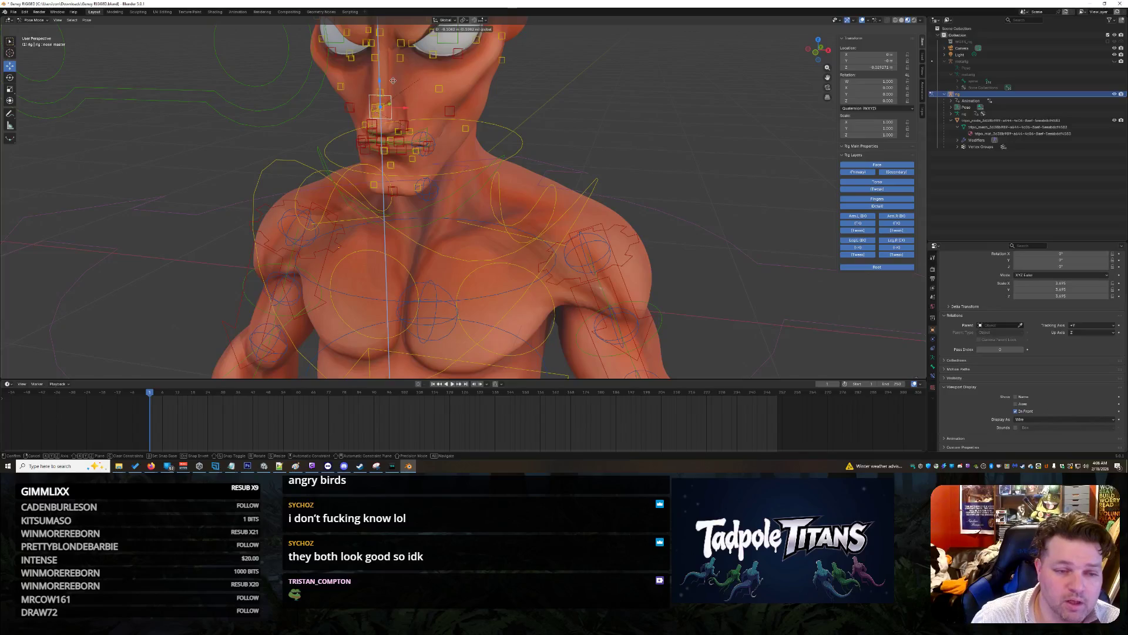
pyautogui.click(395, 69)
pyautogui.moveTo(395, 70)
pyautogui.mouseDown(button='middle')
pyautogui.moveTo(596, 152)
pyautogui.moveTo(653, 138)
pyautogui.mouseUp(button='middle')
pyautogui.hotkey('ctrl', 'z')
# Step: Zoom in on the mouth and move the lower teeth control teeth.B vertically, then select teeth.T
pyautogui.moveTo(412, 118); pyautogui.dragTo(470, 108, button='middle')
pyautogui.scroll(2, 631, 141)
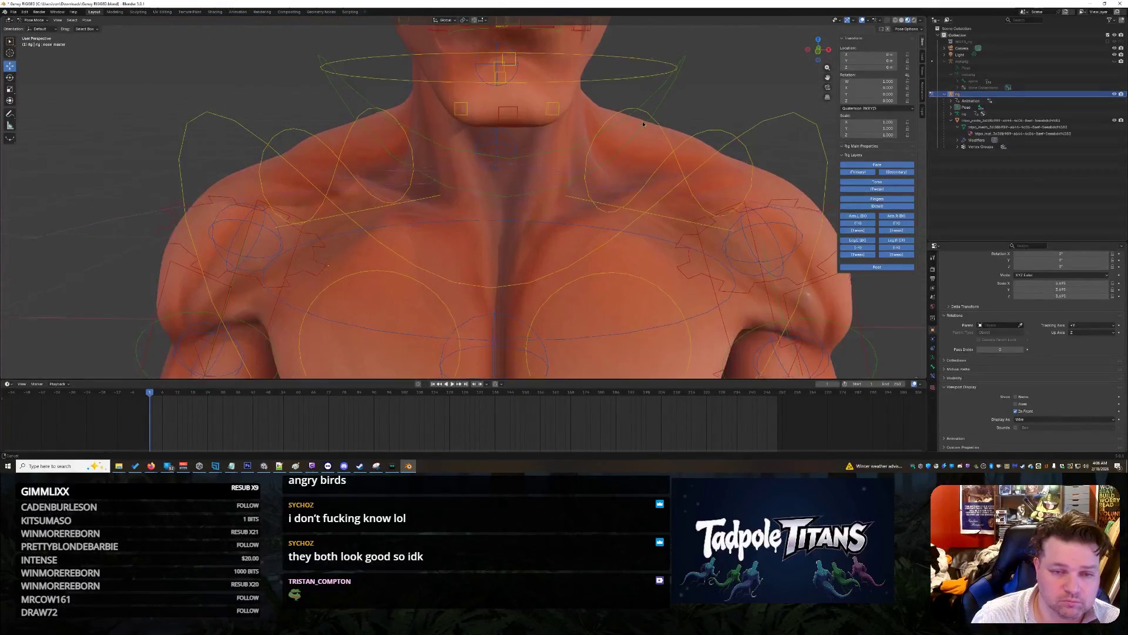
pyautogui.scroll(4, 625, 207)
pyautogui.moveTo(626, 207); pyautogui.dragTo(631, 188, button='middle')
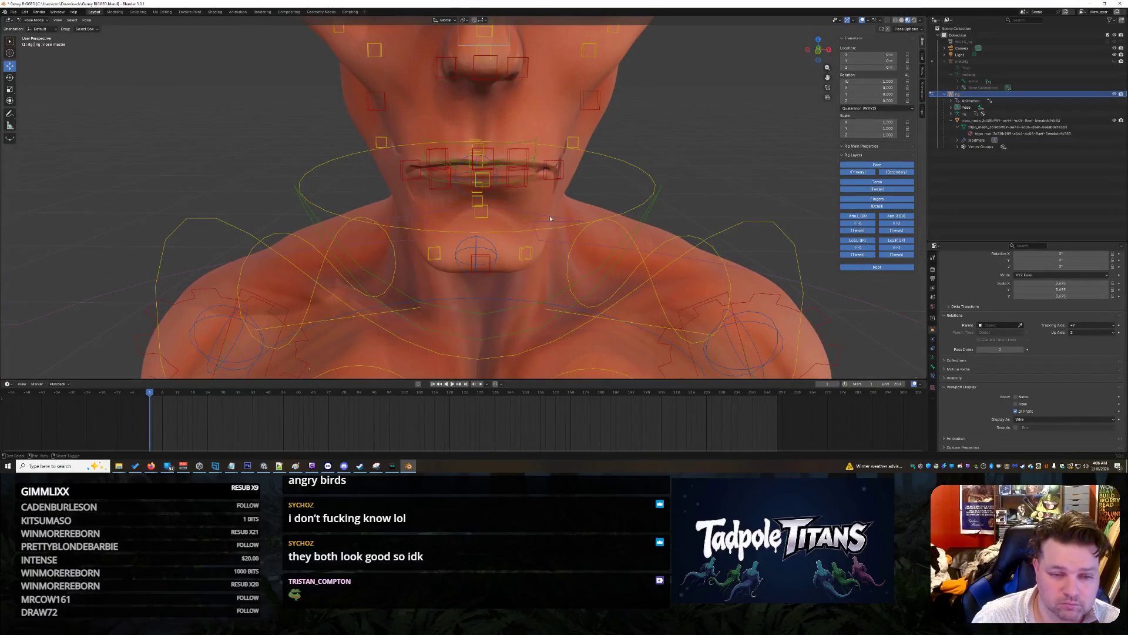
pyautogui.click(468, 174)
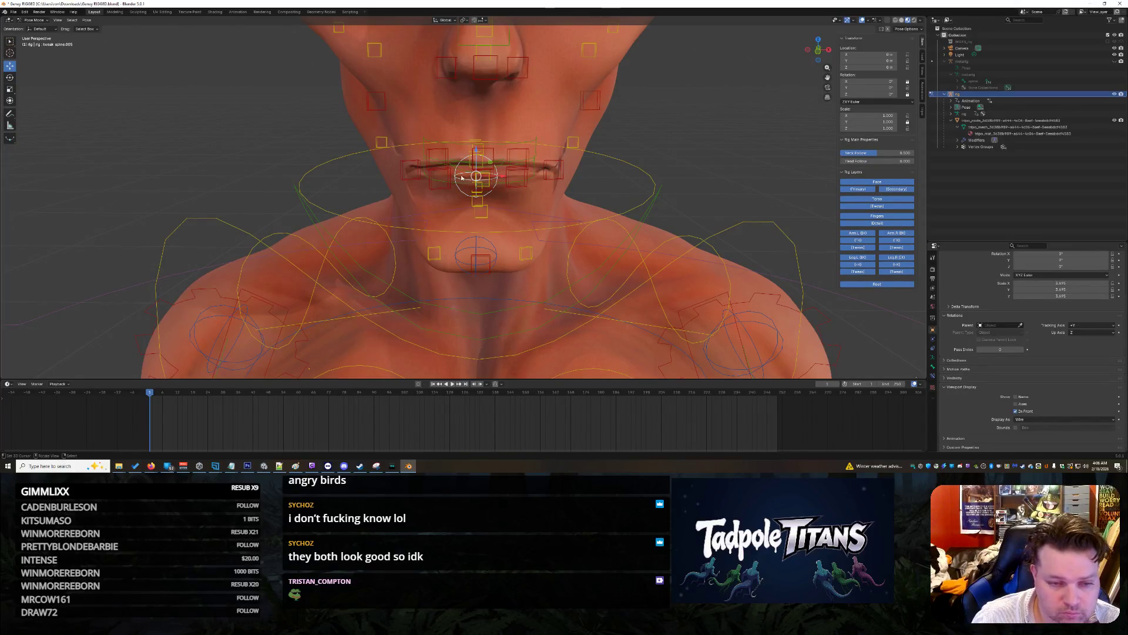
pyautogui.click(474, 176)
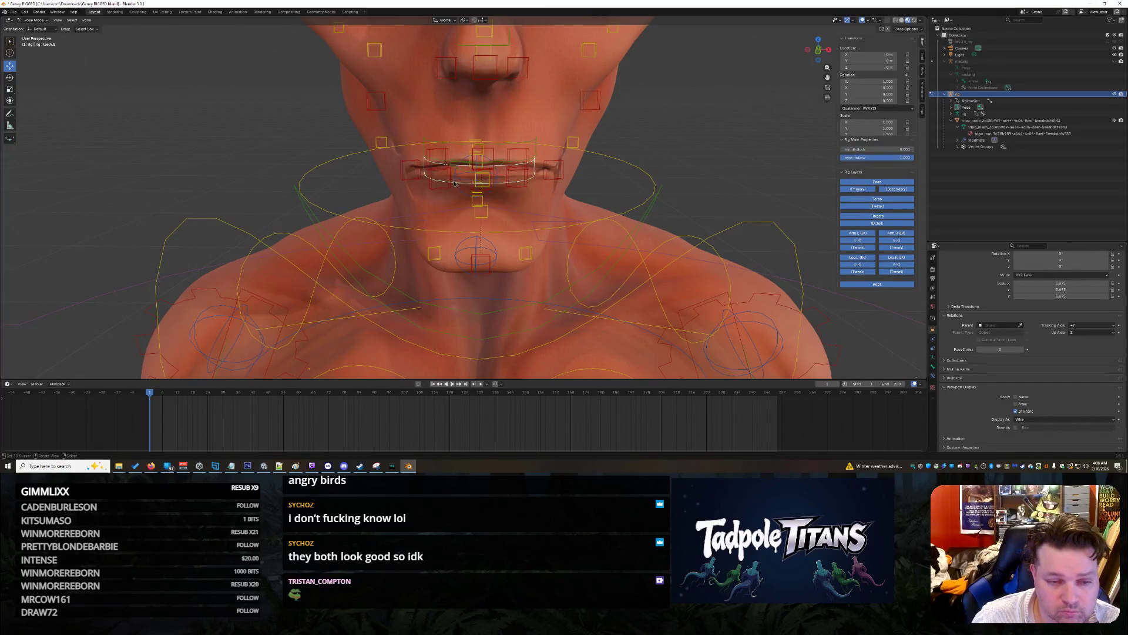
pyautogui.moveTo(480, 148); pyautogui.dragTo(494, 134)
pyautogui.click(454, 150)
pyautogui.scroll(2, 568, 184)
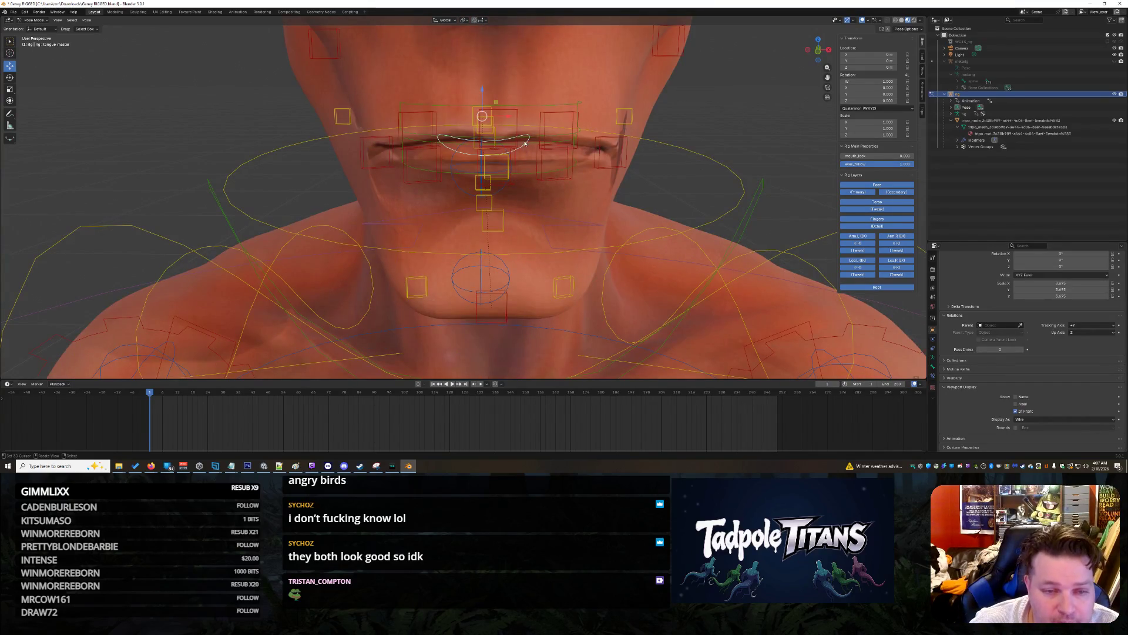
pyautogui.moveTo(490, 97); pyautogui.dragTo(484, 76)
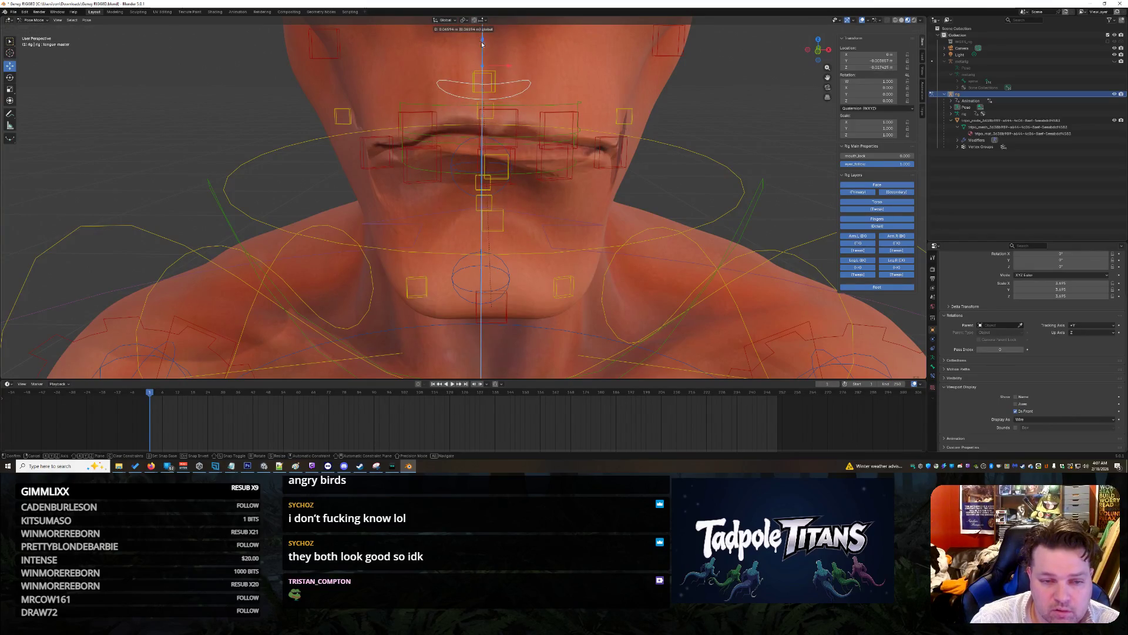
pyautogui.press('Escape')
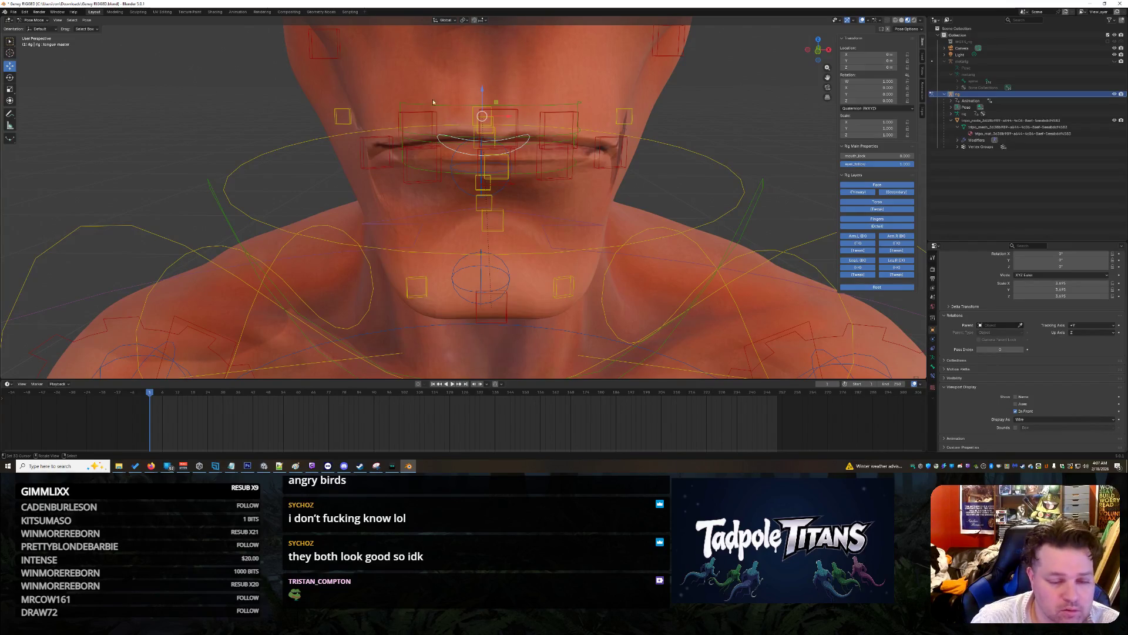
pyautogui.press('s')
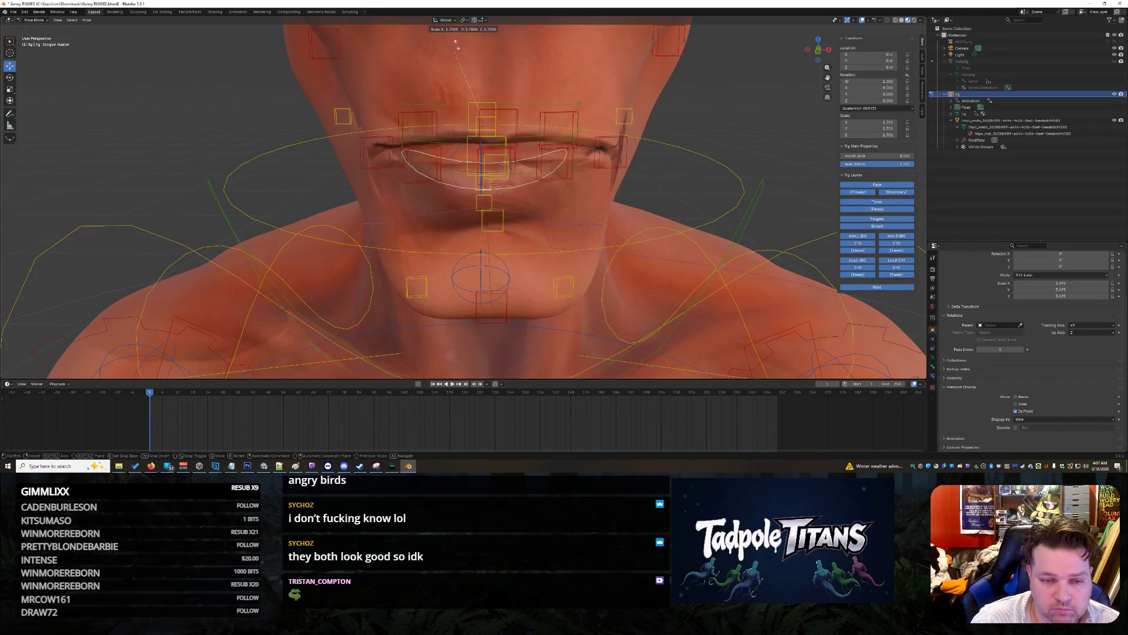
pyautogui.click(462, 35)
pyautogui.scroll(-4, 461, 33)
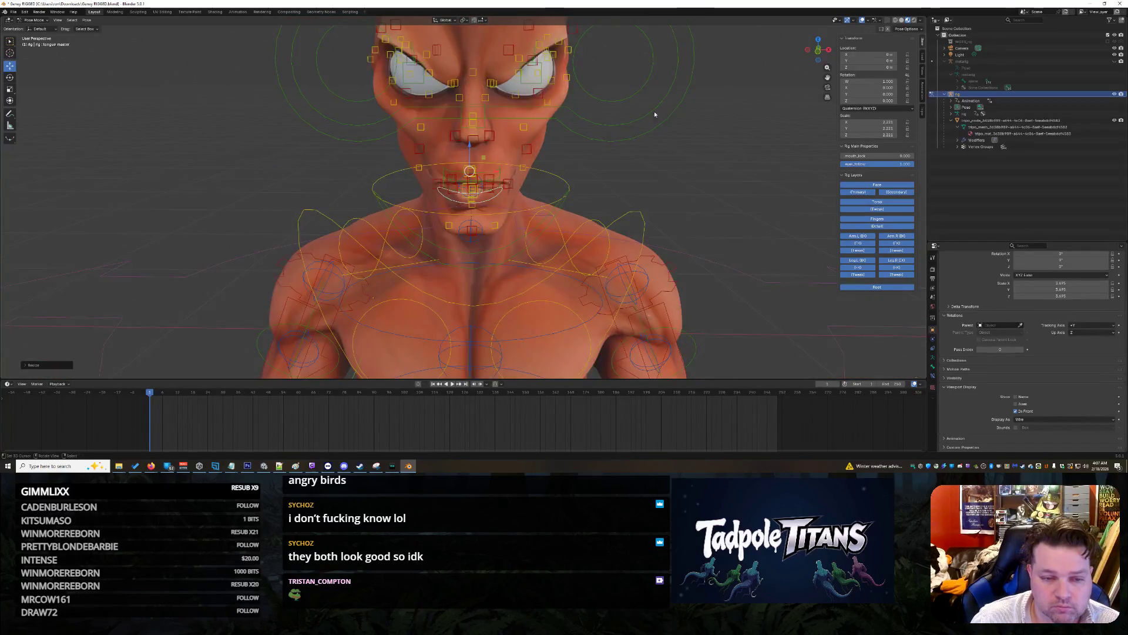
pyautogui.scroll(3, 647, 115)
pyautogui.hotkey('ctrl', 'z')
pyautogui.scroll(4, 684, 156)
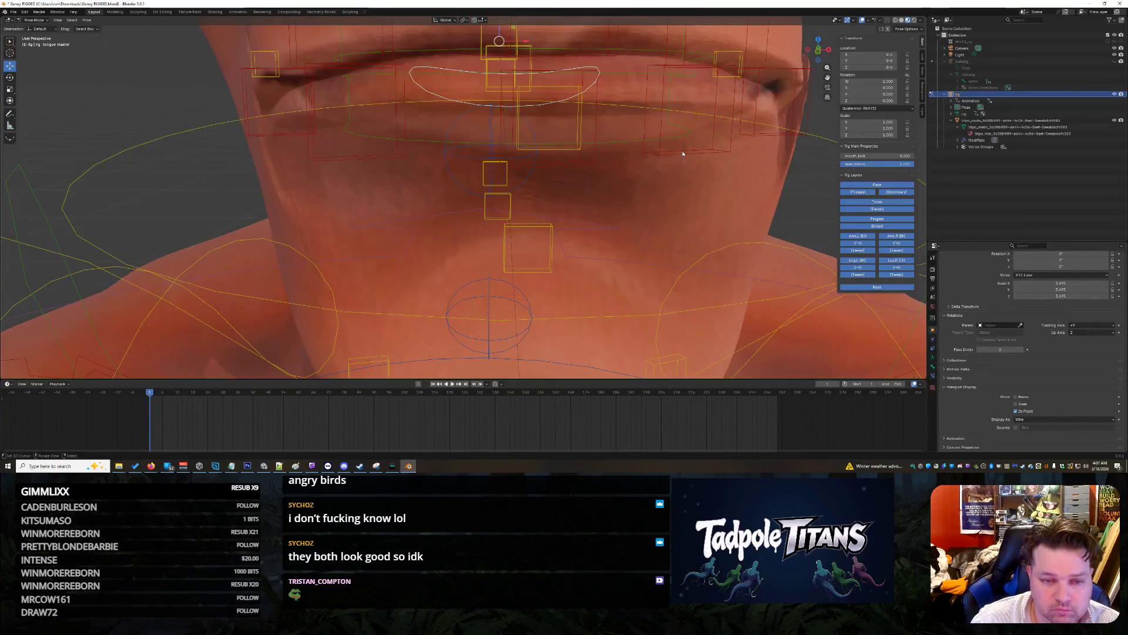
pyautogui.scroll(-4, 605, 158)
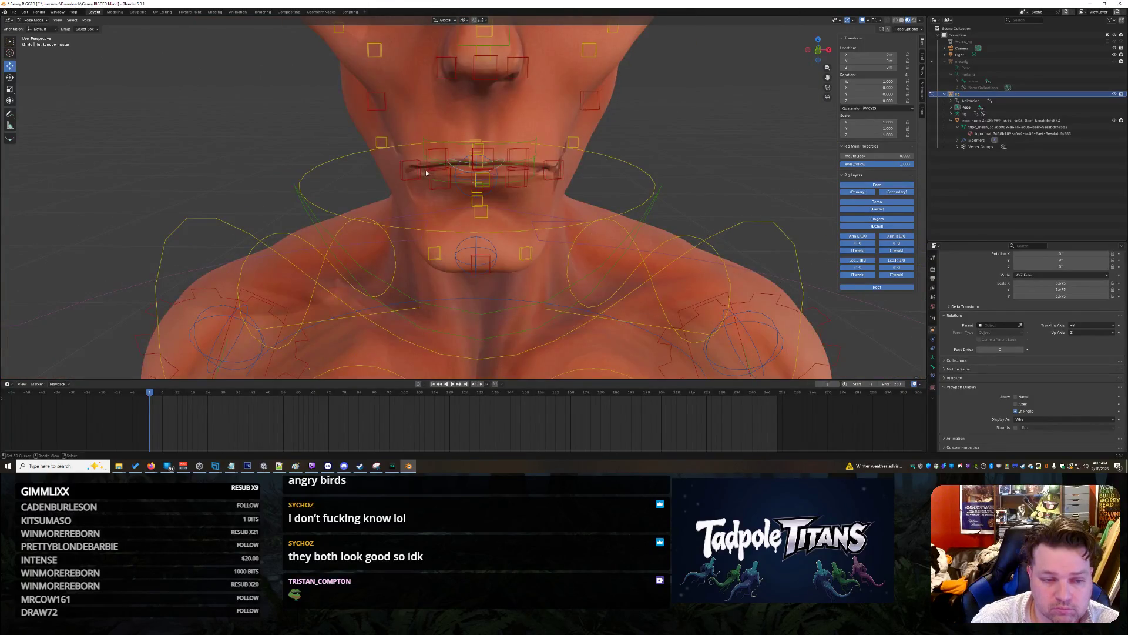
pyautogui.click(435, 155)
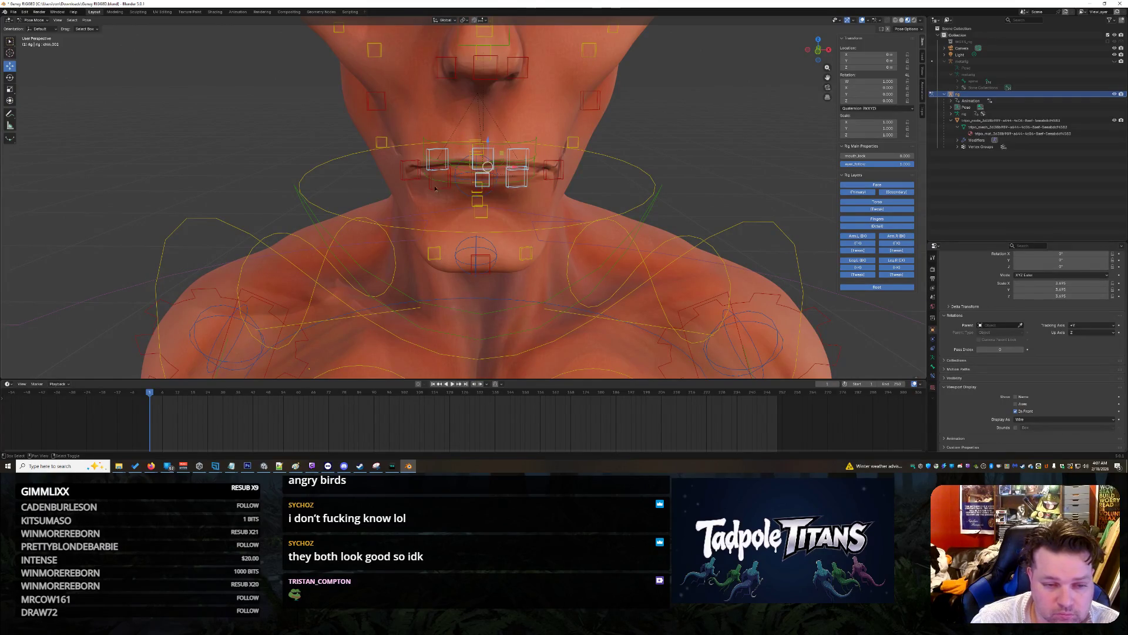
pyautogui.click(404, 175)
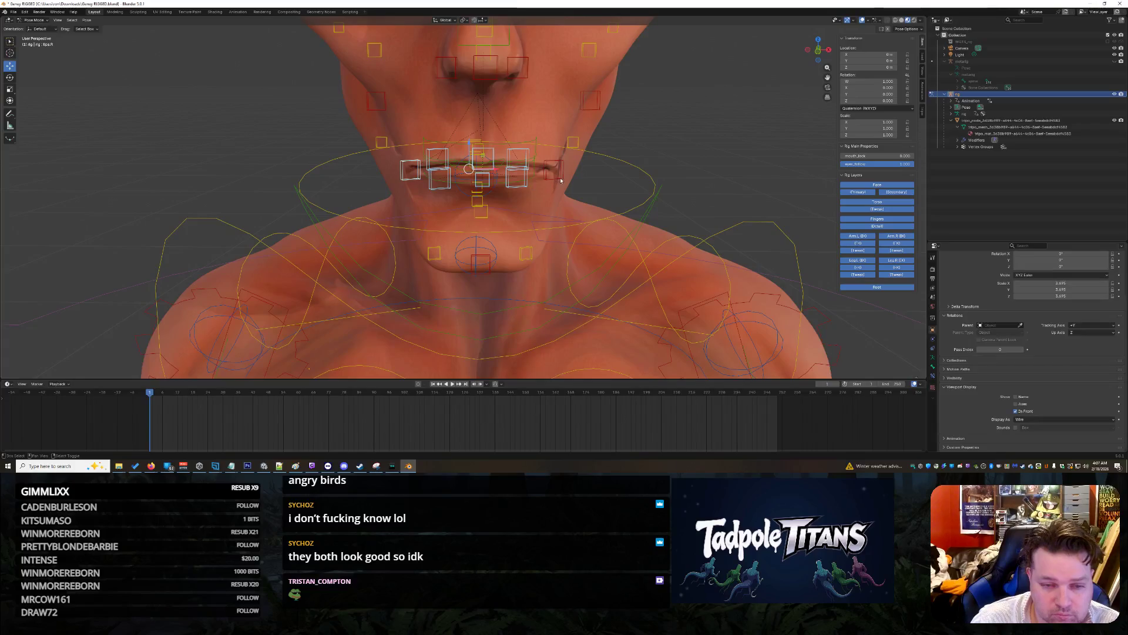
pyautogui.press('s')
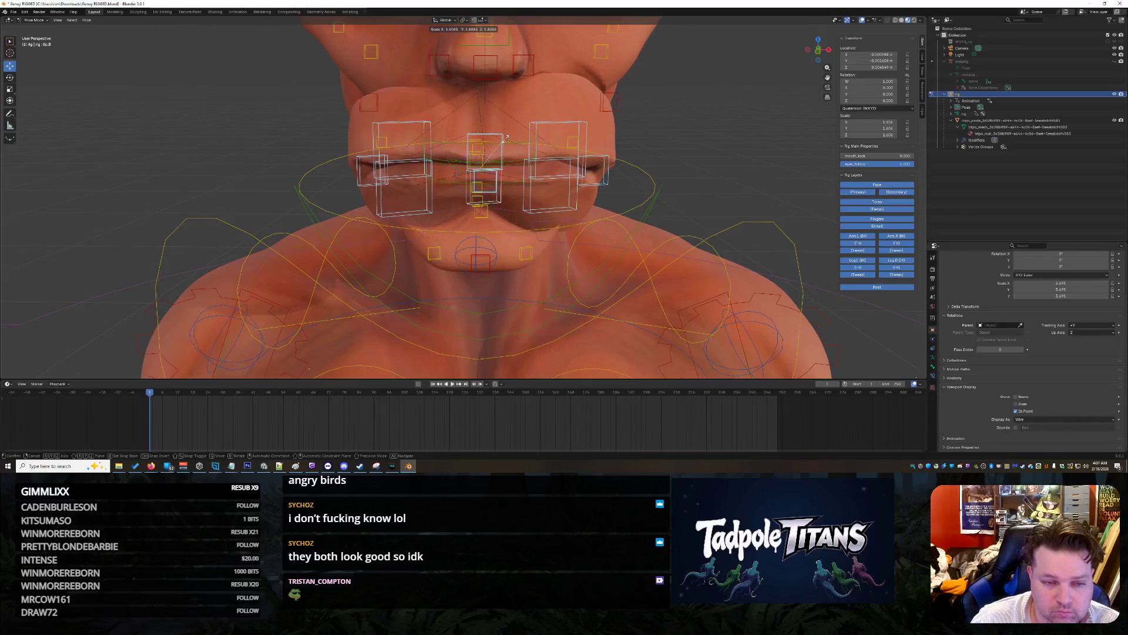
pyautogui.rightClick(505, 141)
pyautogui.press('s')
pyautogui.click(566, 117)
pyautogui.scroll(-5, 613, 122)
pyautogui.hotkey('ctrl', 'z')
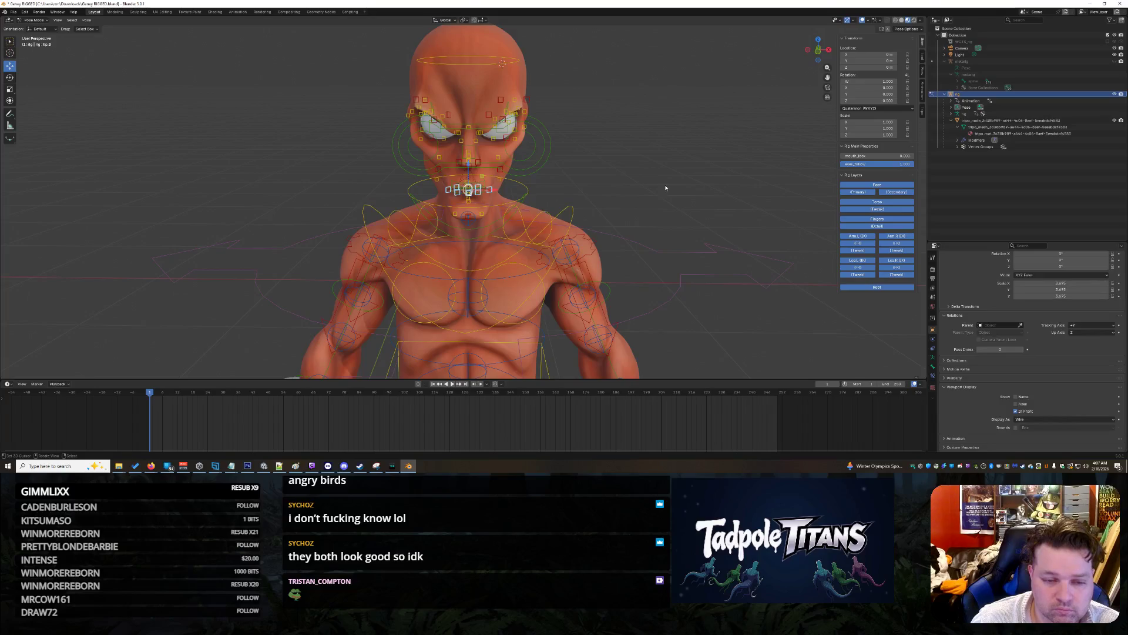
pyautogui.moveTo(661, 189); pyautogui.dragTo(624, 175, button='middle')
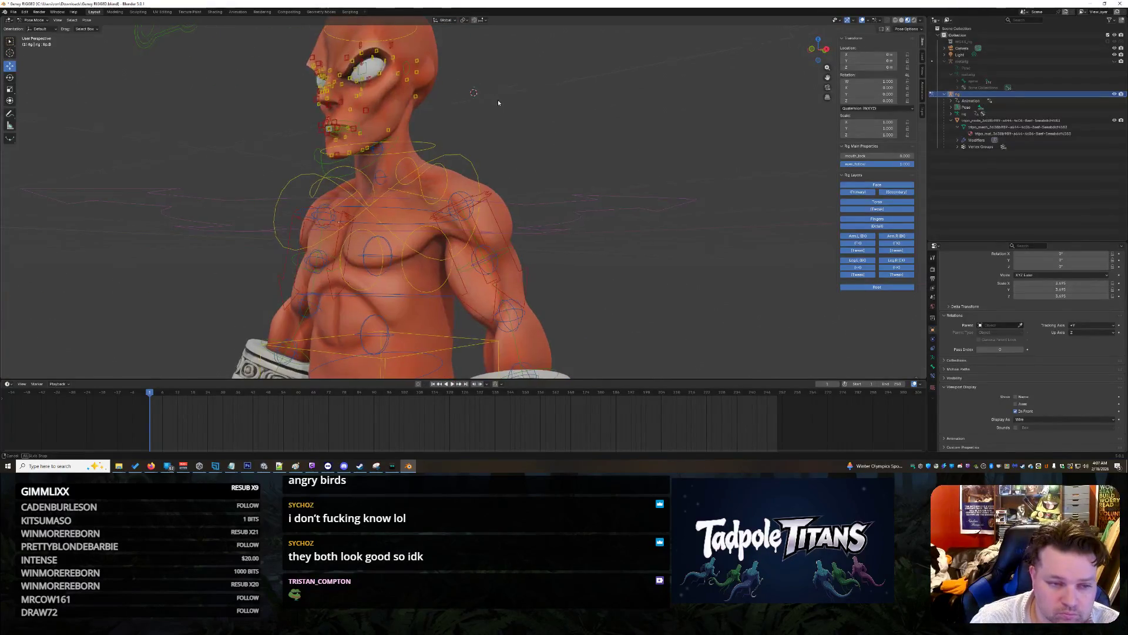
pyautogui.moveTo(498, 103); pyautogui.dragTo(548, 139, button='middle')
pyautogui.scroll(4, 548, 140)
pyautogui.keyDown('shift'); pyautogui.moveTo(587, 23); pyautogui.dragTo(604, 114, button='middle'); pyautogui.keyUp('shift')
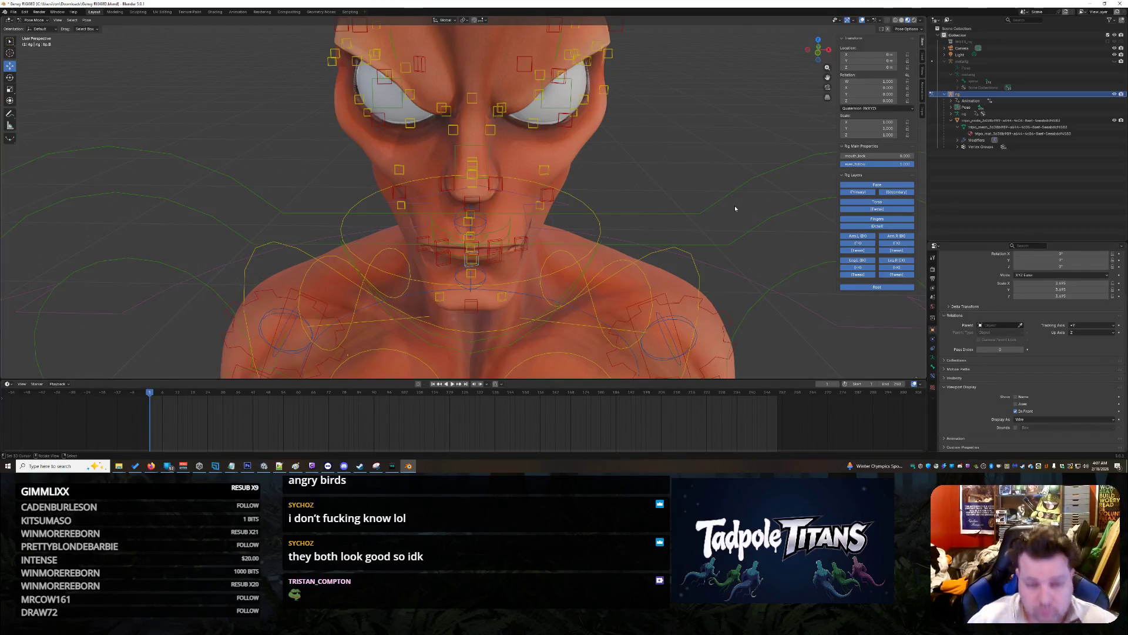
pyautogui.scroll(2, 676, 227)
pyautogui.scroll(-2, 676, 227)
pyautogui.moveTo(699, 183)
pyautogui.mouseDown(button='middle')
pyautogui.moveTo(673, 174)
pyautogui.moveTo(685, 178)
pyautogui.moveTo(676, 156)
pyautogui.moveTo(773, 172)
pyautogui.moveTo(669, 219)
pyautogui.moveTo(427, 282)
pyautogui.mouseUp(button='middle')
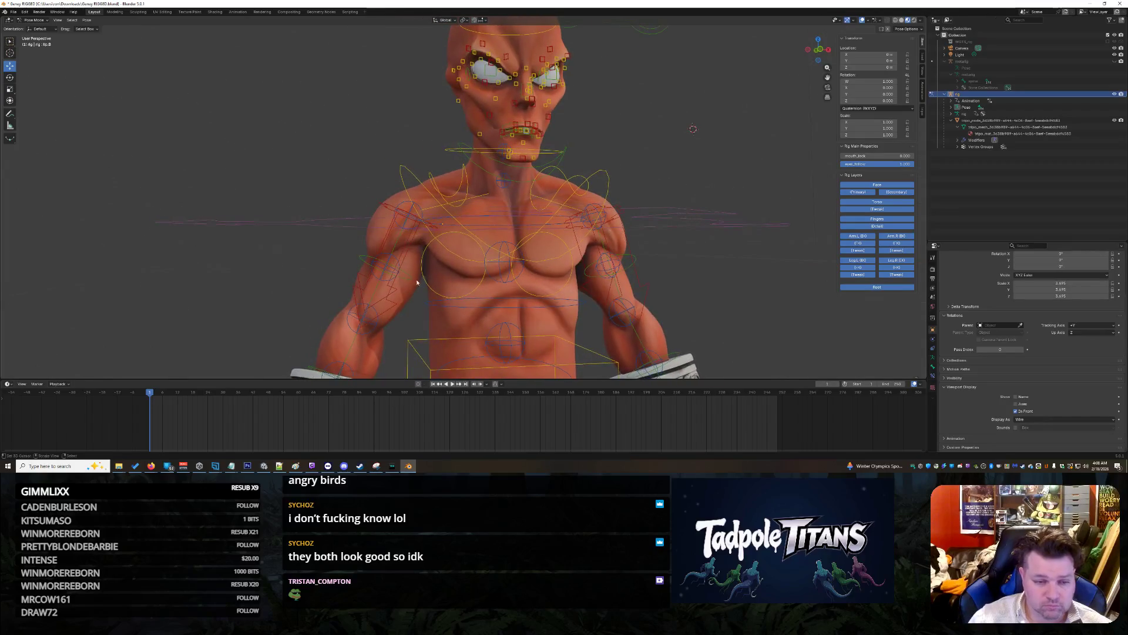
pyautogui.click(412, 241)
pyautogui.scroll(-4, 421, 277)
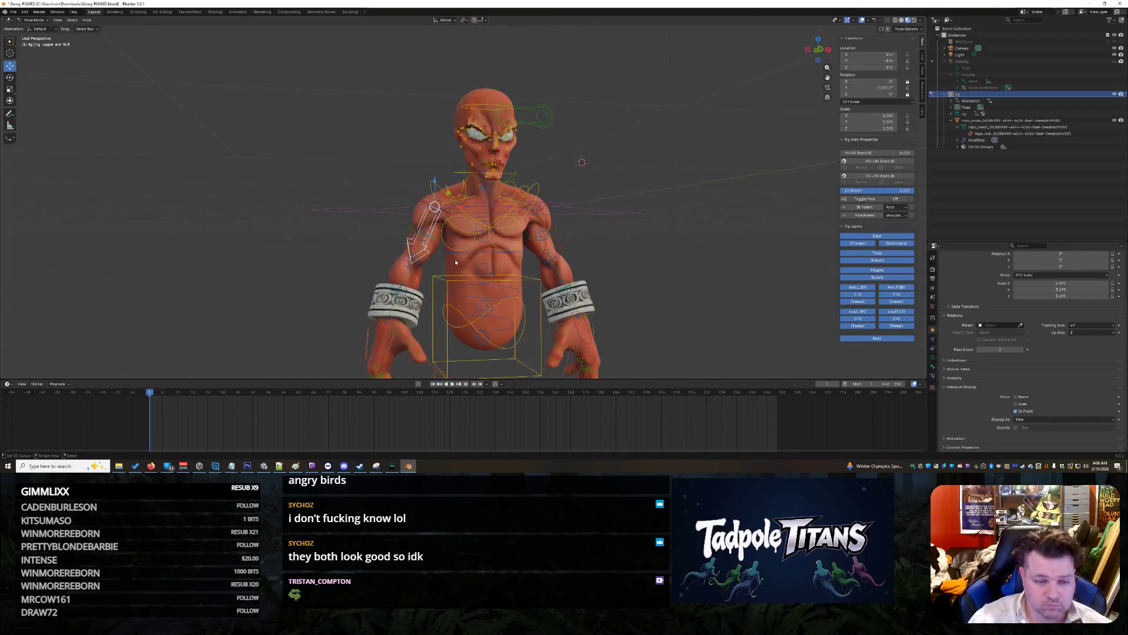
pyautogui.moveTo(460, 208); pyautogui.dragTo(438, 202)
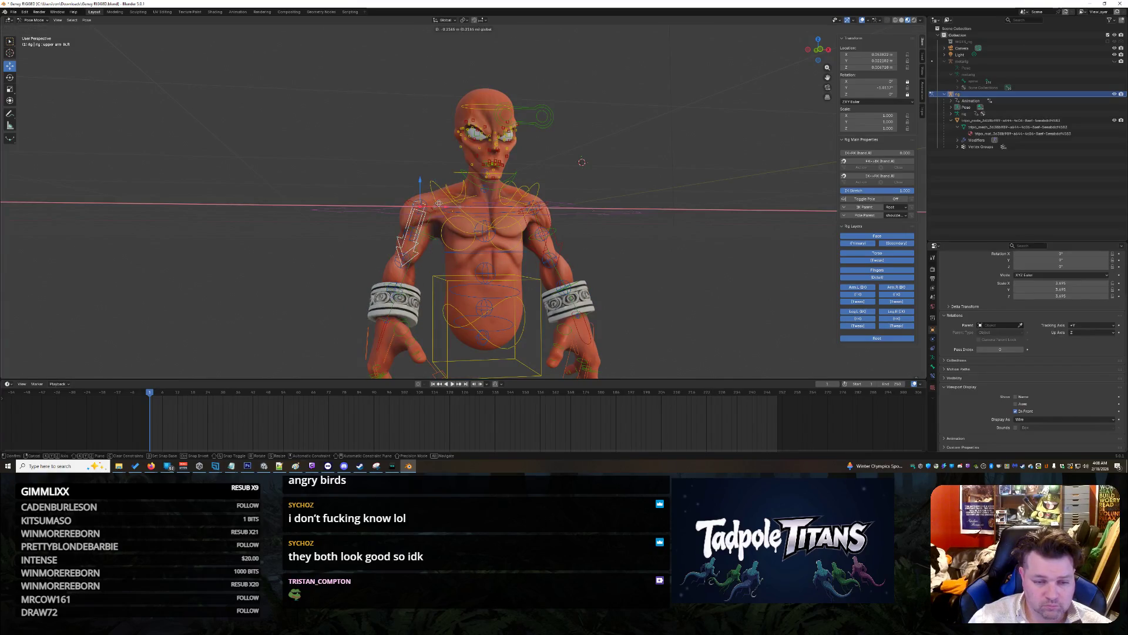
pyautogui.moveTo(356, 200); pyautogui.dragTo(241, 198)
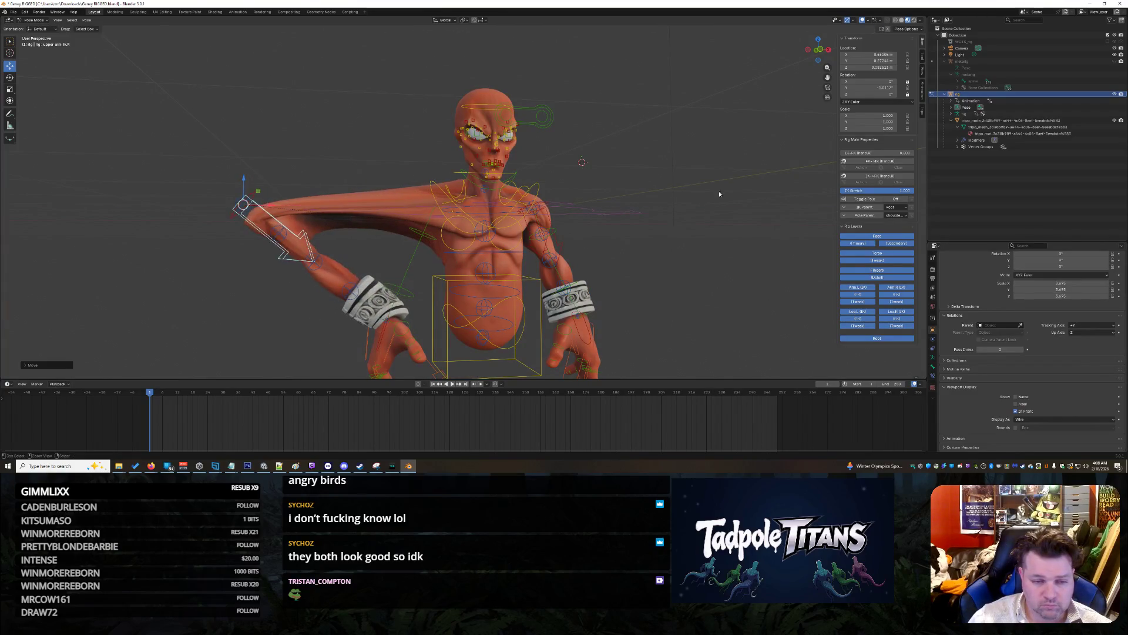
pyautogui.hotkey('alt', 'g')
pyautogui.moveTo(743, 288)
pyautogui.mouseDown(button='middle')
pyautogui.moveTo(694, 269)
pyautogui.moveTo(725, 296)
pyautogui.moveTo(704, 315)
pyautogui.moveTo(682, 161)
pyautogui.moveTo(681, 185)
pyautogui.mouseUp(button='middle')
pyautogui.scroll(3, 680, 177)
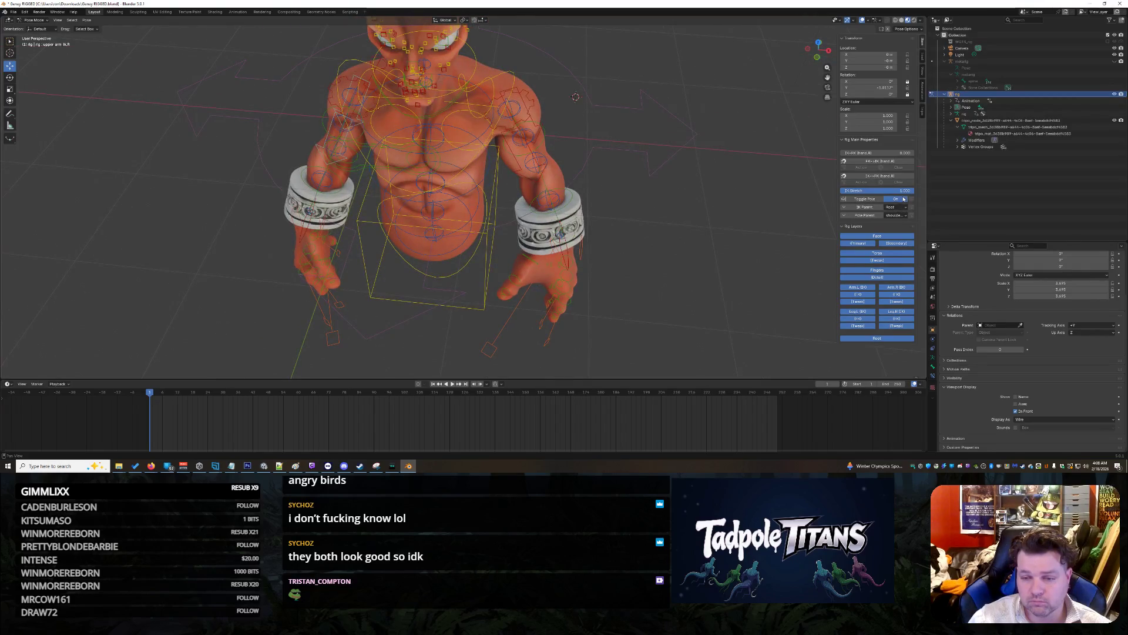
pyautogui.moveTo(720, 302); pyautogui.dragTo(573, 169, button='middle')
pyautogui.click(502, 173)
pyautogui.press('KP_Decimal')
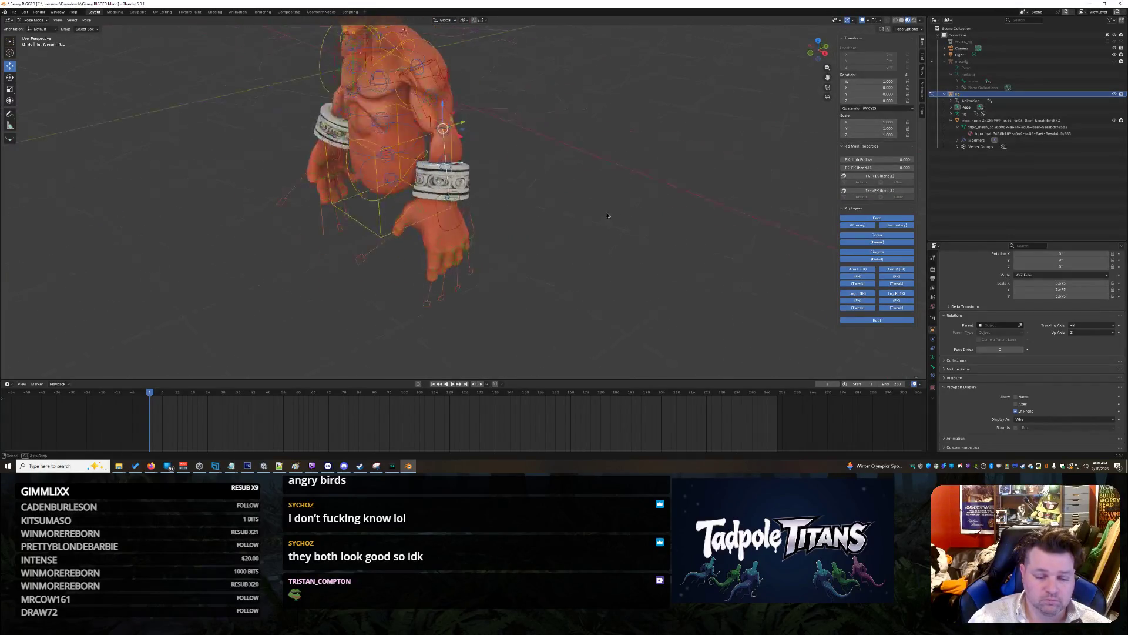
pyautogui.scroll(-5, 558, 230)
pyautogui.scroll(6, 415, 136)
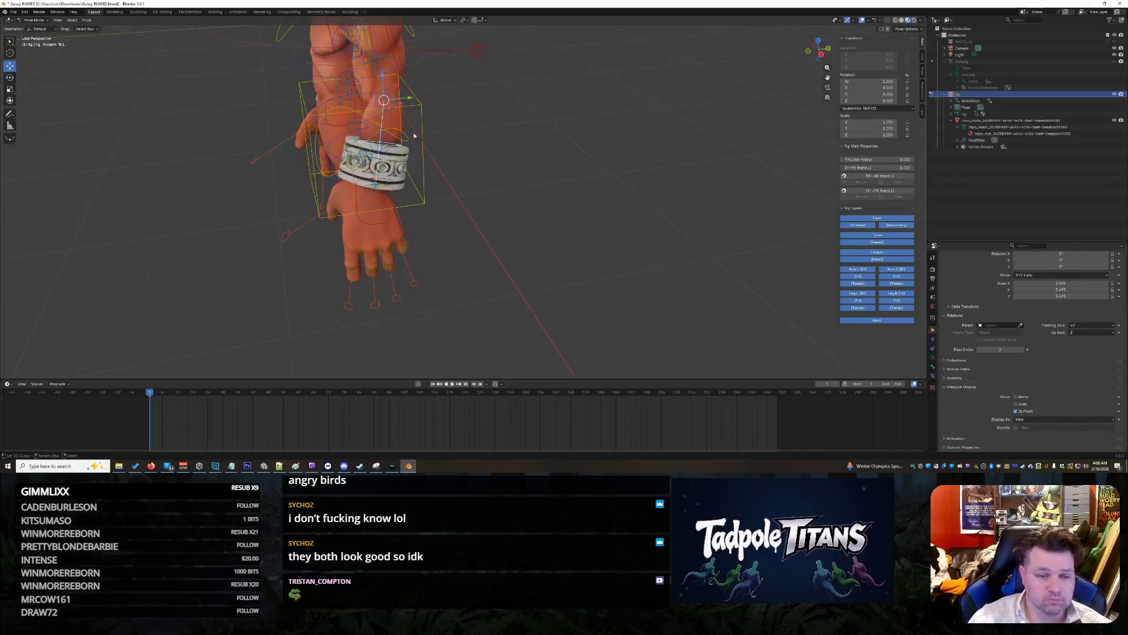
pyautogui.click(376, 187)
pyautogui.press('g')
pyautogui.click(406, 177)
pyautogui.press('g')
pyautogui.press('Escape')
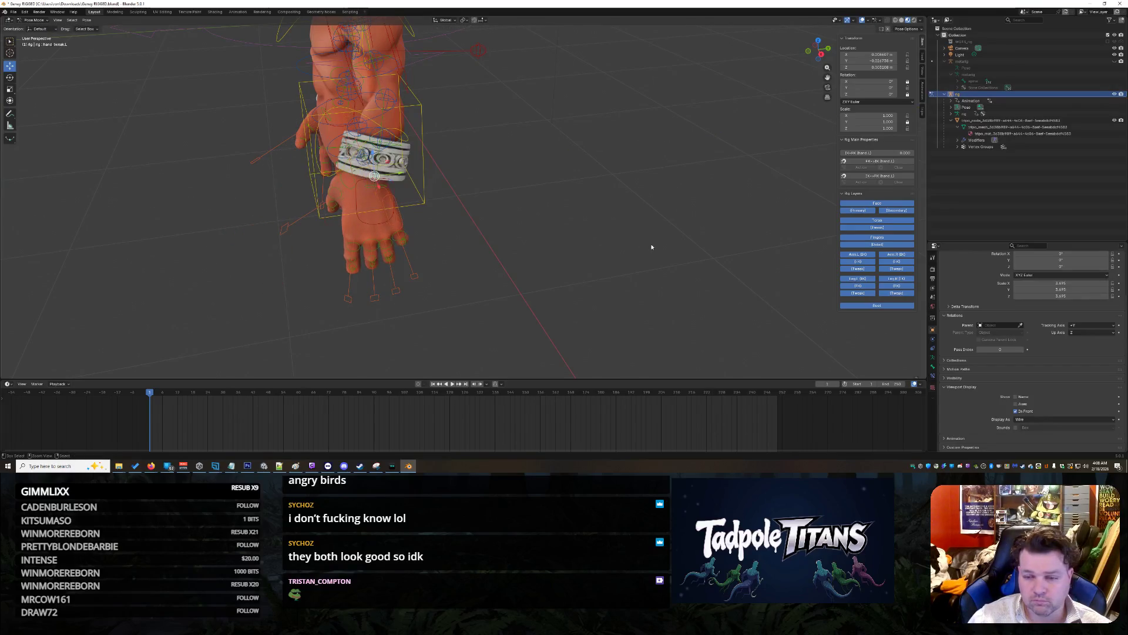
pyautogui.moveTo(833, 197)
pyautogui.mouseDown(button='middle')
pyautogui.moveTo(684, 241)
pyautogui.moveTo(682, 226)
pyautogui.mouseUp(button='middle')
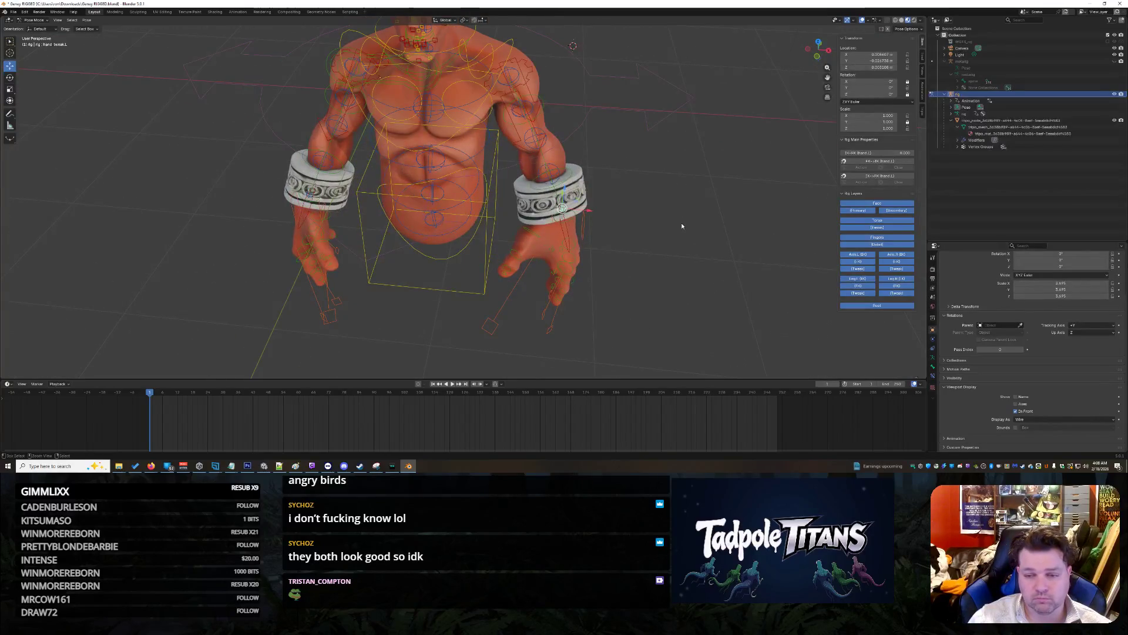
# Step: Clear the left hand control's location and test an X move on the right wrist control, cancelling it
pyautogui.hotkey('alt', 'g')
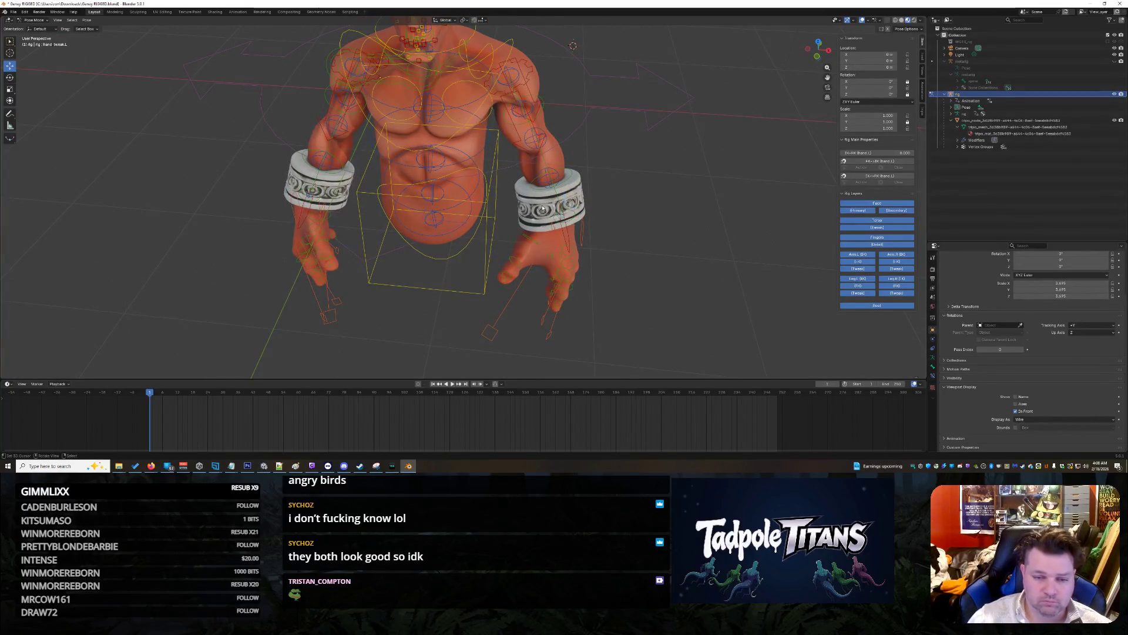
pyautogui.click(569, 226)
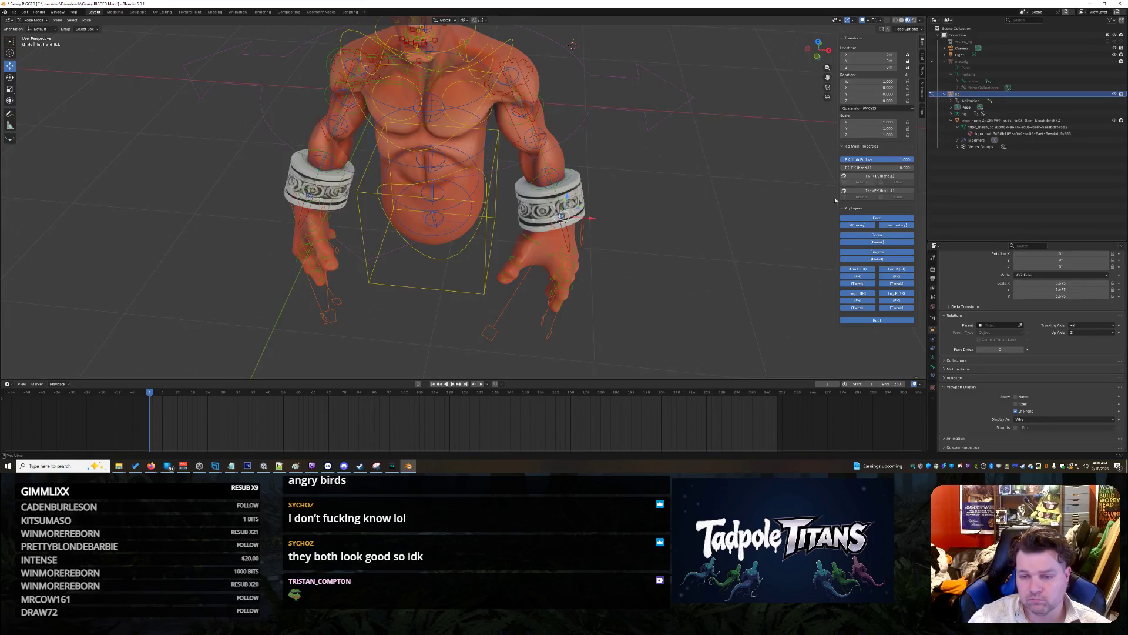
pyautogui.click(562, 216)
pyautogui.press('g')
pyautogui.press('x')
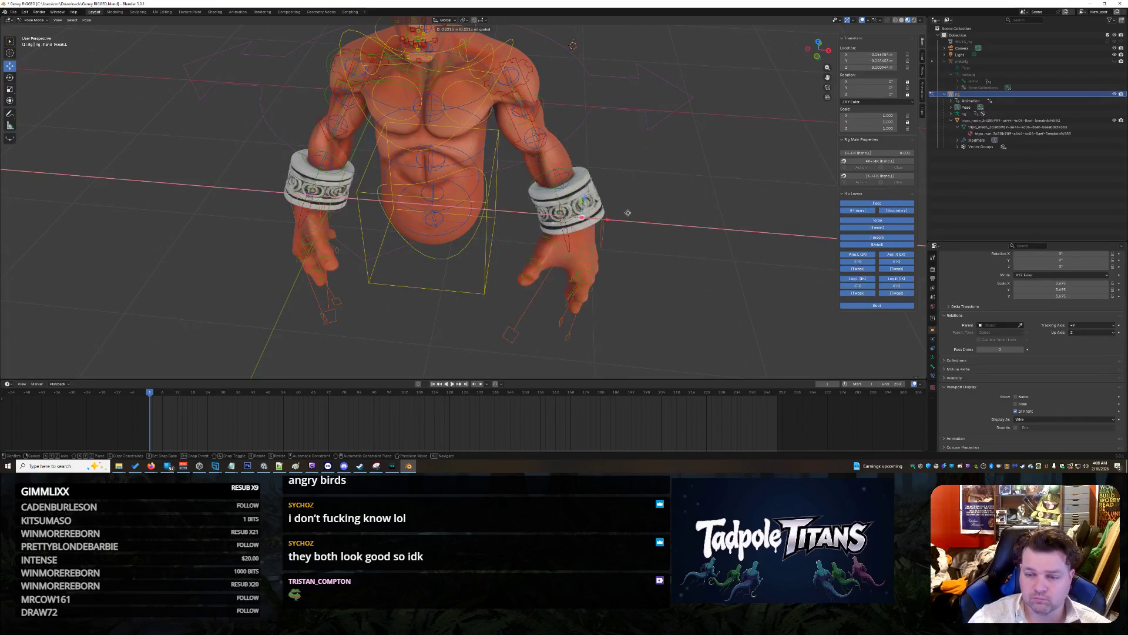
pyautogui.rightClick(652, 205)
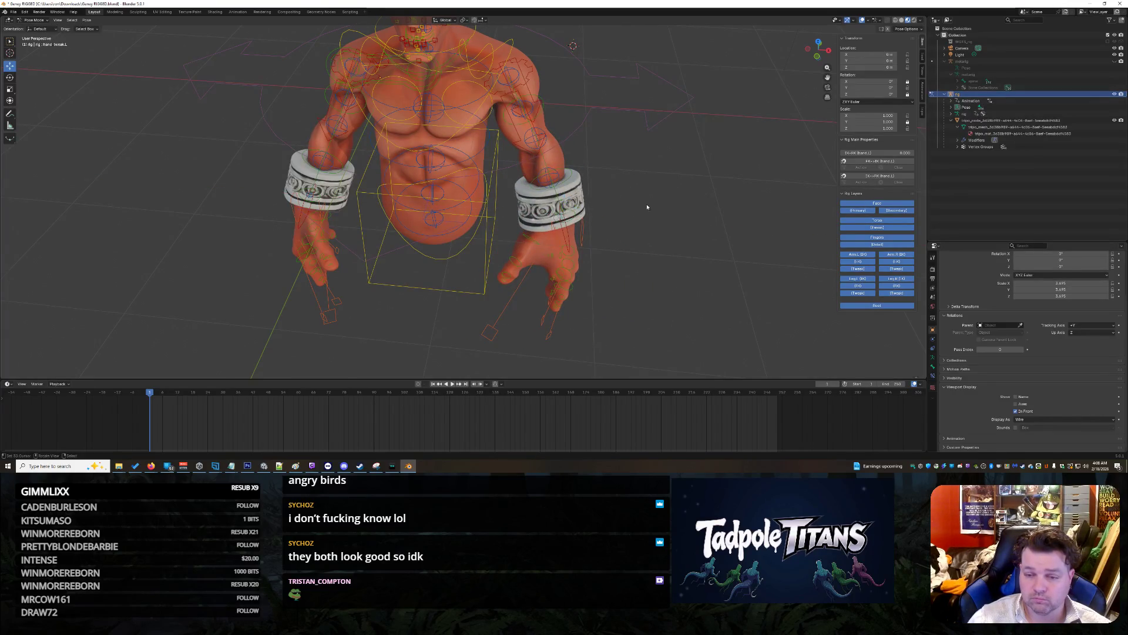
# Step: Test an X rotation on forearm_fk.L, cancel it, and undo back to the hand FK control
pyautogui.click(545, 175)
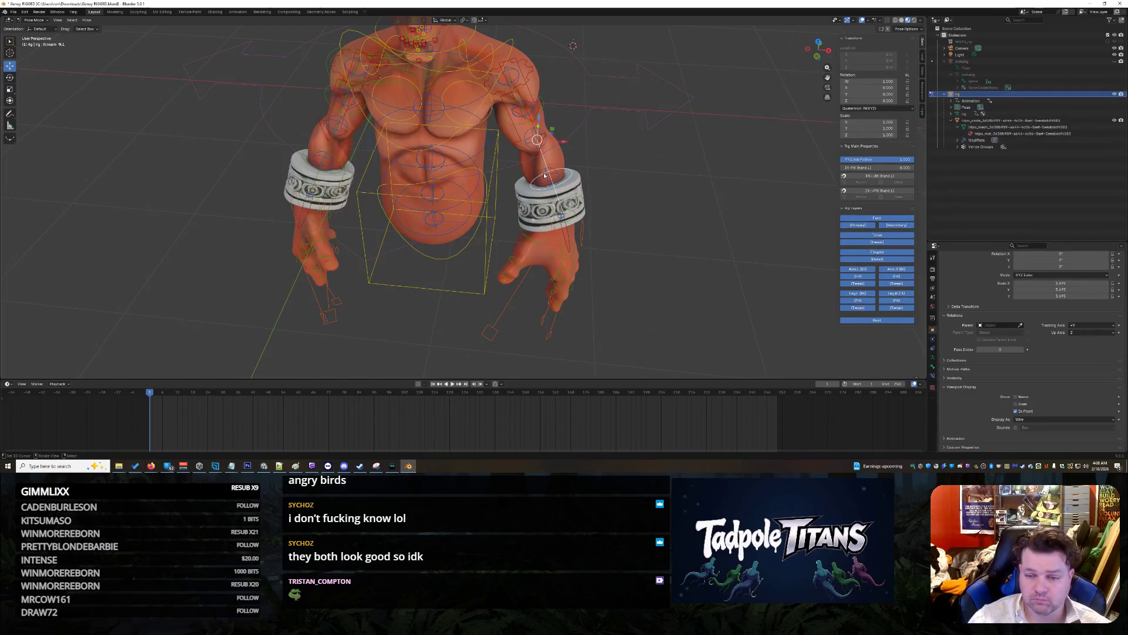
pyautogui.press('r')
pyautogui.press('x')
pyautogui.rightClick(674, 137)
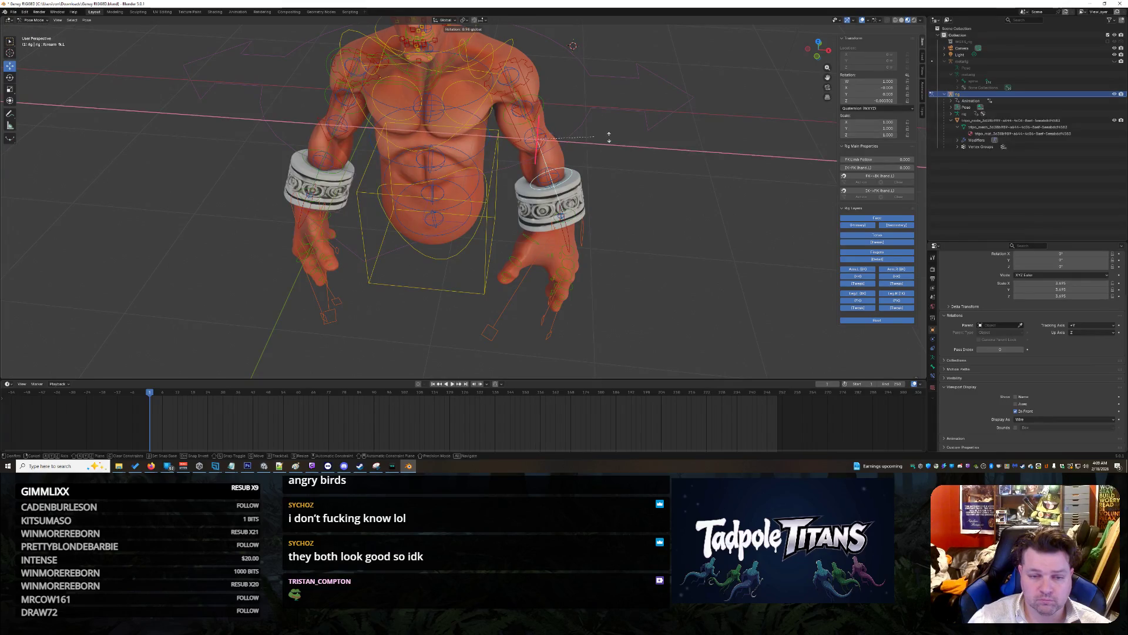
pyautogui.moveTo(626, 138)
pyautogui.mouseDown(button='middle')
pyautogui.moveTo(686, 226)
pyautogui.moveTo(667, 217)
pyautogui.mouseUp(button='middle')
pyautogui.hotkey('ctrl', 'z')
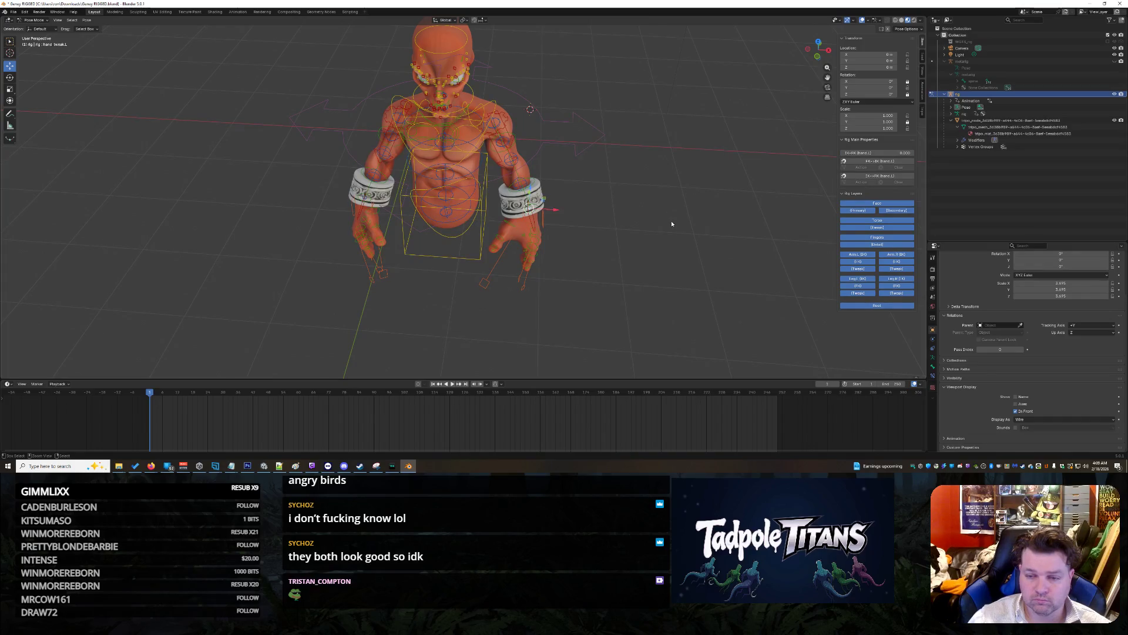
pyautogui.scroll(4, 675, 223)
pyautogui.hotkey('ctrl', 'z')
pyautogui.scroll(-4, 452, 296)
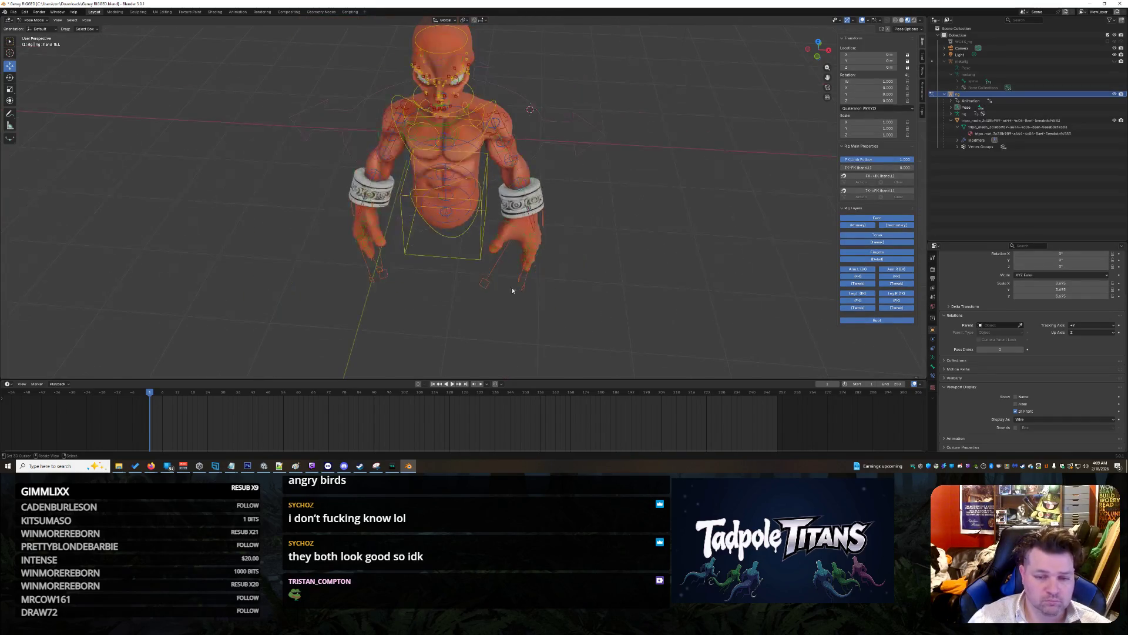
# Step: Frame the whole rig from the front and select all its pose bones
pyautogui.moveTo(620, 240)
pyautogui.mouseDown(button='middle')
pyautogui.moveTo(590, 251)
pyautogui.moveTo(649, 224)
pyautogui.moveTo(647, 242)
pyautogui.moveTo(628, 229)
pyautogui.moveTo(643, 220)
pyautogui.moveTo(643, 196)
pyautogui.moveTo(506, 209)
pyautogui.mouseUp(button='middle')
pyautogui.scroll(-5, 592, 246)
pyautogui.scroll(6, 600, 235)
pyautogui.scroll(-3, 642, 230)
pyautogui.scroll(3, 643, 207)
pyautogui.scroll(-3, 256, 157)
pyautogui.moveTo(280, 89); pyautogui.dragTo(358, 132)
pyautogui.press('a')
pyautogui.hotkey('ctrl', 'a')
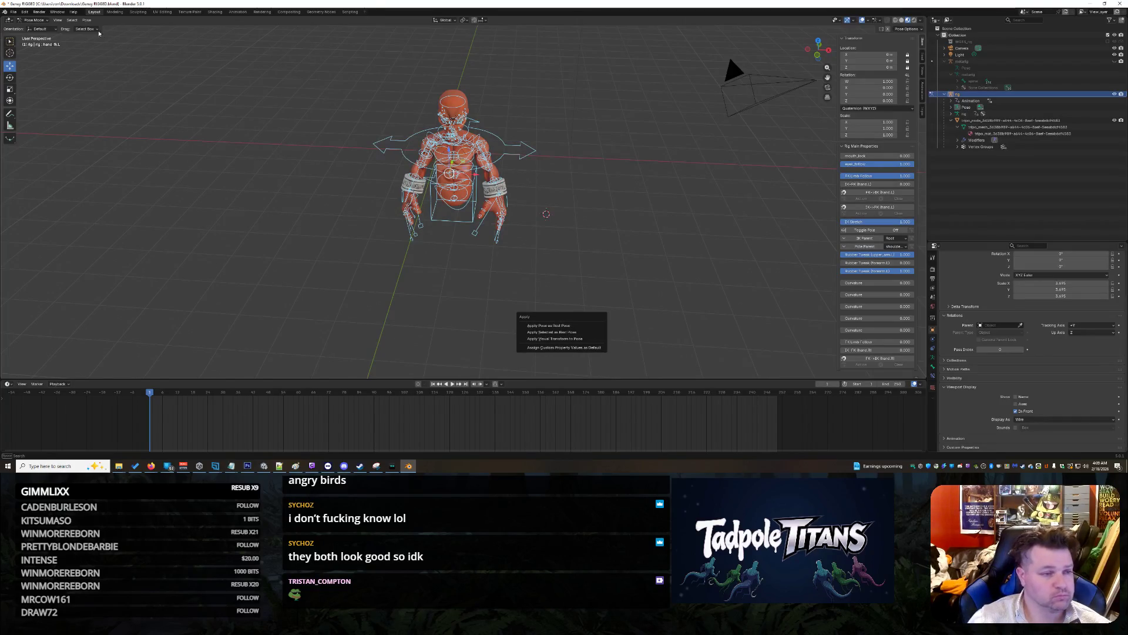
# Step: Apply Pose > Clear Transform > All to the selected bones and orbit around to inspect the rest pose
pyautogui.click(86, 19)
pyautogui.moveTo(130, 34)
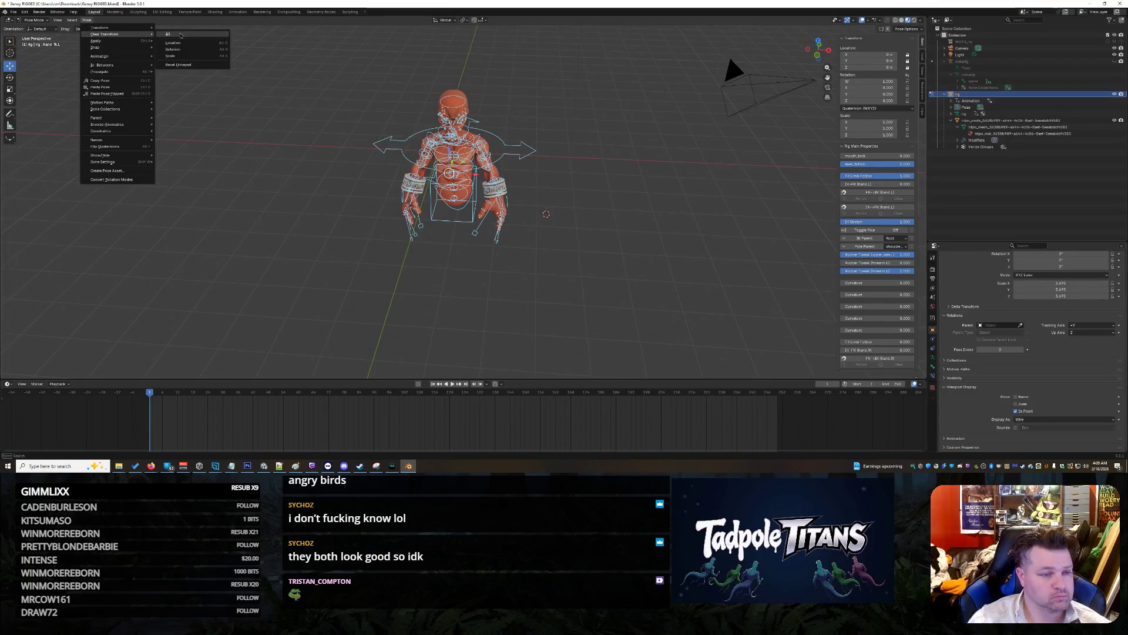
pyautogui.click(168, 34)
pyautogui.scroll(3, 570, 238)
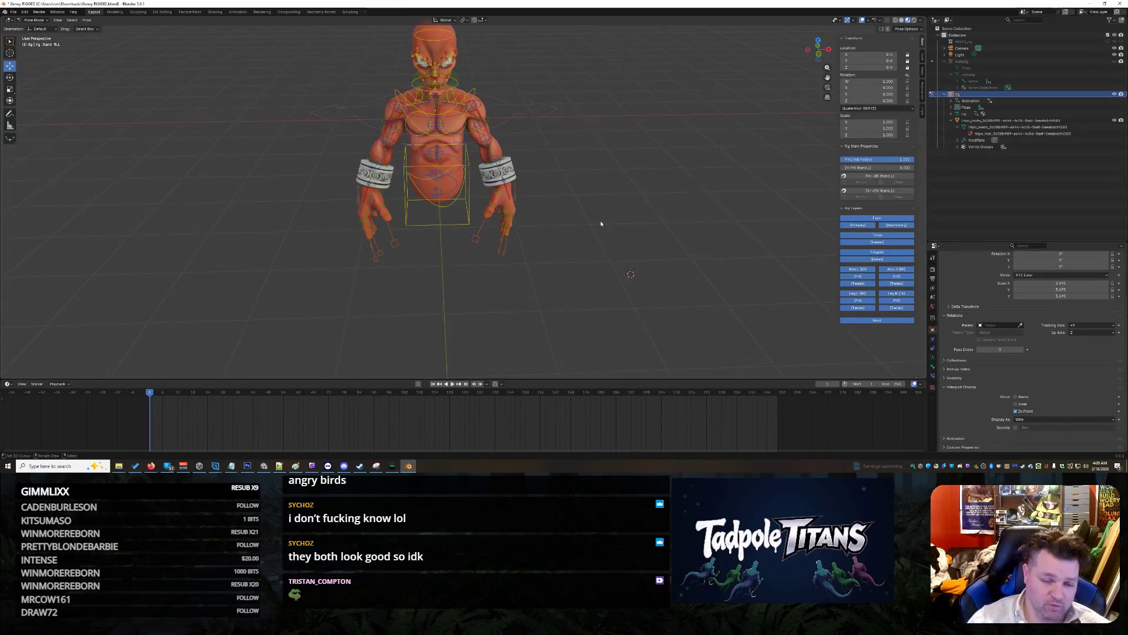
pyautogui.scroll(-2, 600, 224)
pyautogui.moveTo(562, 207)
pyautogui.mouseDown(button='middle')
pyautogui.moveTo(646, 218)
pyautogui.moveTo(557, 237)
pyautogui.mouseUp(button='middle')
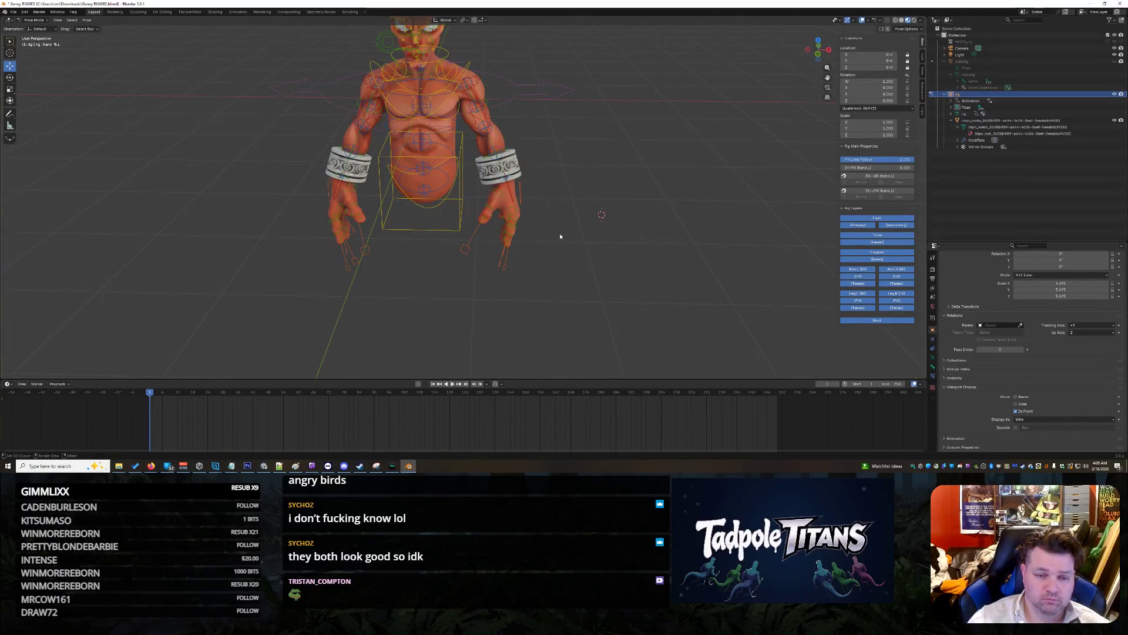
pyautogui.scroll(2, 558, 237)
pyautogui.scroll(-2, 558, 237)
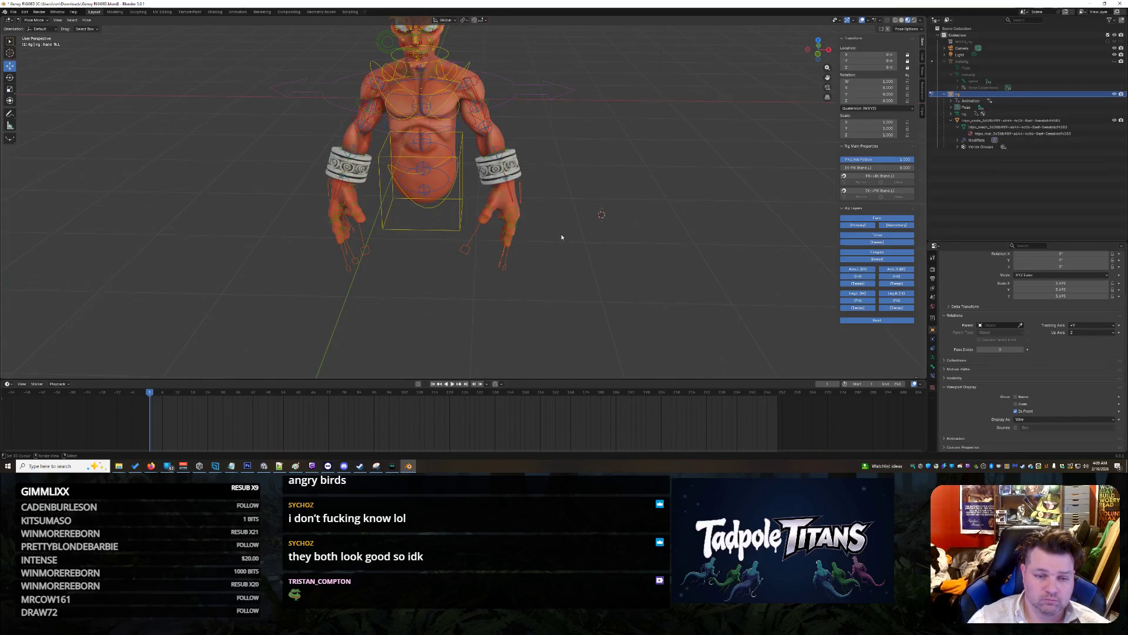
pyautogui.scroll(2, 562, 237)
pyautogui.moveTo(544, 240)
pyautogui.mouseDown(button='middle')
pyautogui.moveTo(372, 258)
pyautogui.moveTo(509, 229)
pyautogui.moveTo(491, 194)
pyautogui.moveTo(461, 355)
pyautogui.mouseUp(button='middle')
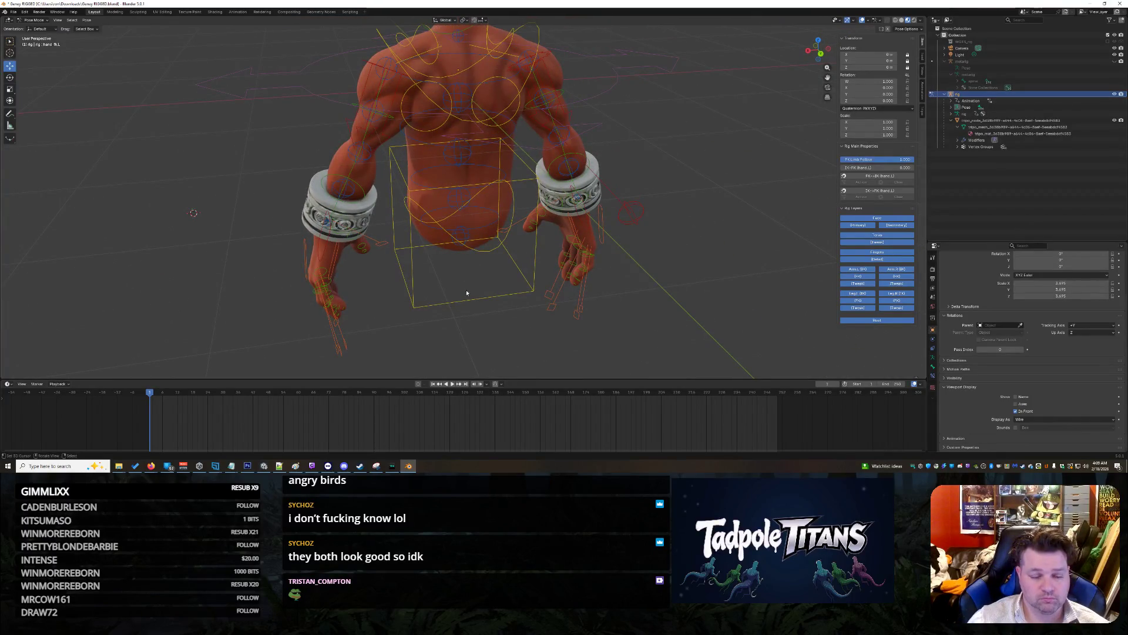
# Step: Try a roughly 27-degree X bend on the spine FK control, then undo it
pyautogui.click(466, 225)
pyautogui.moveTo(466, 224)
pyautogui.mouseDown(button='middle')
pyautogui.moveTo(535, 304)
pyautogui.moveTo(579, 299)
pyautogui.moveTo(512, 306)
pyautogui.mouseUp(button='middle')
pyautogui.click(455, 234)
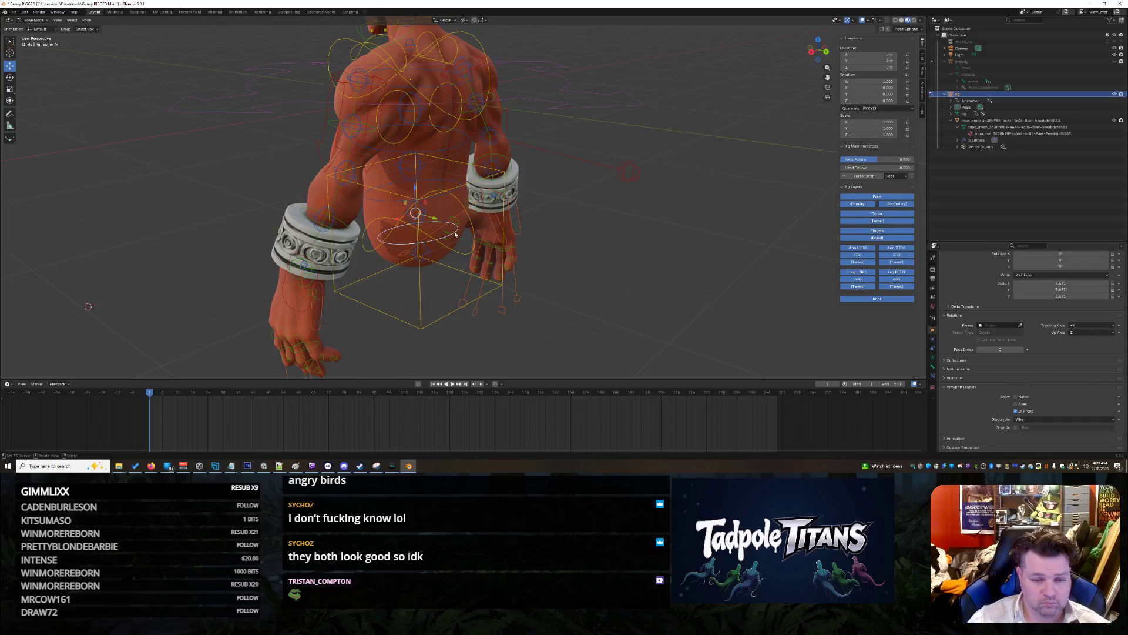
pyautogui.click(13, 77)
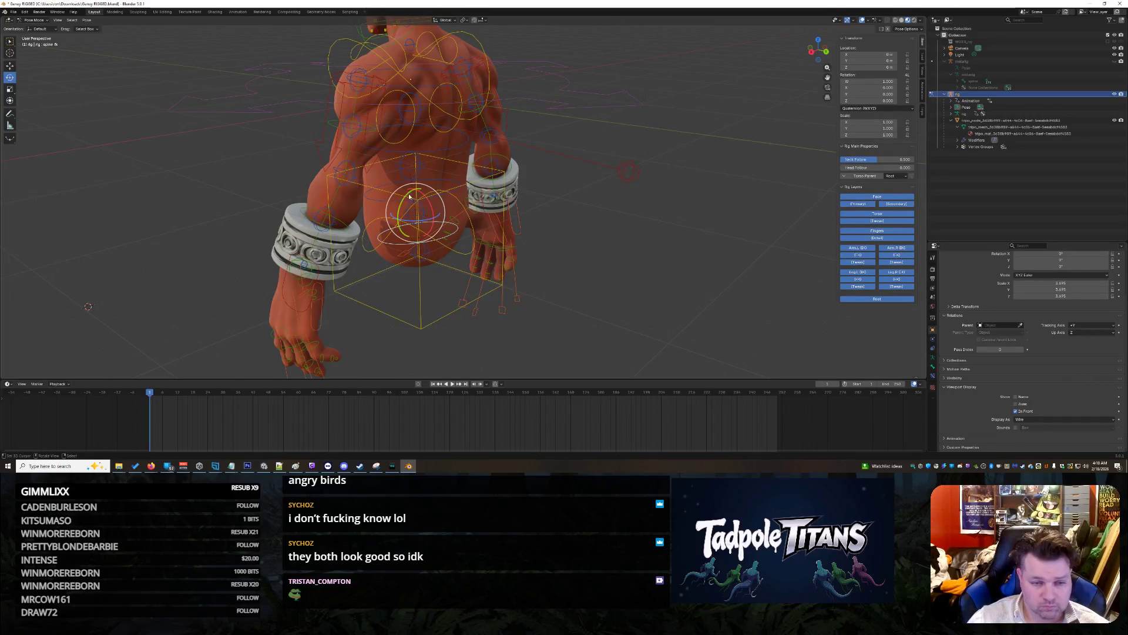
pyautogui.moveTo(410, 196); pyautogui.dragTo(429, 175)
pyautogui.moveTo(428, 175); pyautogui.dragTo(323, 193, button='middle')
pyautogui.hotkey('ctrl', 'z')
# Step: Bend spine fk.001 about 41 degrees around X and check it from behind
pyautogui.click(456, 254)
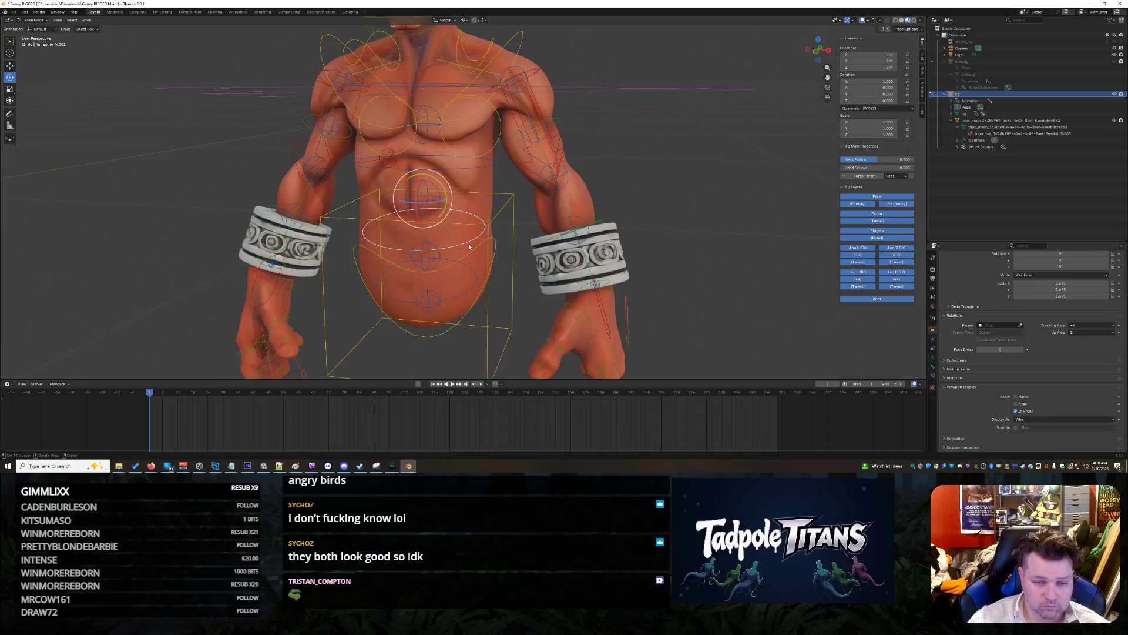
pyautogui.moveTo(456, 254); pyautogui.dragTo(486, 241, button='middle')
pyautogui.press('r')
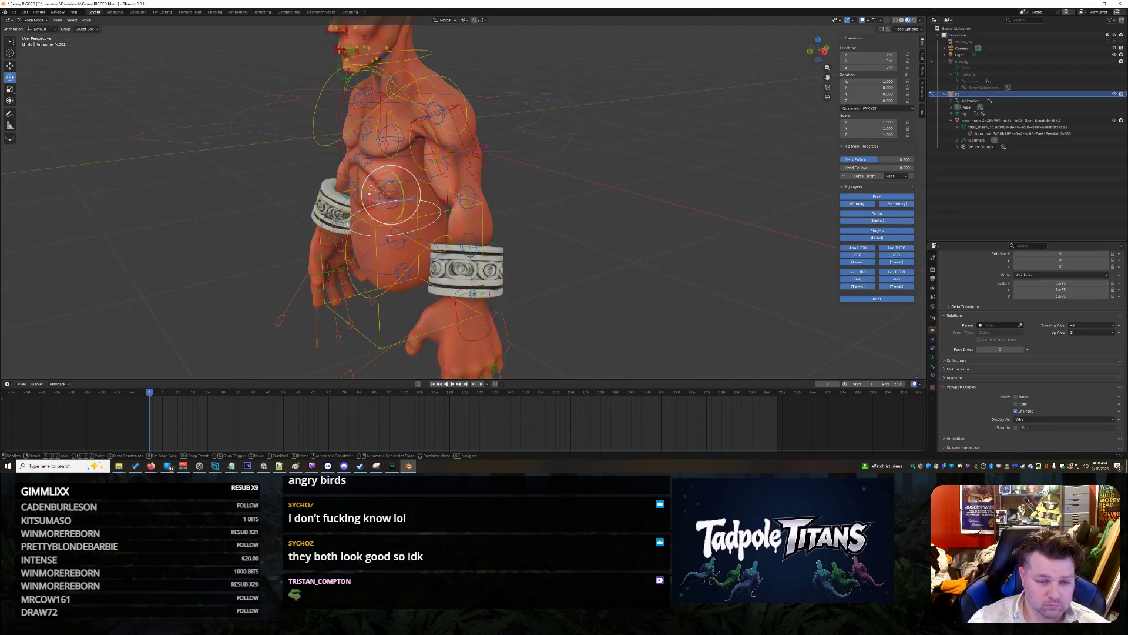
pyautogui.press('x')
pyautogui.click(369, 207)
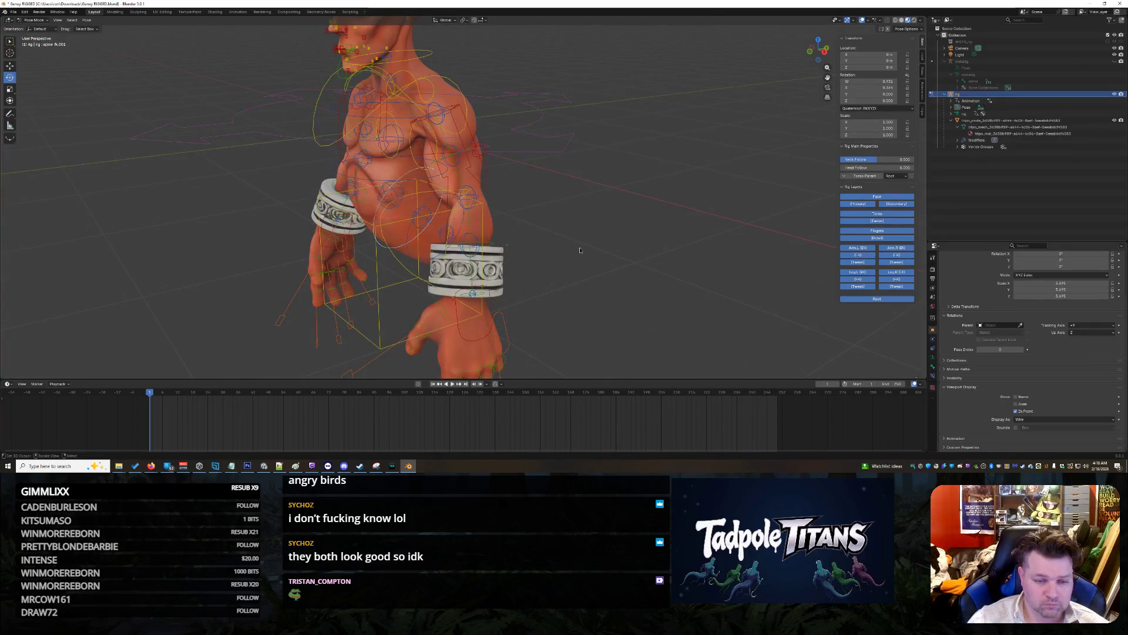
pyautogui.moveTo(589, 222)
pyautogui.mouseDown(button='middle')
pyautogui.moveTo(477, 217)
pyautogui.moveTo(652, 198)
pyautogui.mouseUp(button='middle')
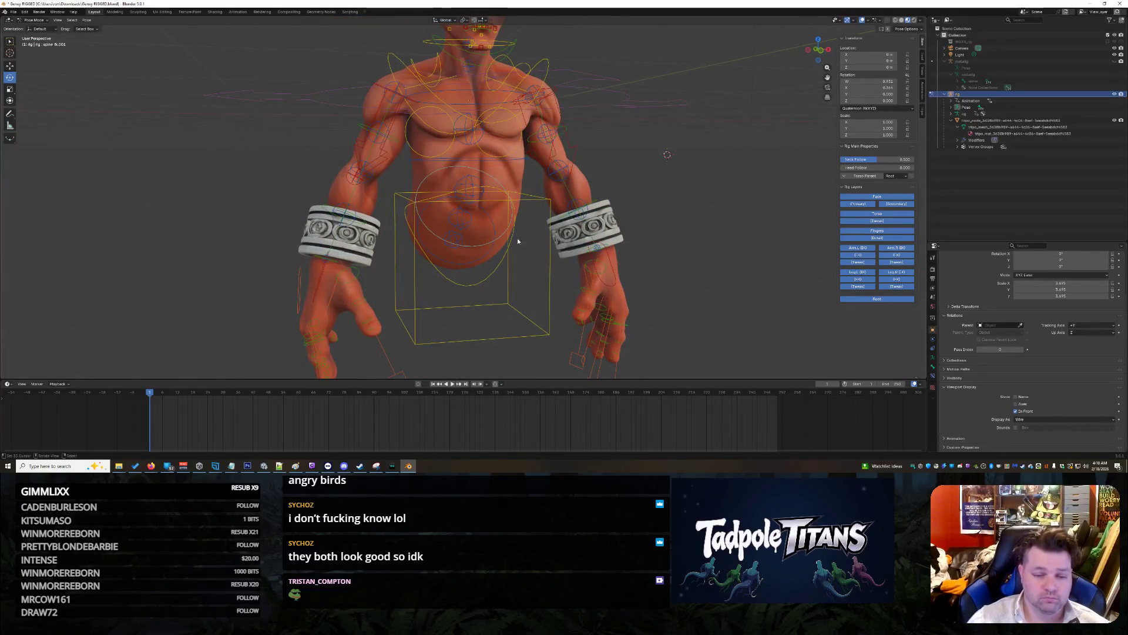
pyautogui.moveTo(515, 241)
pyautogui.mouseDown(button='middle')
pyautogui.moveTo(713, 255)
pyautogui.moveTo(461, 212)
pyautogui.mouseUp(button='middle')
# Step: Rotate tweak spine.002 around X and nudge it; abandon a tweak spine.001 rotation
pyautogui.click(399, 196)
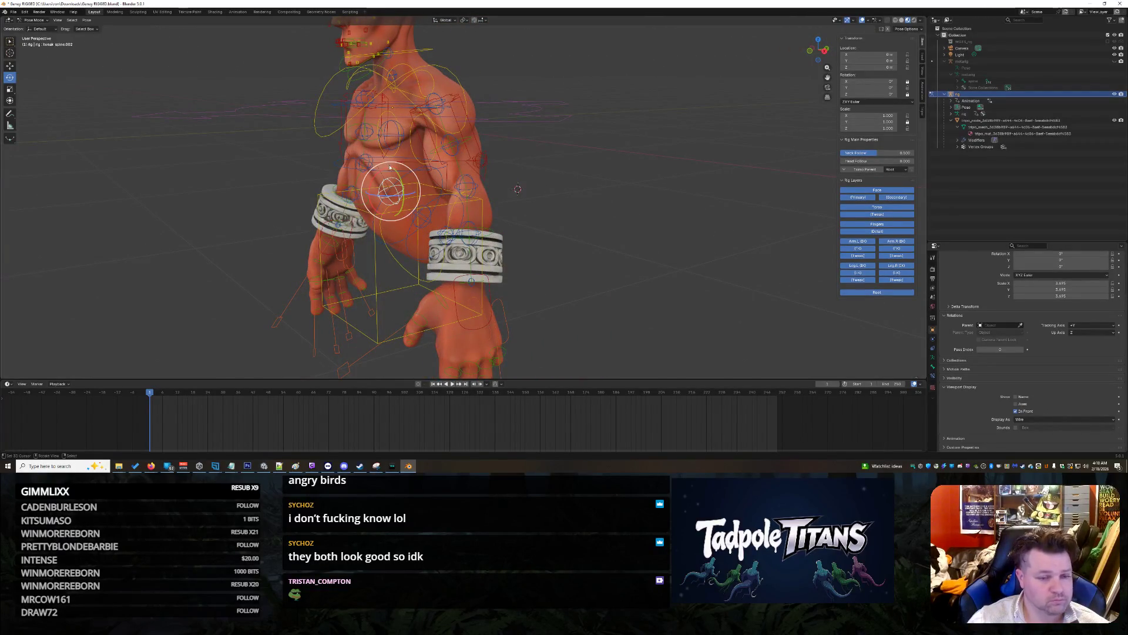
pyautogui.press('r')
pyautogui.press('x')
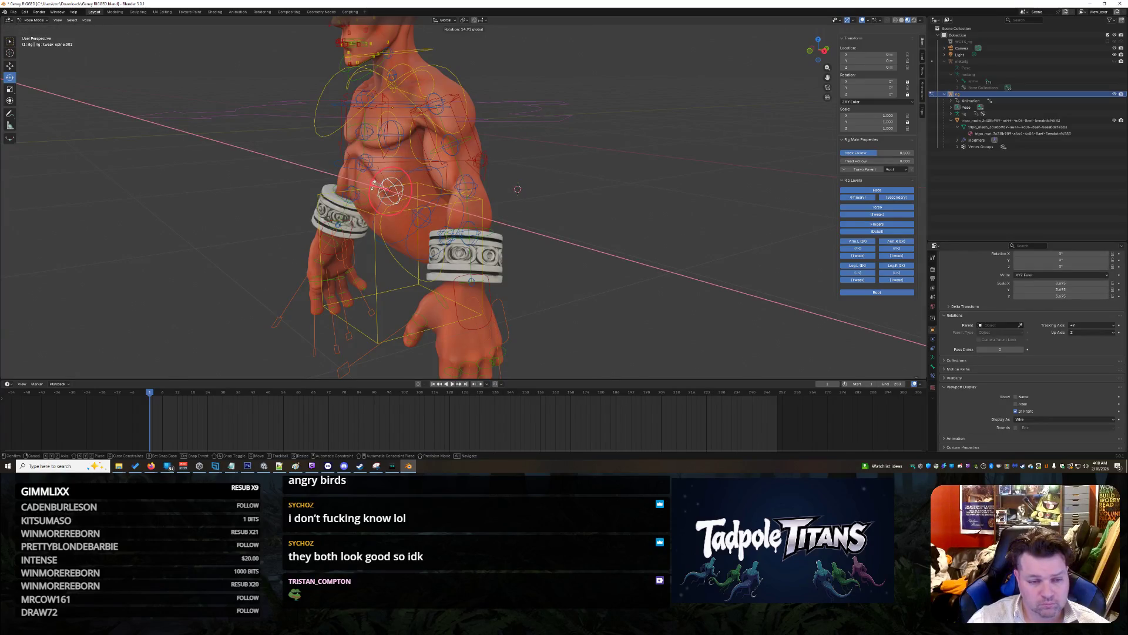
pyautogui.click(373, 187)
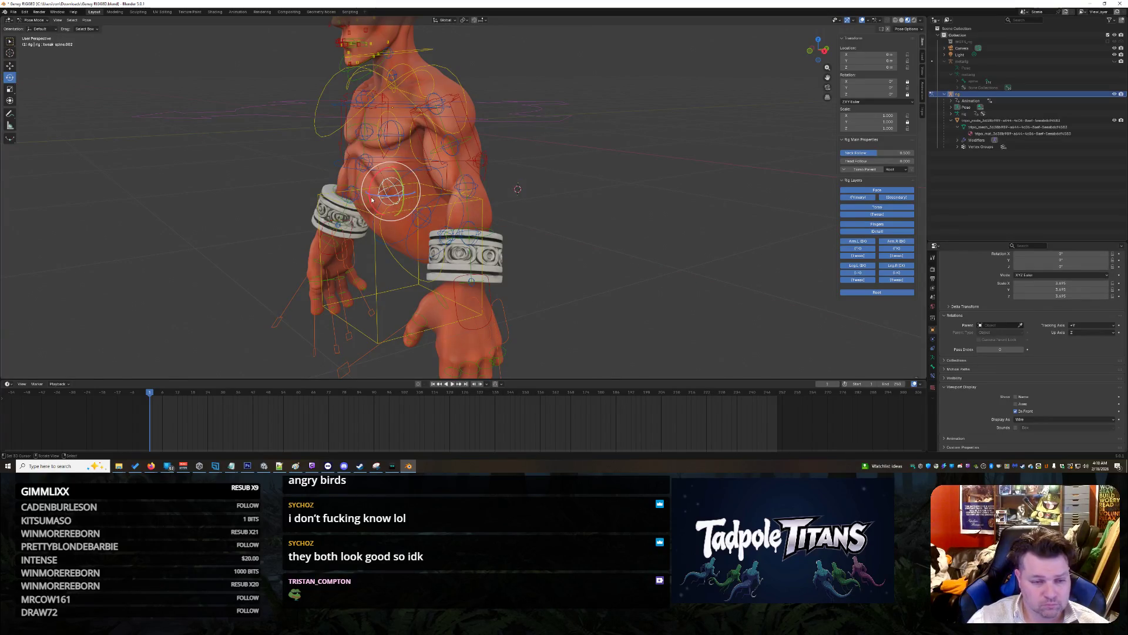
pyautogui.moveTo(400, 207)
pyautogui.mouseDown()
pyautogui.moveTo(546, 226)
pyautogui.moveTo(576, 216)
pyautogui.mouseUp()
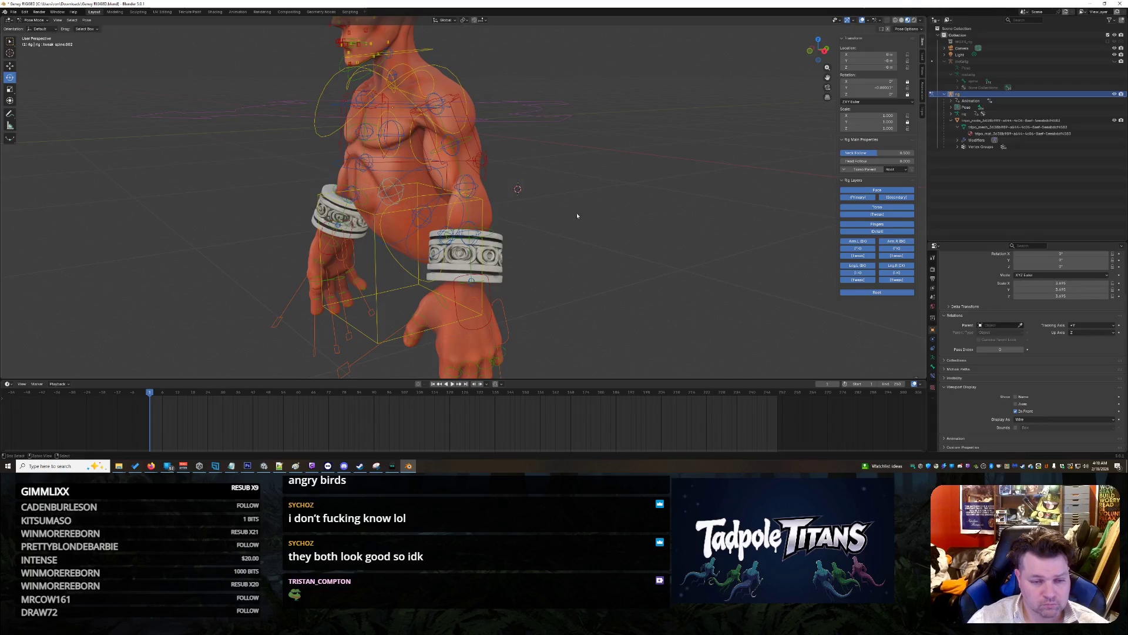
pyautogui.click(423, 219)
pyautogui.press('r')
pyautogui.press('Escape')
# Step: Clear spine fk.001's rotation, re-bend it forward, and view the rig from behind
pyautogui.click(565, 241)
pyautogui.hotkey('alt', 'r')
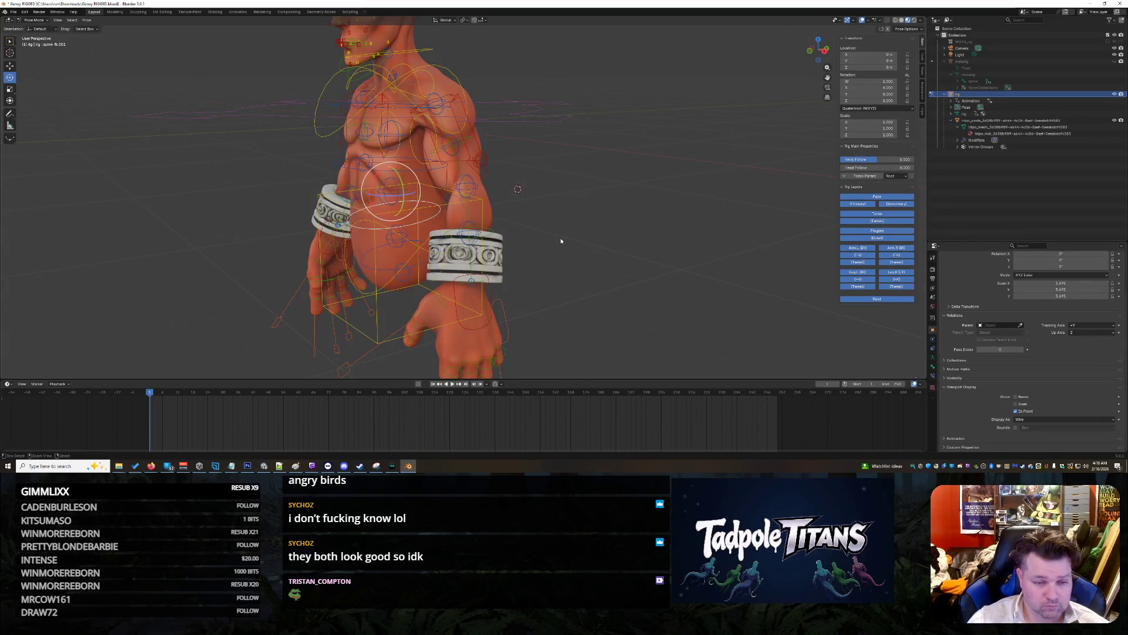
pyautogui.click(394, 233)
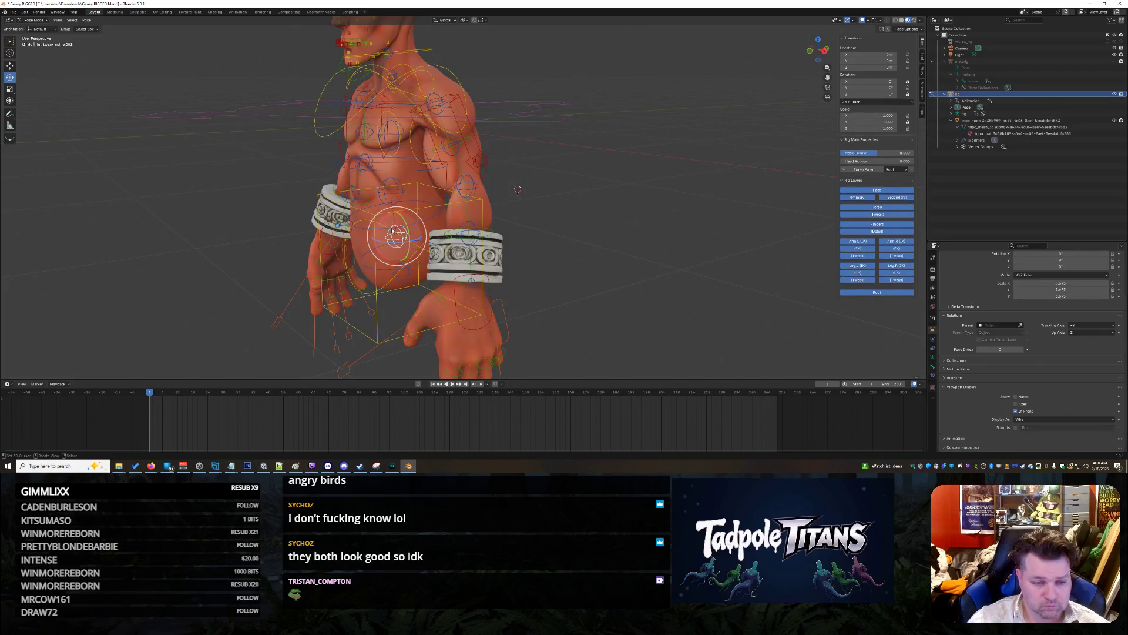
pyautogui.moveTo(383, 229); pyautogui.dragTo(374, 237)
pyautogui.rightClick(372, 246)
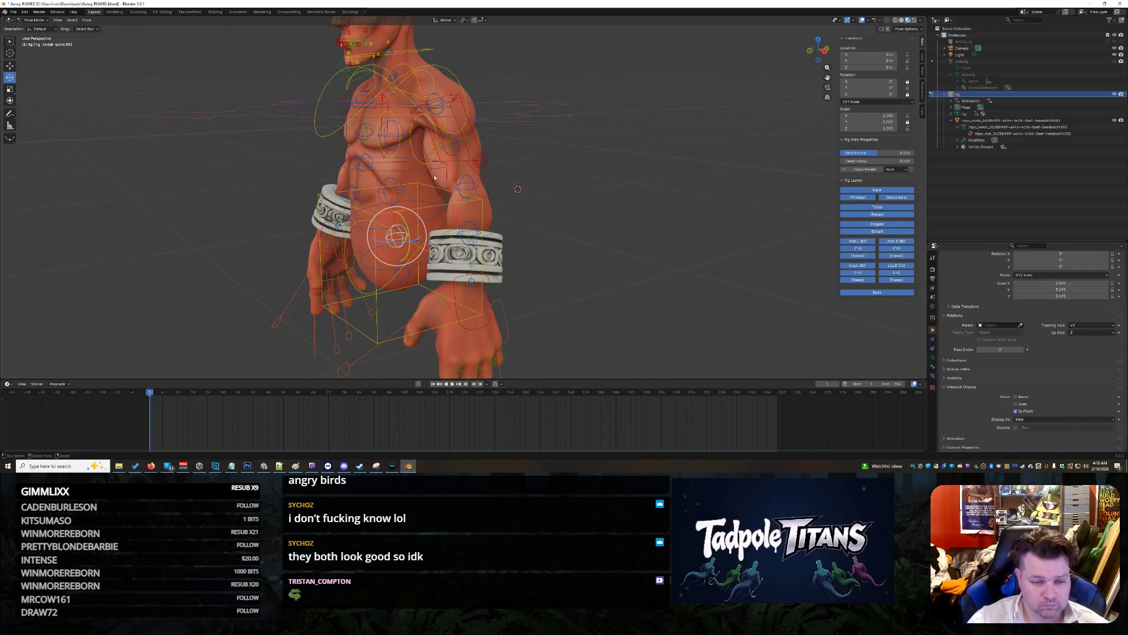
pyautogui.click(386, 186)
pyautogui.moveTo(386, 186); pyautogui.dragTo(376, 196)
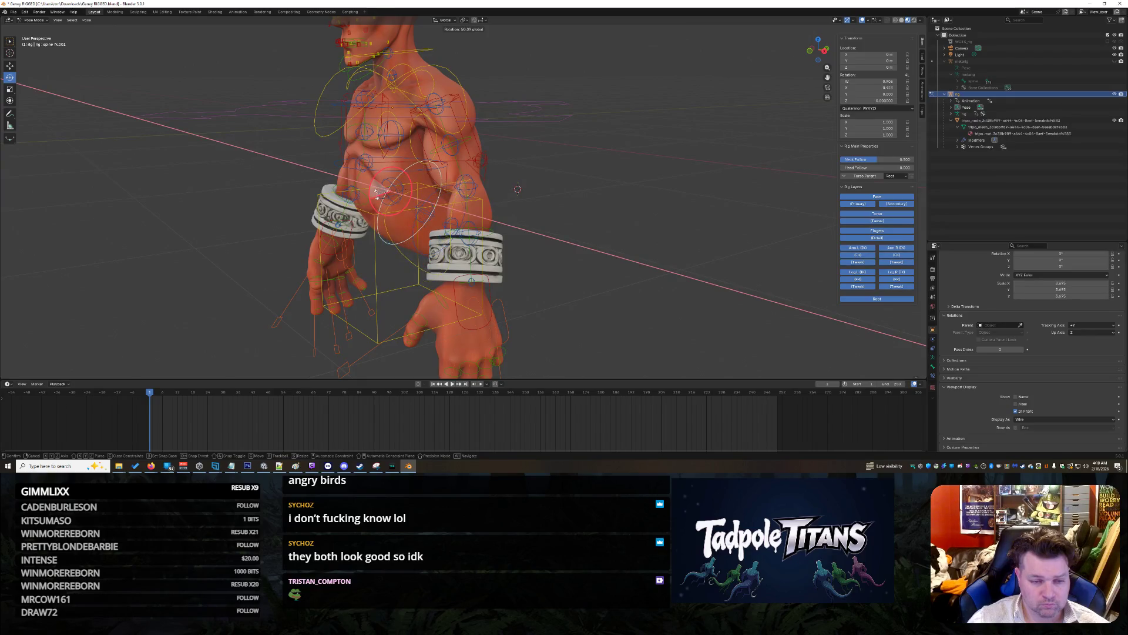
pyautogui.moveTo(548, 166)
pyautogui.mouseDown(button='middle')
pyautogui.moveTo(523, 163)
pyautogui.moveTo(580, 151)
pyautogui.mouseUp(button='middle')
pyautogui.moveTo(633, 121); pyautogui.dragTo(565, 200, button='middle')
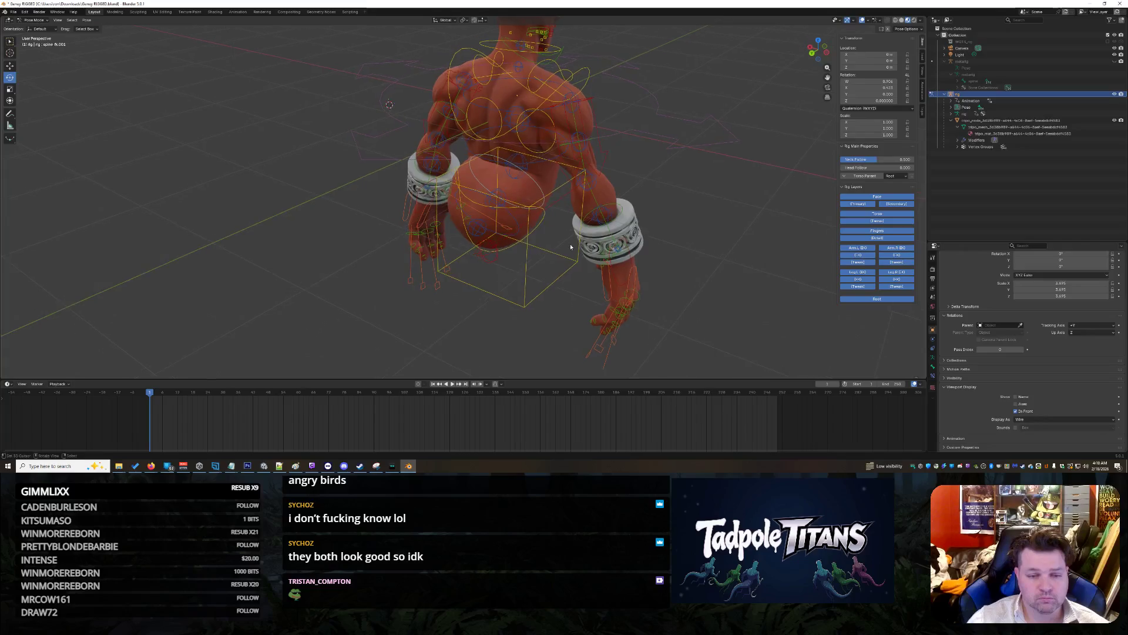
# Step: Rotate tweak spine.001 slightly and tilt spine fk.001 around the X axis
pyautogui.moveTo(483, 310)
pyautogui.mouseDown(button='middle')
pyautogui.moveTo(411, 235)
pyautogui.moveTo(495, 182)
pyautogui.moveTo(550, 193)
pyautogui.mouseUp(button='middle')
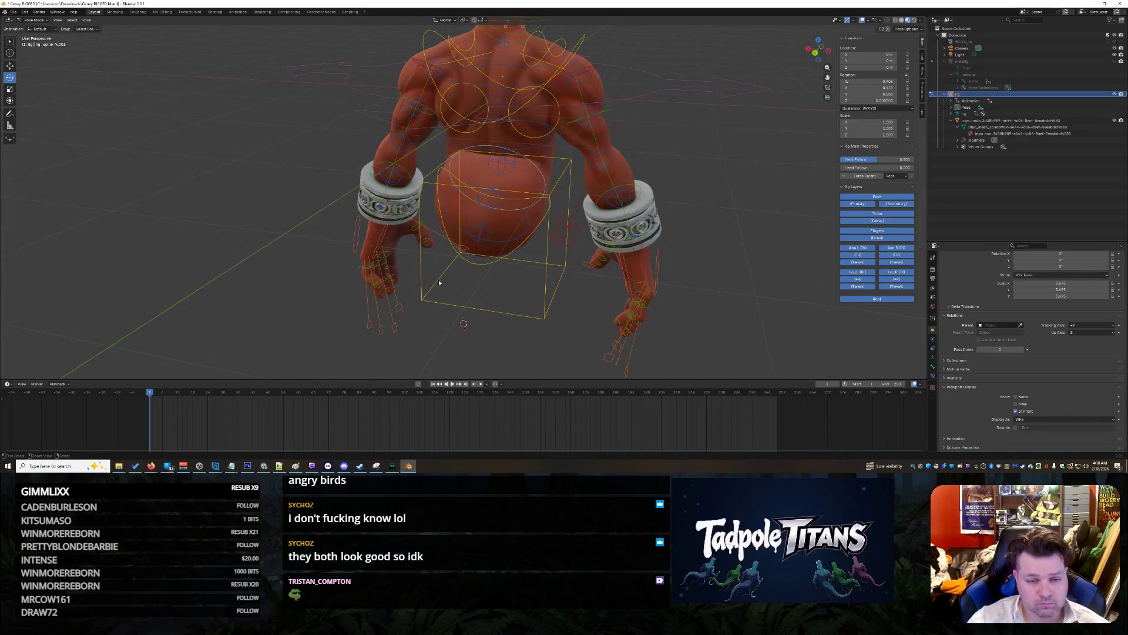
pyautogui.moveTo(303, 268)
pyautogui.mouseDown(button='middle')
pyautogui.moveTo(568, 275)
pyautogui.moveTo(393, 254)
pyautogui.mouseUp(button='middle')
pyautogui.click(393, 254)
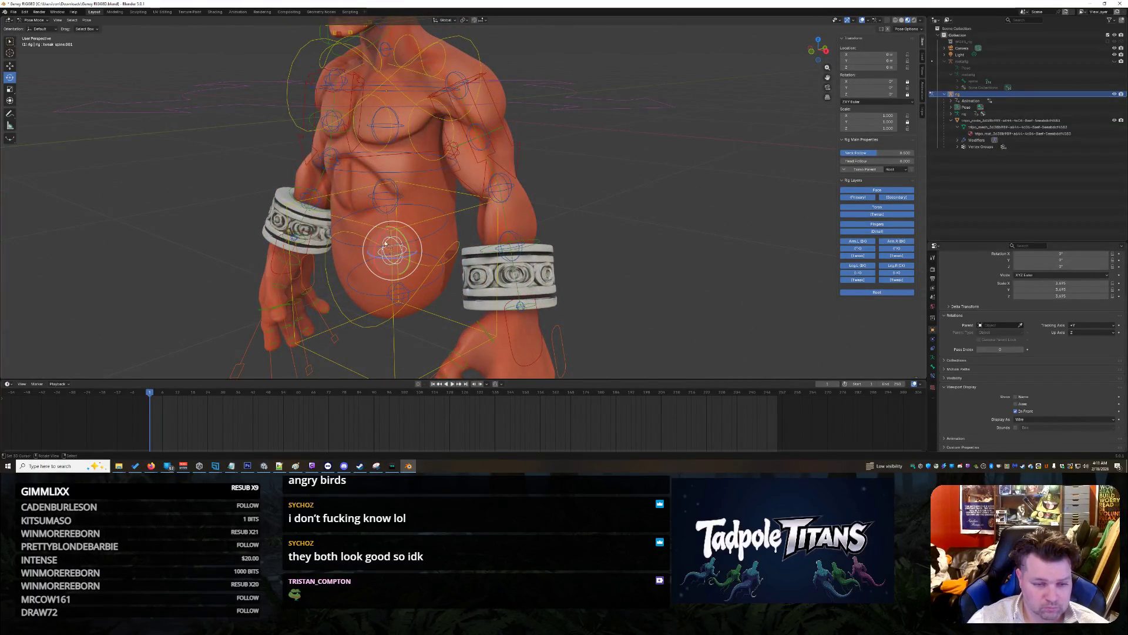
pyautogui.press('r')
pyautogui.click(375, 278)
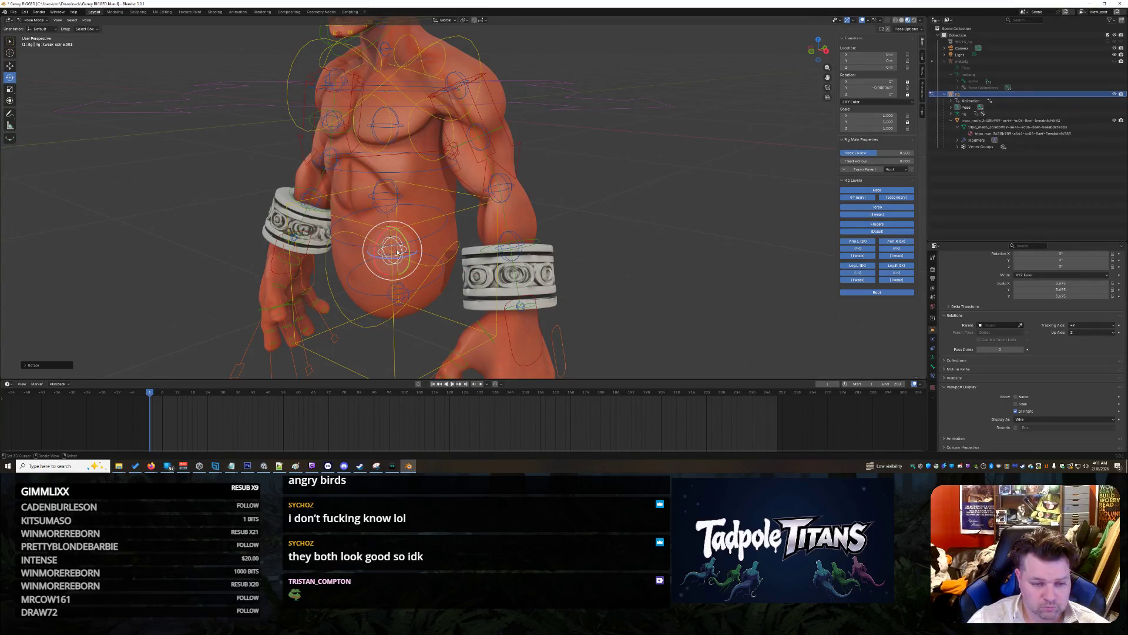
pyautogui.click(419, 241)
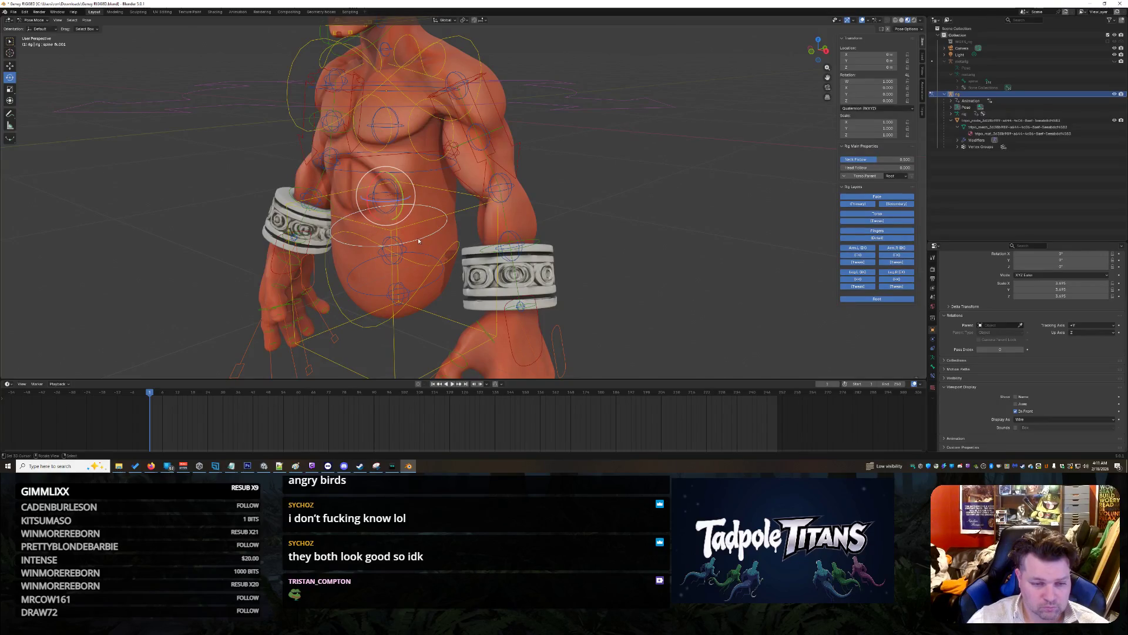
pyautogui.moveTo(366, 198); pyautogui.dragTo(369, 207)
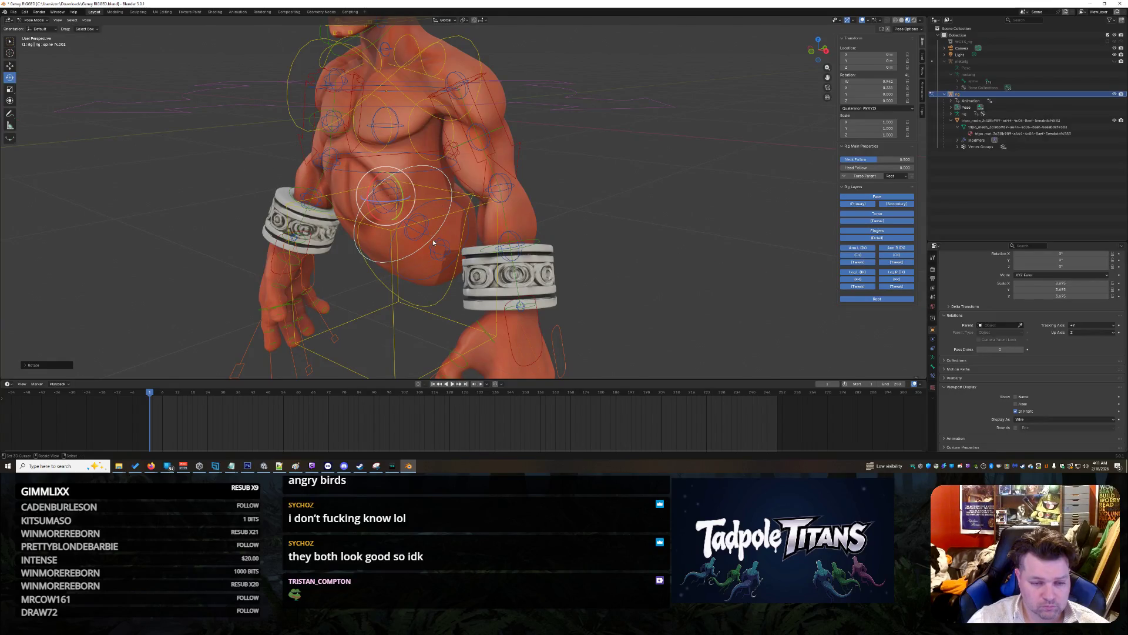
# Step: Rotate the belly tweak spine control around X to lean the torso further
pyautogui.click(434, 243)
pyautogui.press('r')
pyautogui.press('x')
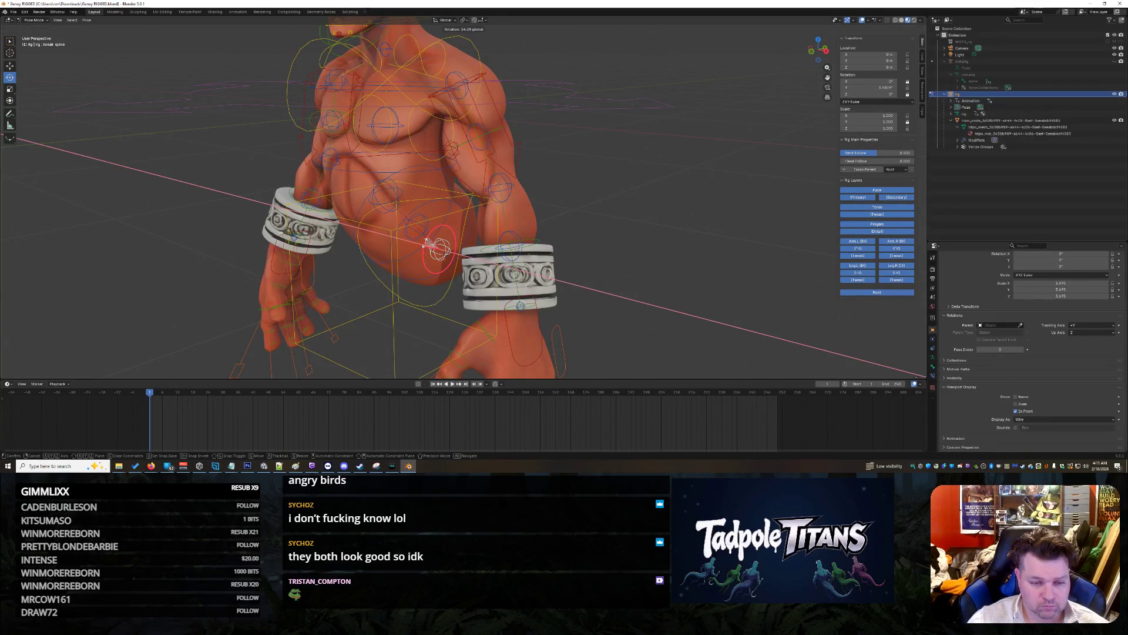
pyautogui.click(426, 250)
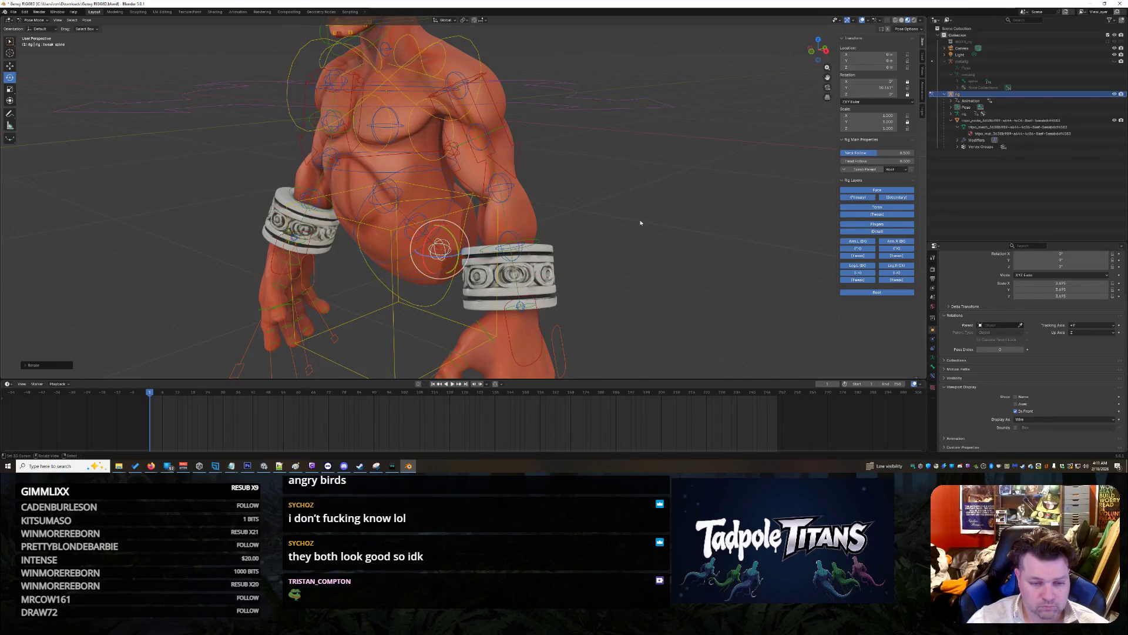
pyautogui.press('r')
# Step: Orbit and zoom around the rig to check the new torso pose from behind and front
pyautogui.moveTo(652, 209); pyautogui.dragTo(575, 209, button='middle')
pyautogui.moveTo(619, 252); pyautogui.dragTo(584, 285, button='middle')
pyautogui.scroll(3, 566, 301)
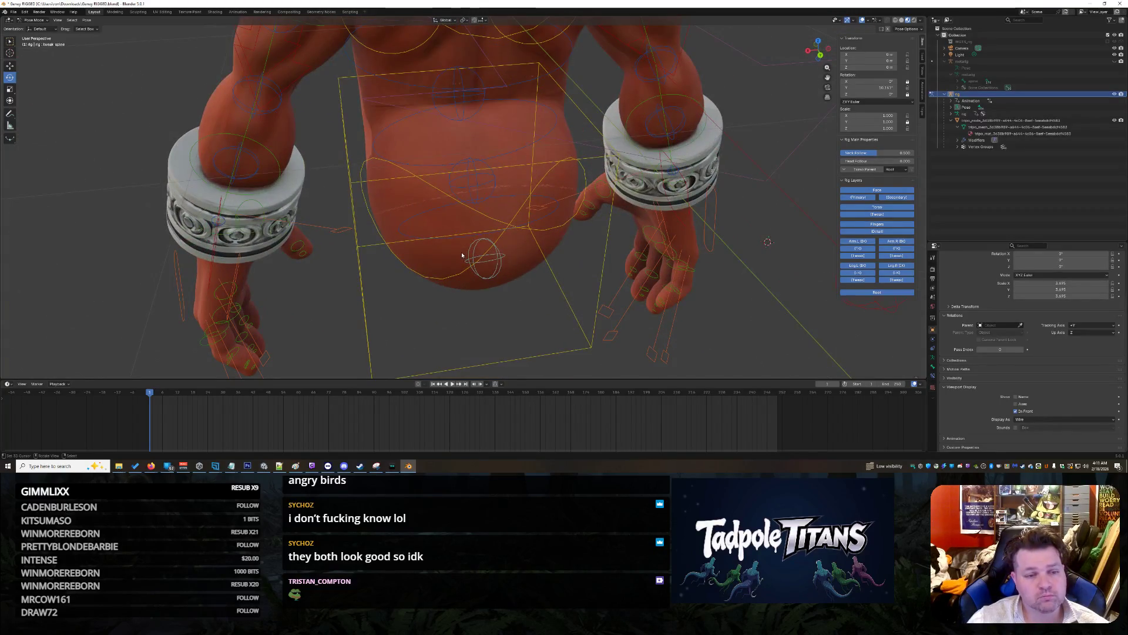
pyautogui.moveTo(348, 289); pyautogui.dragTo(512, 262, button='middle')
pyautogui.scroll(-5, 707, 238)
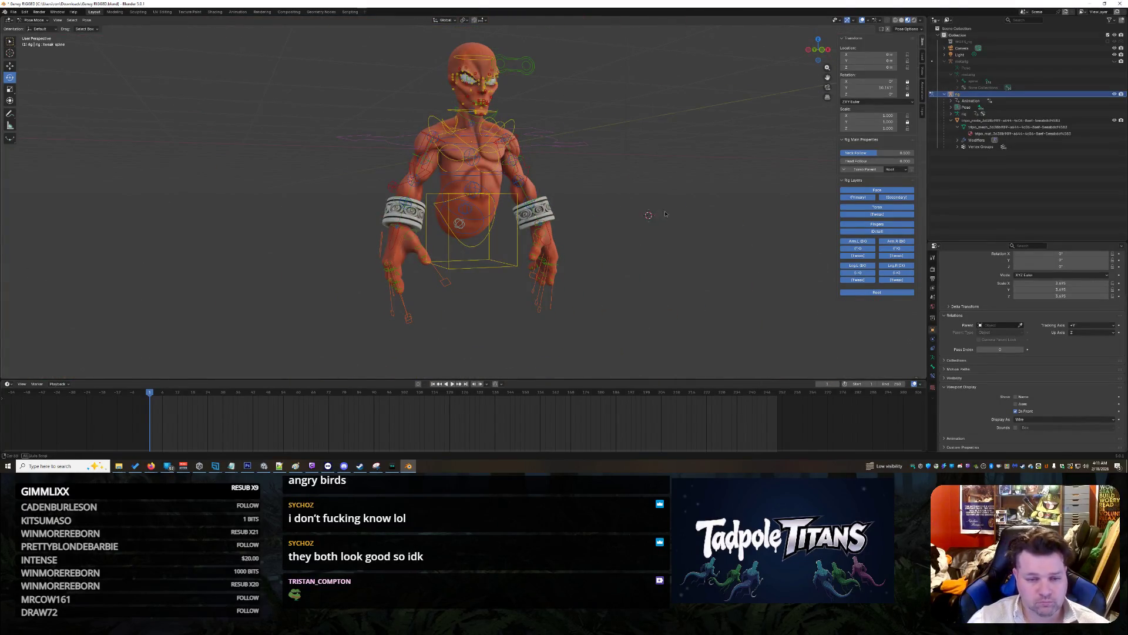
pyautogui.scroll(6, 665, 214)
pyautogui.scroll(-4, 670, 201)
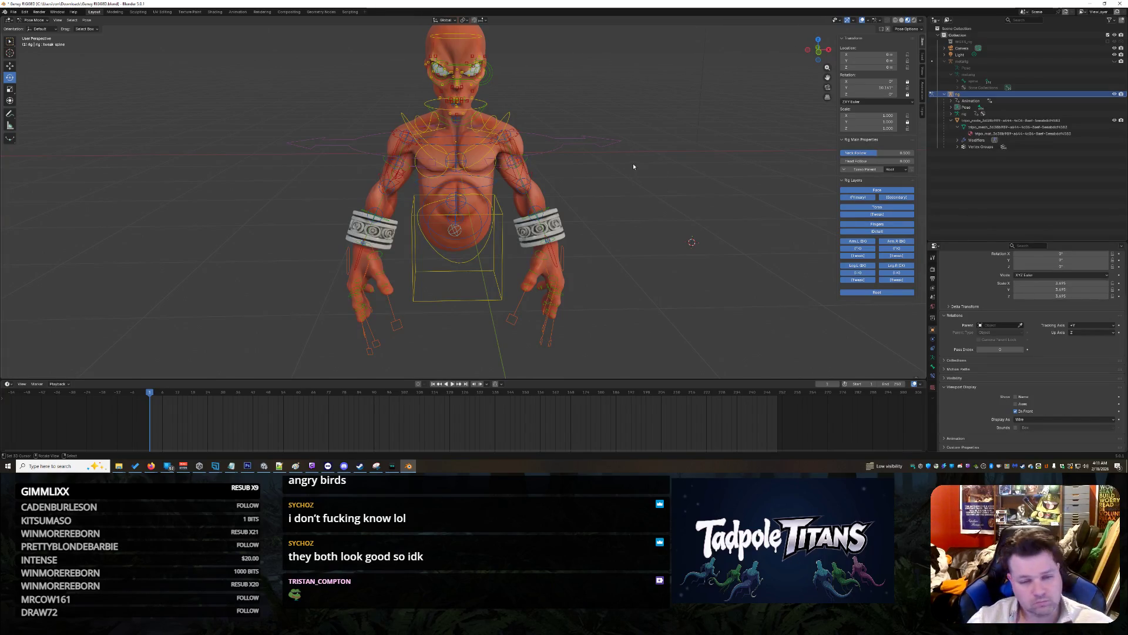
pyautogui.moveTo(633, 164)
pyautogui.mouseDown(button='middle')
pyautogui.moveTo(640, 211)
pyautogui.moveTo(643, 157)
pyautogui.mouseUp(button='middle')
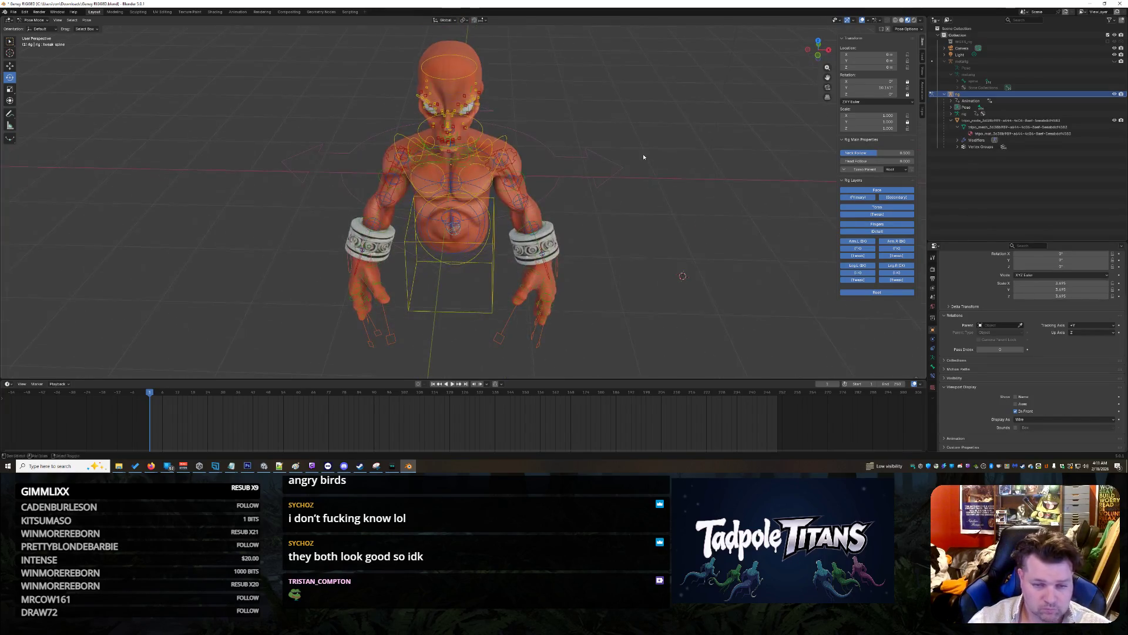
# Step: Cycle through the left arm's hand IK, upper_arm IK.L and forearm tweak.L, ending on hand_fk.L in side view
pyautogui.click(532, 247)
pyautogui.scroll(1, 667, 239)
pyautogui.moveTo(676, 249)
pyautogui.mouseDown(button='middle')
pyautogui.moveTo(681, 231)
pyautogui.moveTo(624, 256)
pyautogui.mouseUp(button='middle')
pyautogui.click(532, 287)
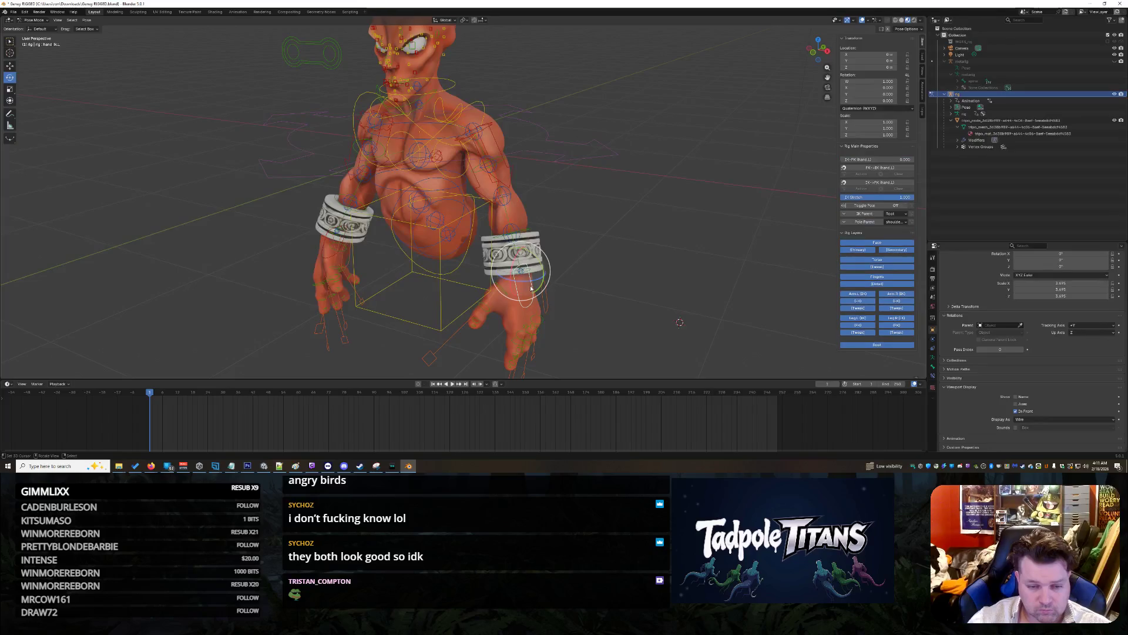
pyautogui.click(504, 259)
pyautogui.click(488, 176)
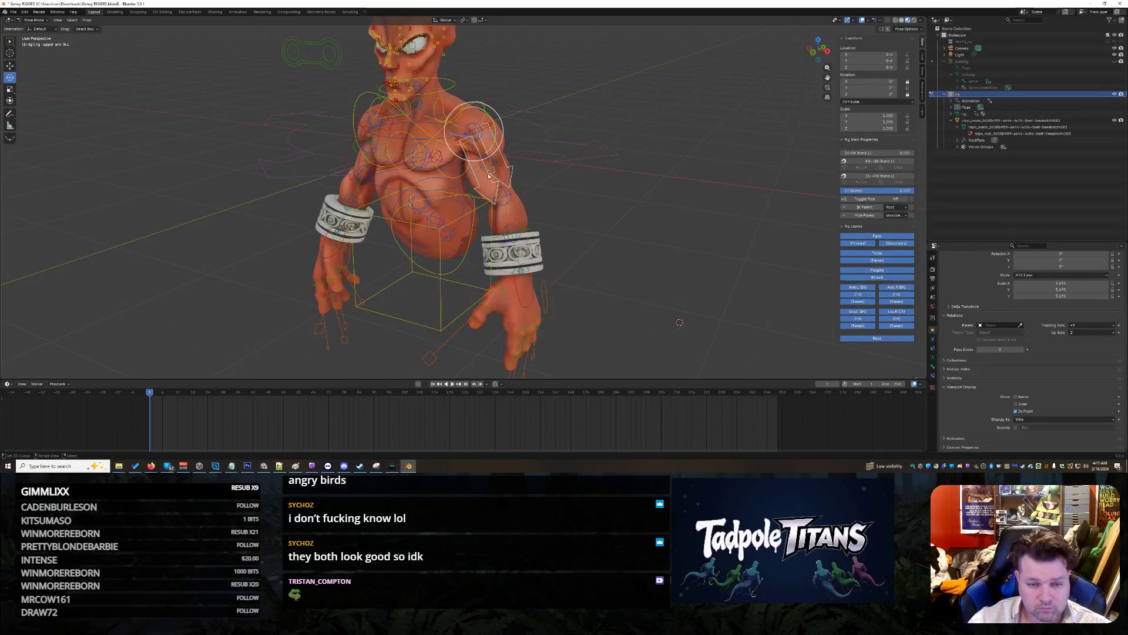
pyautogui.click(508, 200)
pyautogui.moveTo(551, 217); pyautogui.dragTo(634, 228, button='middle')
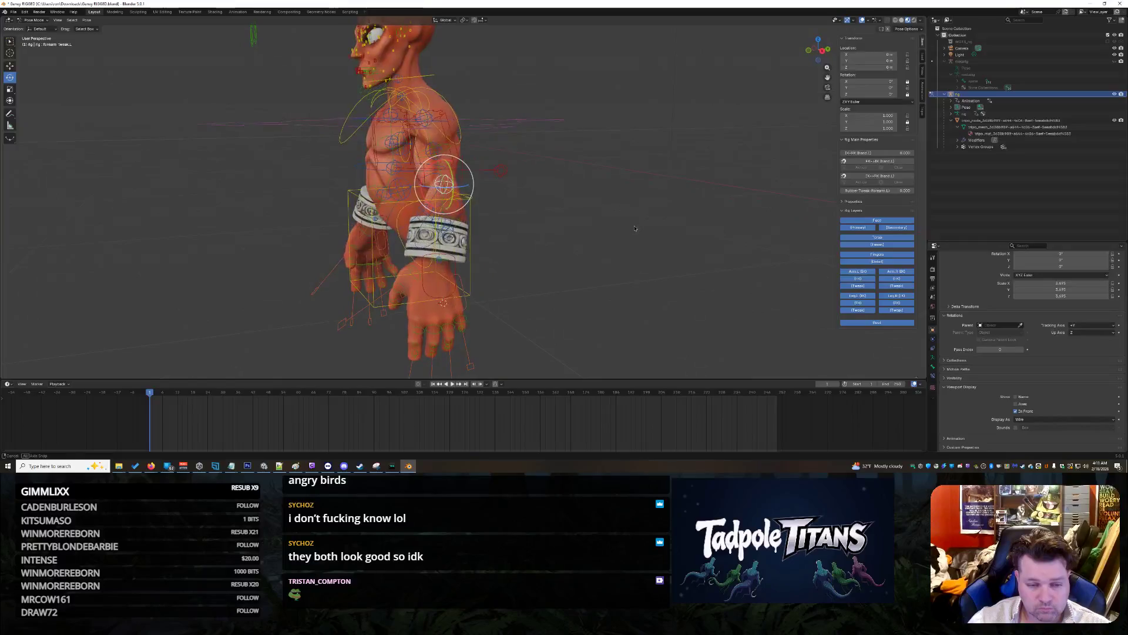
pyautogui.click(447, 268)
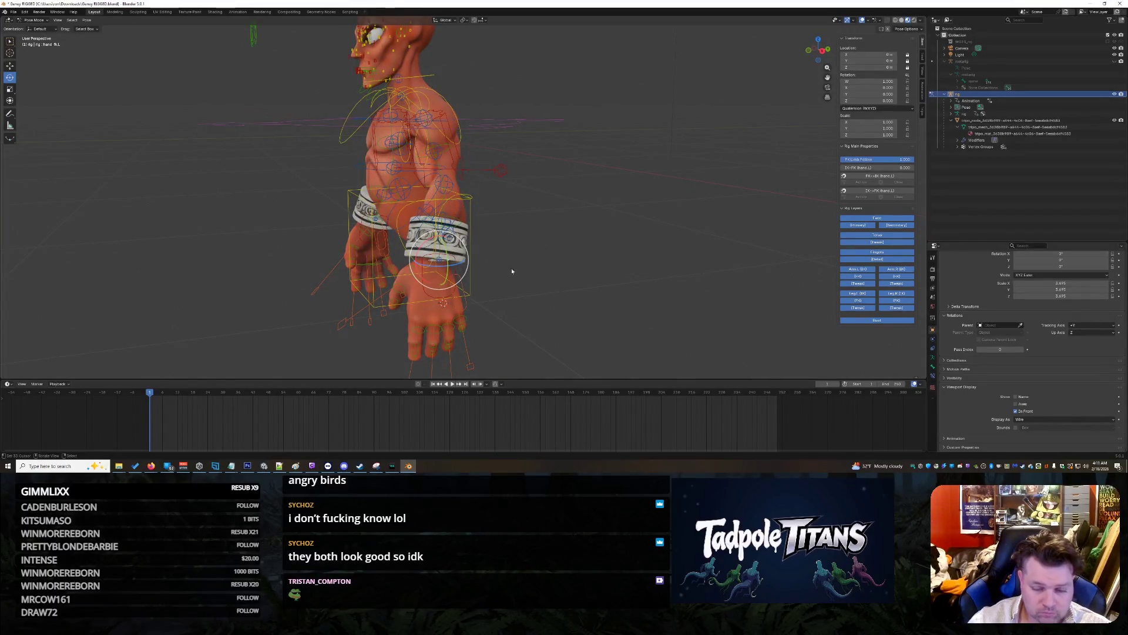
pyautogui.moveTo(506, 267); pyautogui.dragTo(592, 285, button='middle')
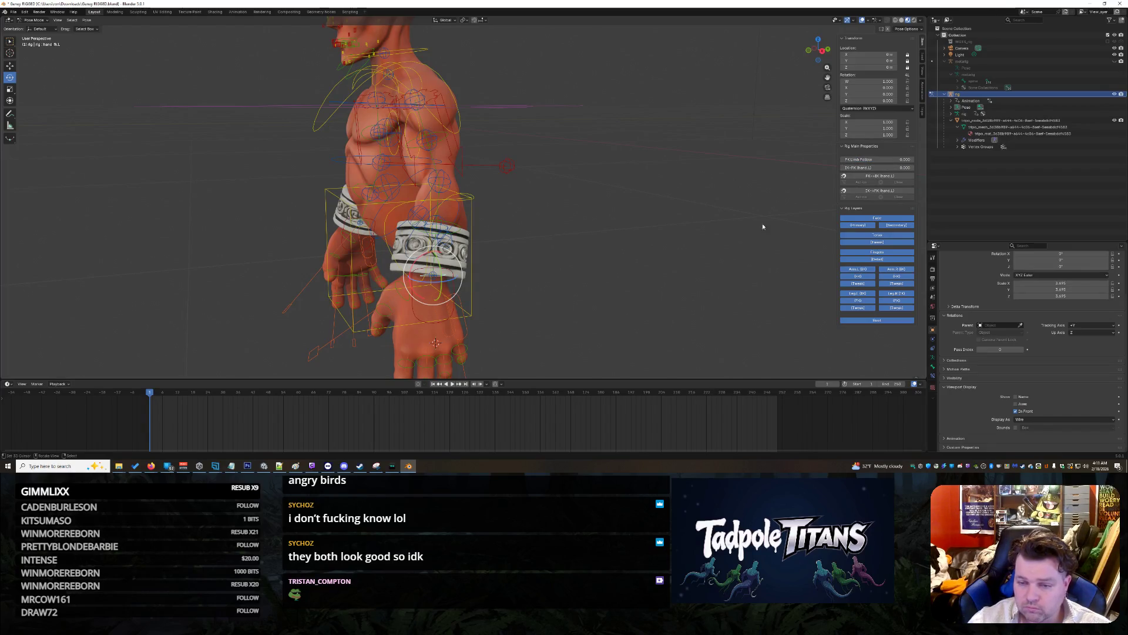
pyautogui.click(697, 278)
# Step: Switch to the Move tool and slide hand_tweak.L along global X, viewed from the front
pyautogui.click(432, 276)
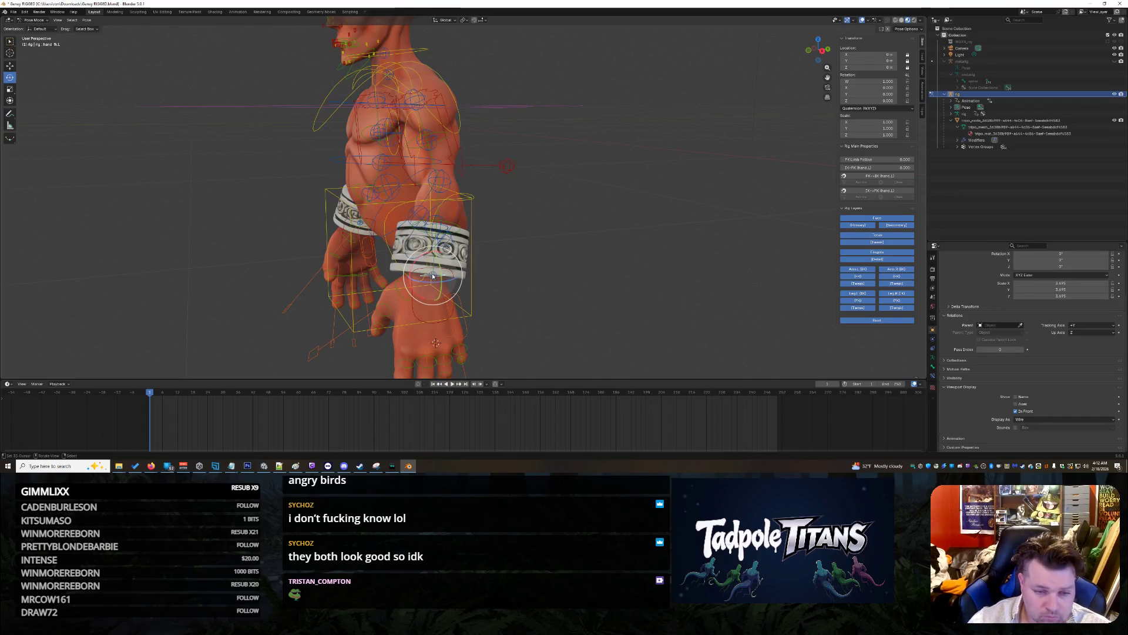
pyautogui.click(9, 67)
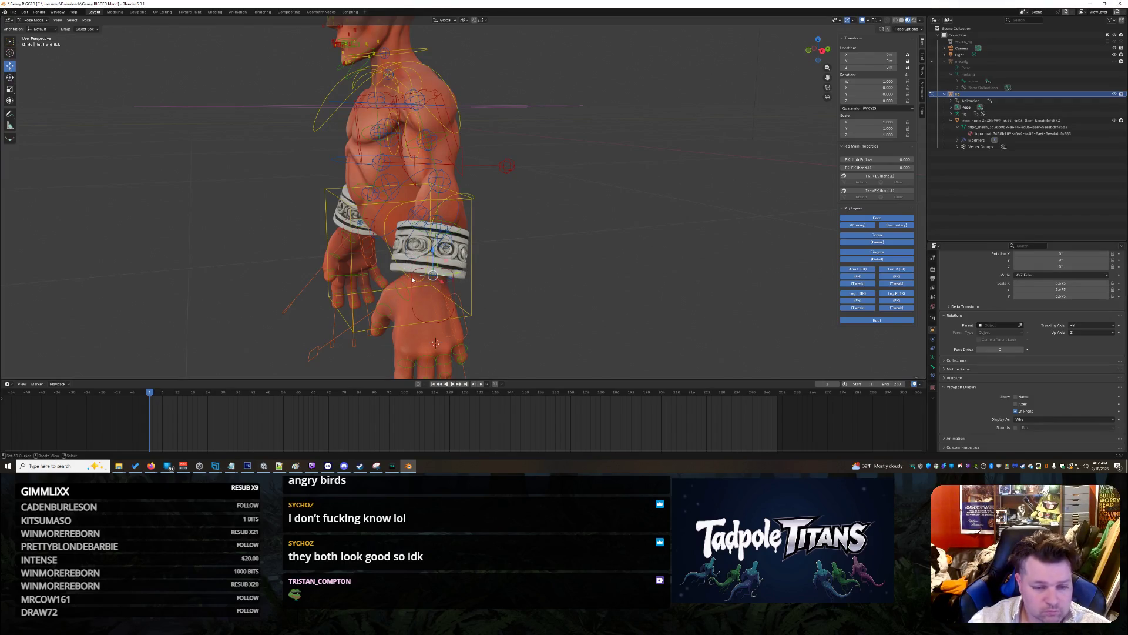
pyautogui.press('r')
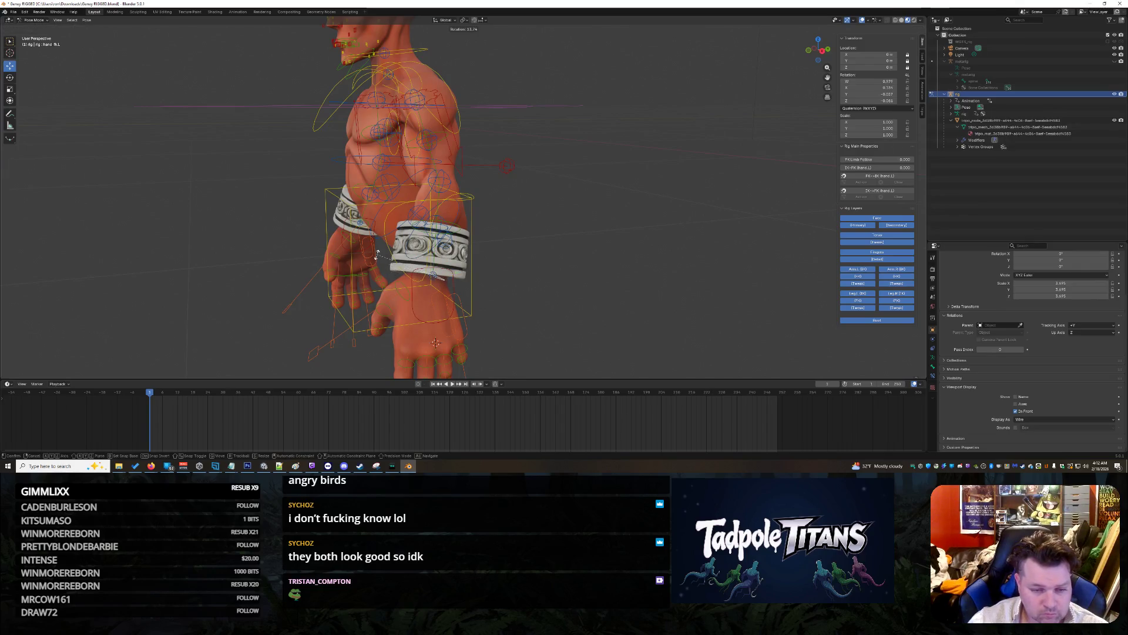
pyautogui.press('Escape')
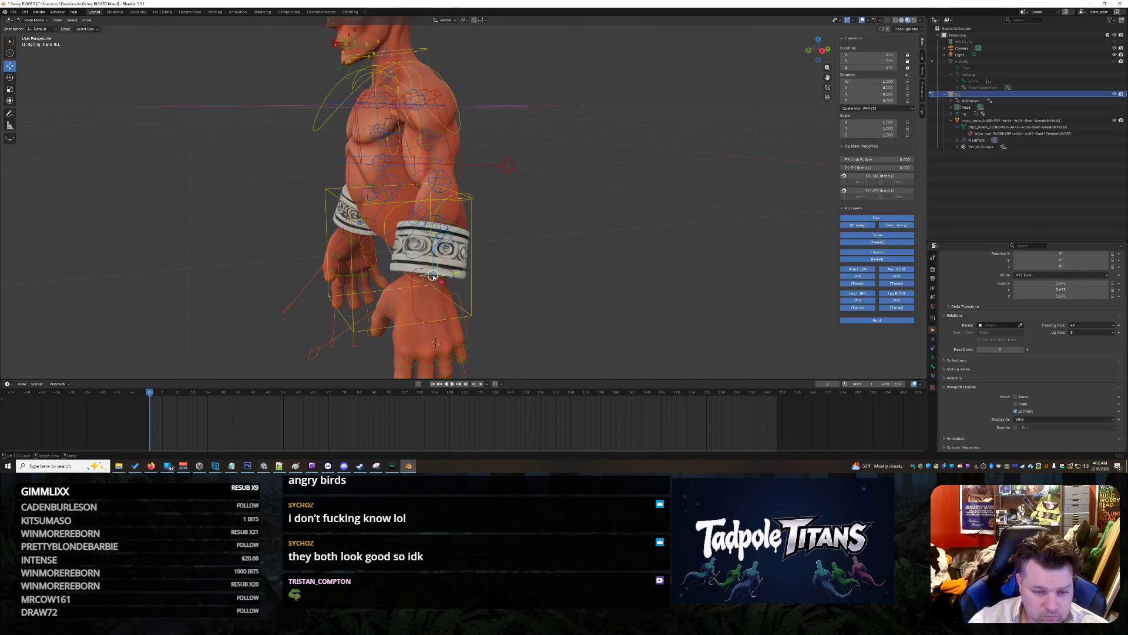
pyautogui.click(433, 276)
pyautogui.press('g')
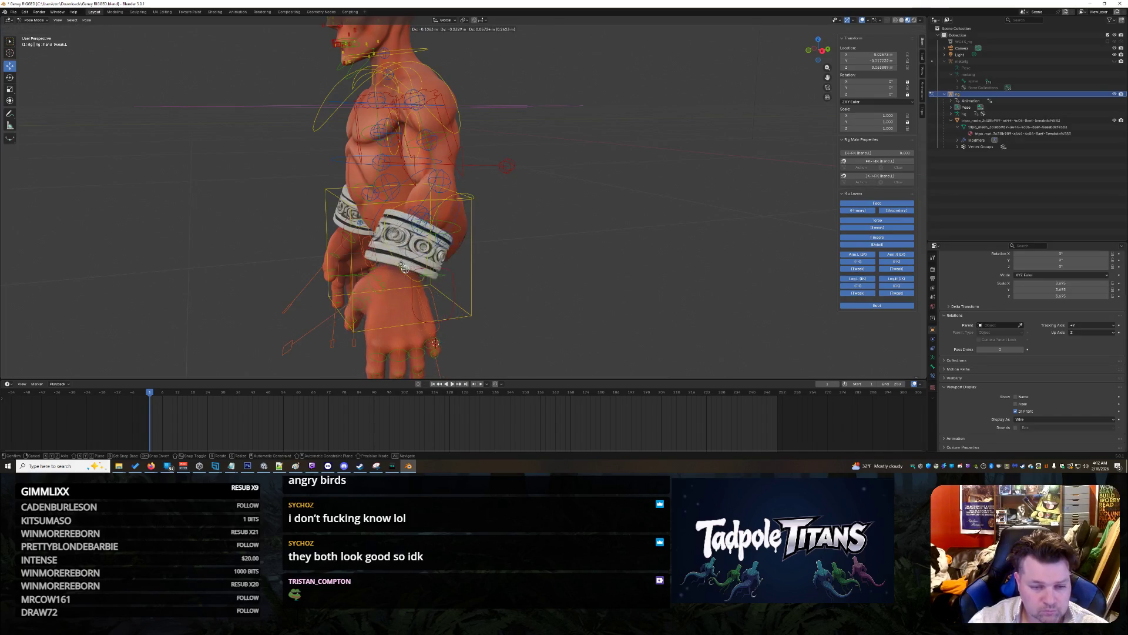
pyautogui.press('x')
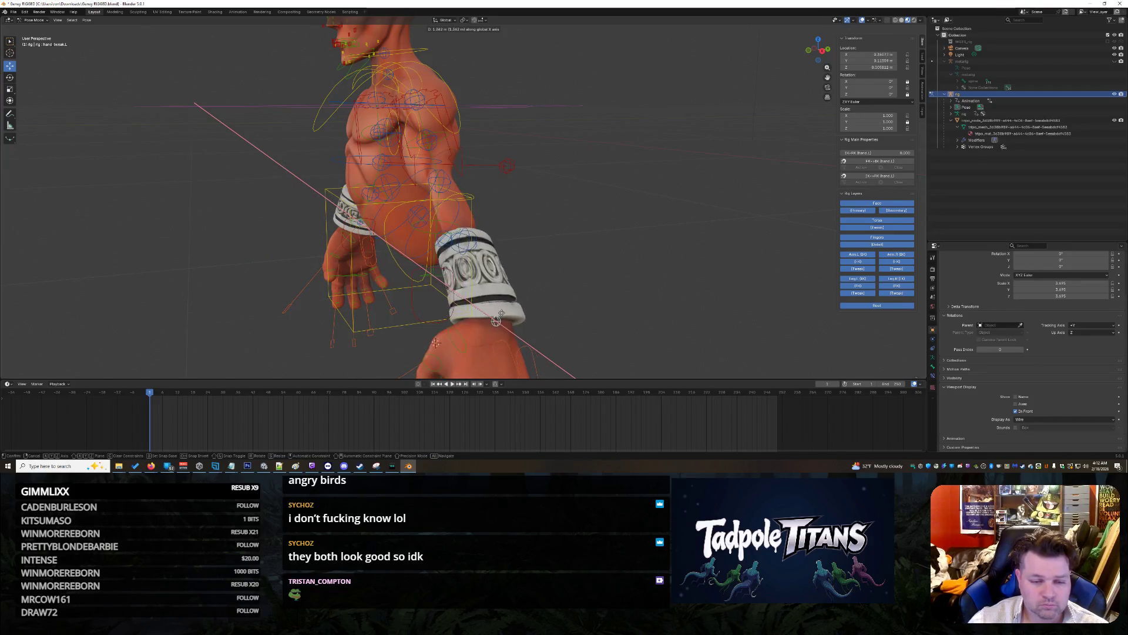
pyautogui.keyDown('alt'); pyautogui.moveTo(581, 294); pyautogui.dragTo(627, 298, button='middle'); pyautogui.keyUp('alt')
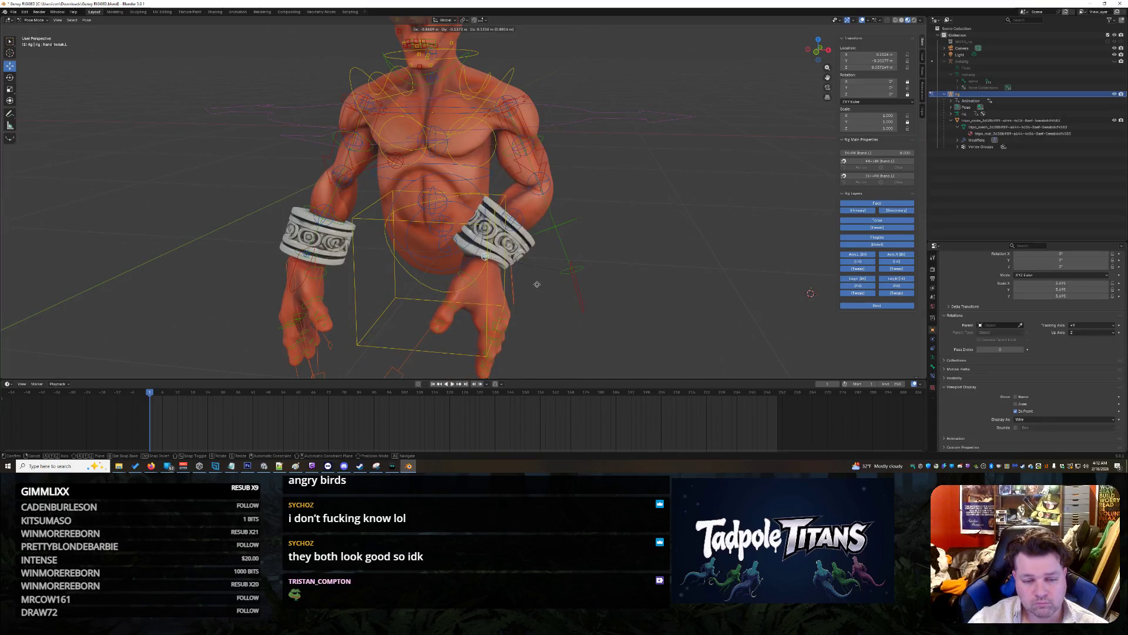
# Step: Cancel the previous move, lift the left hand control, then shift it along X
pyautogui.rightClick(536, 284)
pyautogui.moveTo(536, 283); pyautogui.dragTo(624, 268, button='middle')
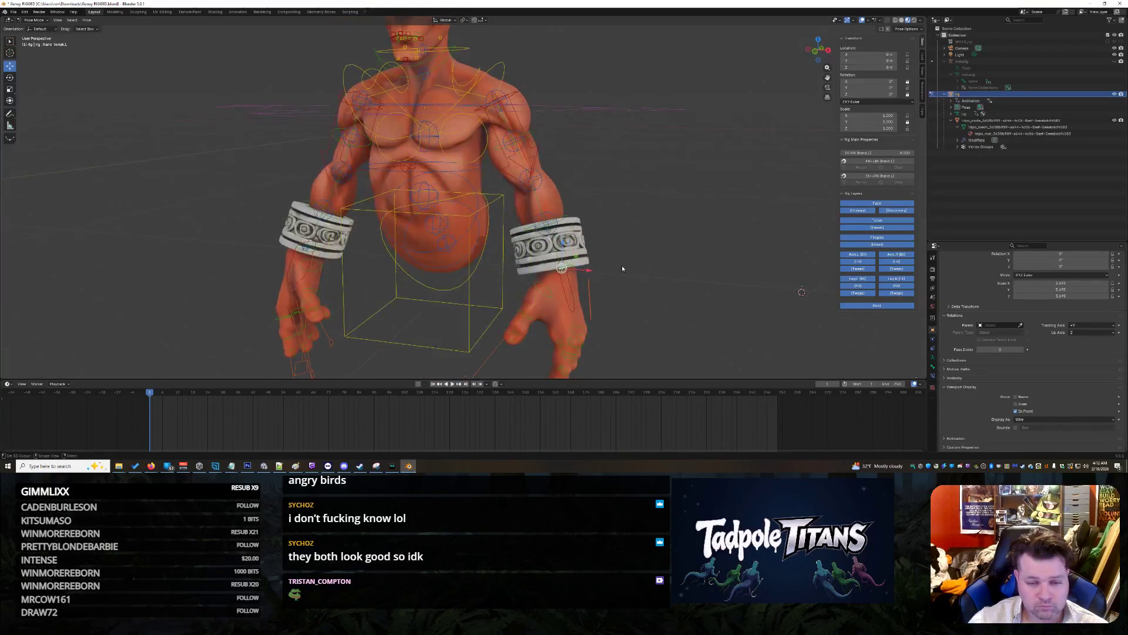
pyautogui.moveTo(562, 247); pyautogui.dragTo(594, 204)
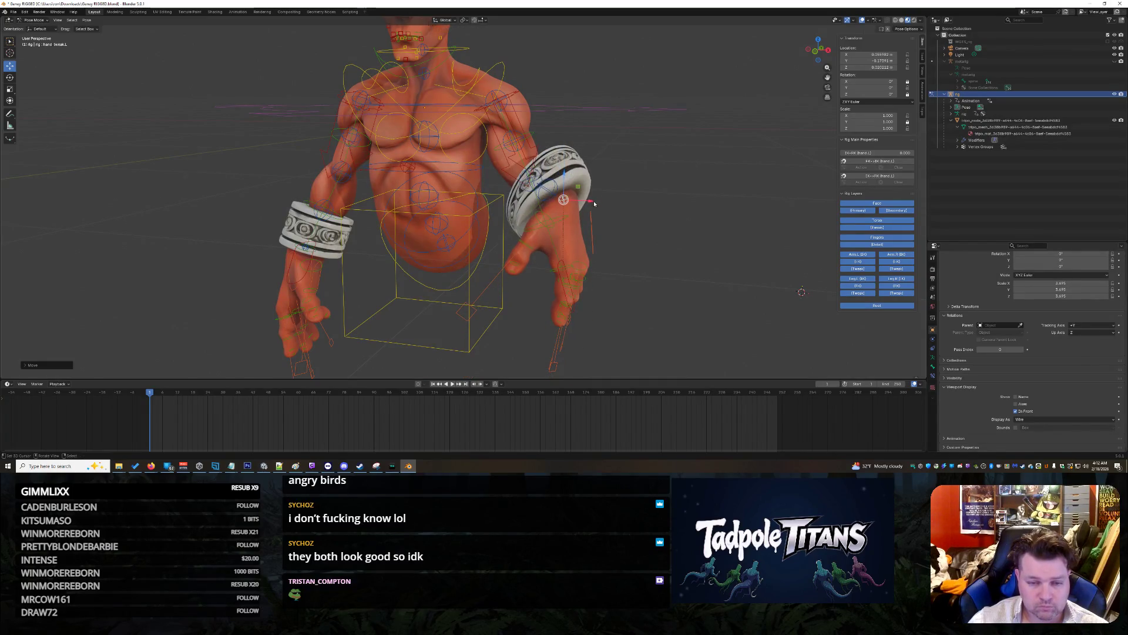
pyautogui.press('g')
pyautogui.press('x')
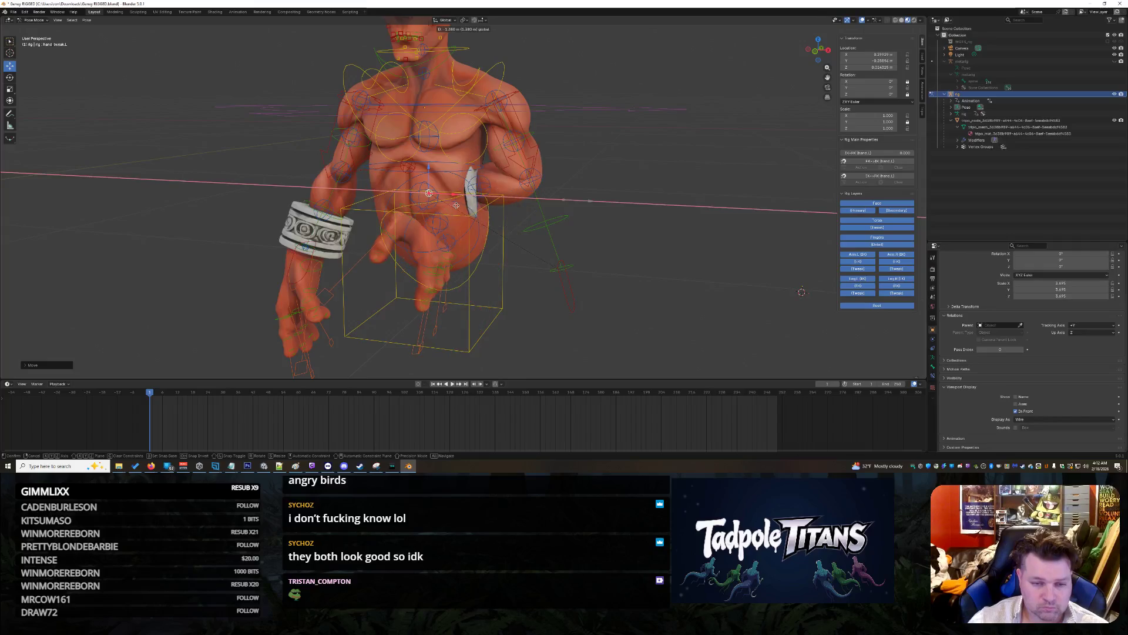
pyautogui.click(468, 215)
# Step: Shift the left hand control along X twice more to refine its position
pyautogui.moveTo(468, 216); pyautogui.dragTo(538, 274, button='middle')
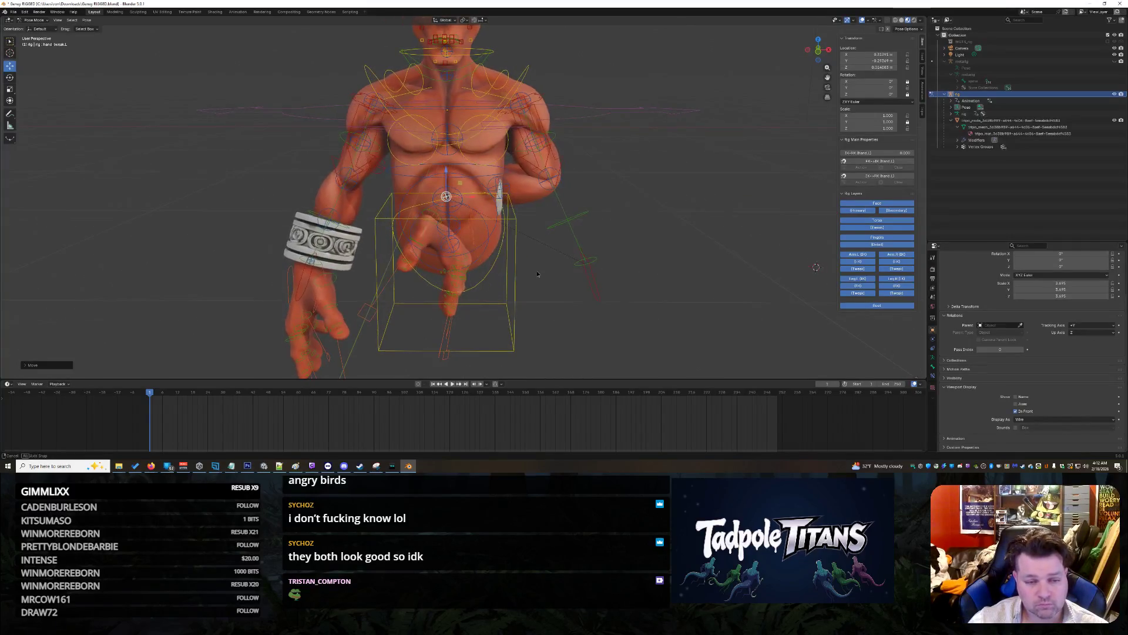
pyautogui.press('g')
pyautogui.press('x')
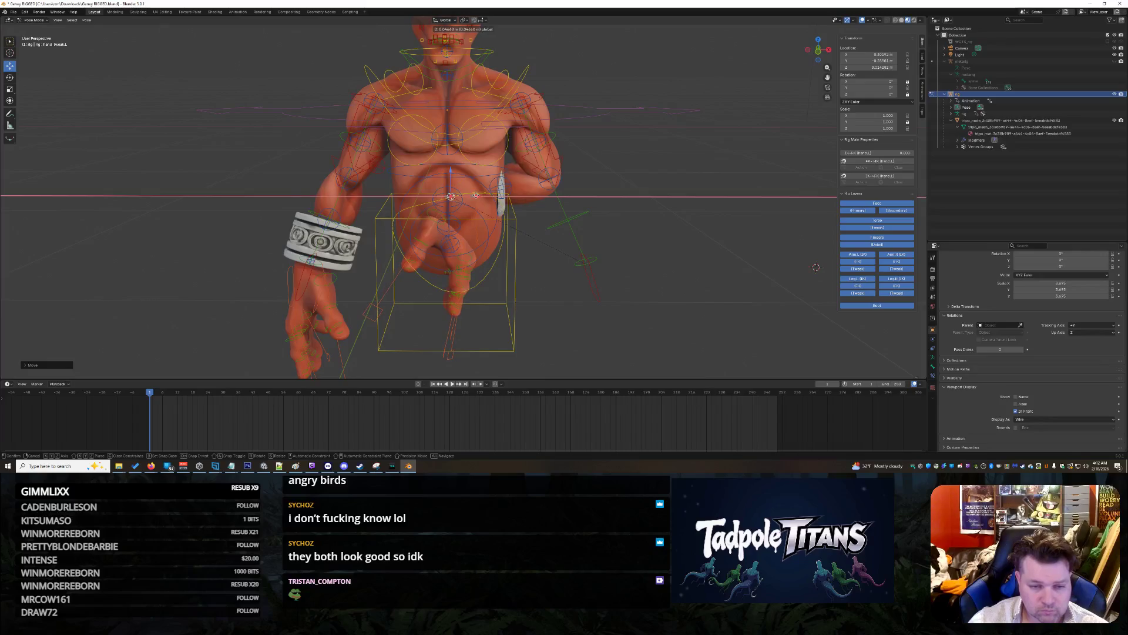
pyautogui.click(545, 222)
pyautogui.press('g')
pyautogui.press('x')
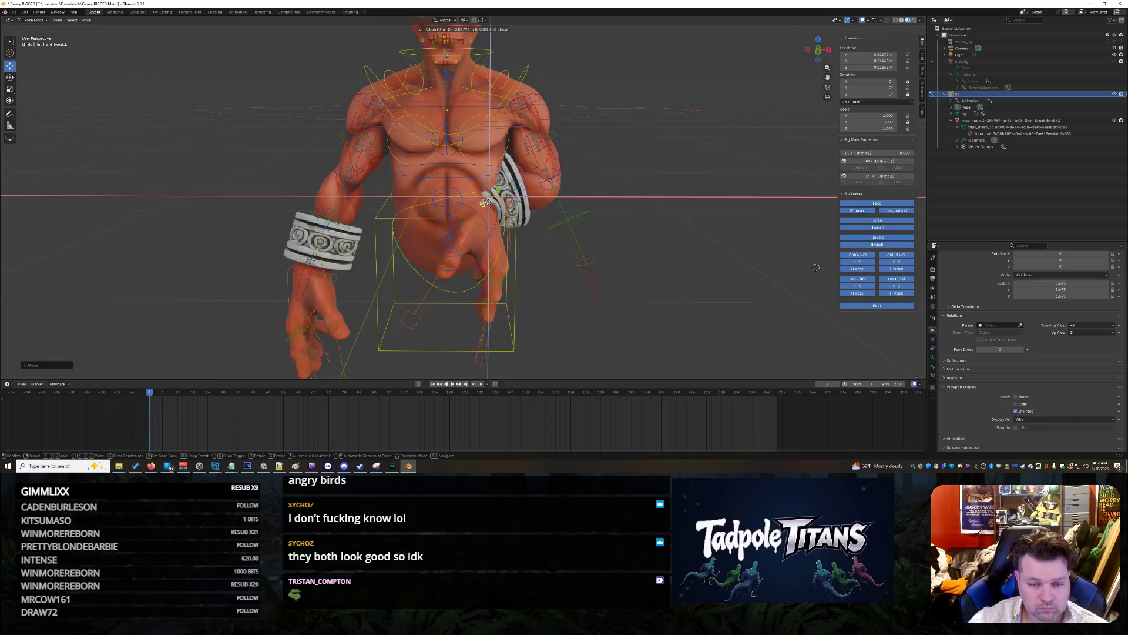
pyautogui.click(529, 211)
pyautogui.moveTo(529, 211)
pyautogui.mouseDown(button='middle')
pyautogui.moveTo(546, 253)
pyautogui.moveTo(504, 247)
pyautogui.mouseUp(button='middle')
# Step: Drag the hand control left and inward so hand and bracer rest before the belly
pyautogui.scroll(2, 387, 209)
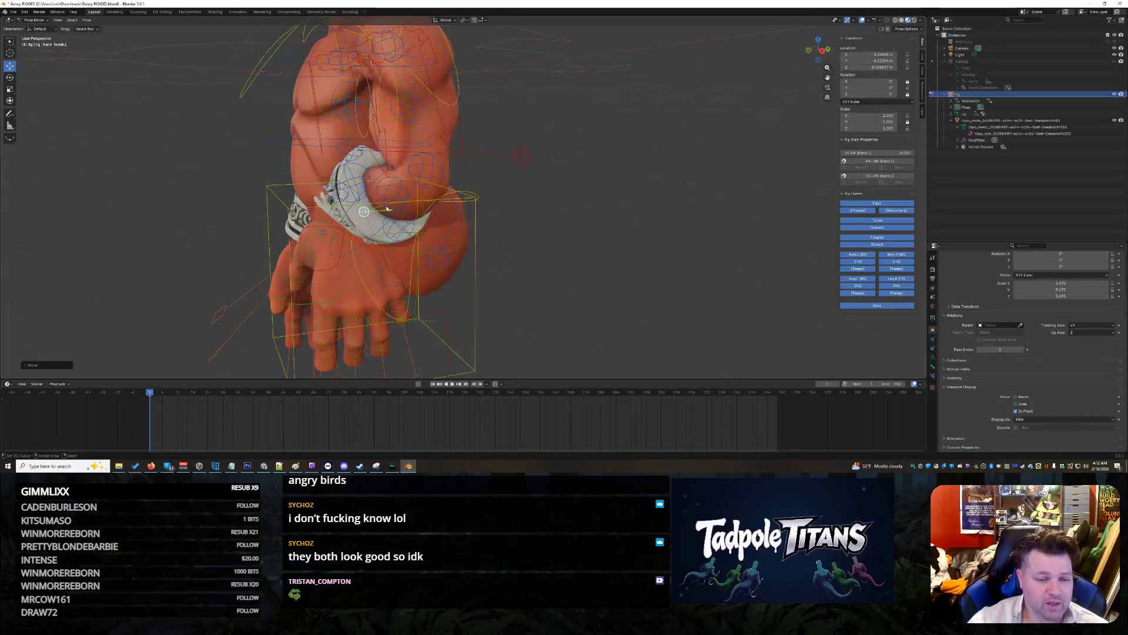
pyautogui.moveTo(388, 213); pyautogui.dragTo(341, 194)
pyautogui.scroll(2, 340, 194)
pyautogui.moveTo(341, 193); pyautogui.dragTo(564, 276, button='middle')
pyautogui.moveTo(458, 196); pyautogui.dragTo(461, 247)
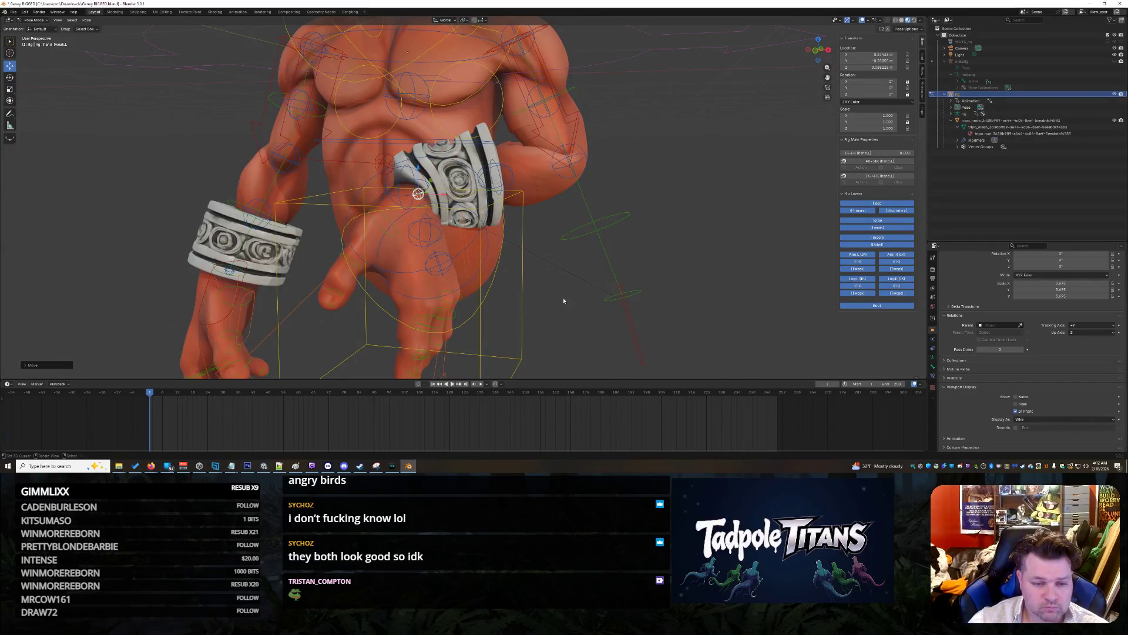
pyautogui.click(426, 349)
pyautogui.moveTo(578, 325)
pyautogui.mouseDown(button='middle')
pyautogui.moveTo(612, 304)
pyautogui.moveTo(580, 279)
pyautogui.moveTo(600, 284)
pyautogui.moveTo(599, 274)
pyautogui.mouseUp(button='middle')
pyautogui.scroll(-3, 641, 298)
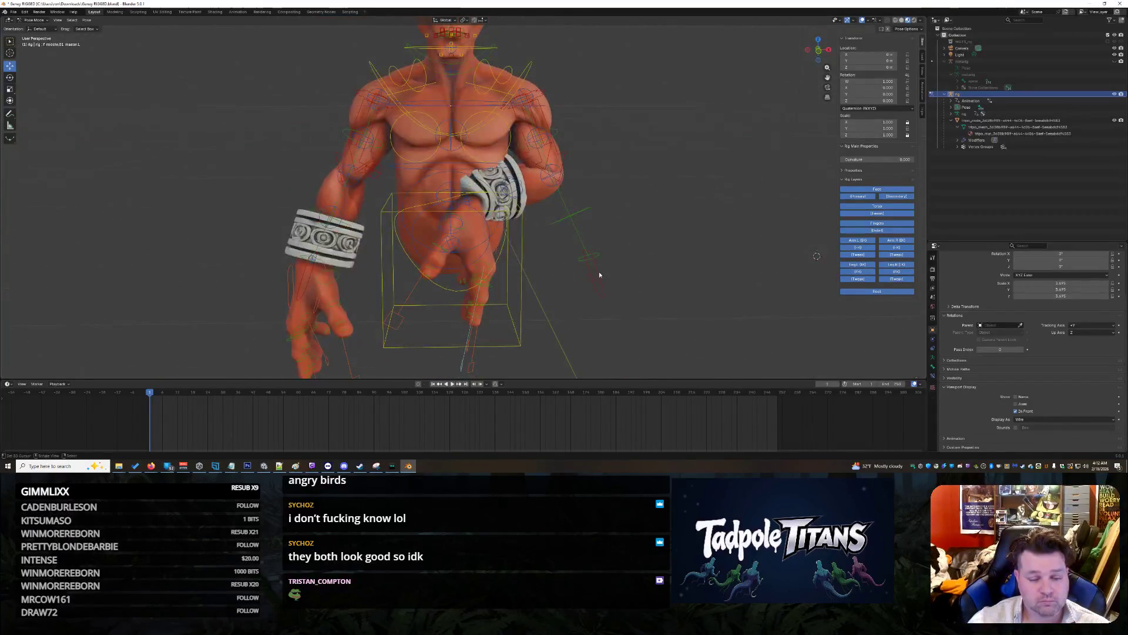
# Step: Select the left forearm FK control and try a Y-axis rotation, then cancel it
pyautogui.scroll(-2, 590, 291)
pyautogui.scroll(2, 582, 299)
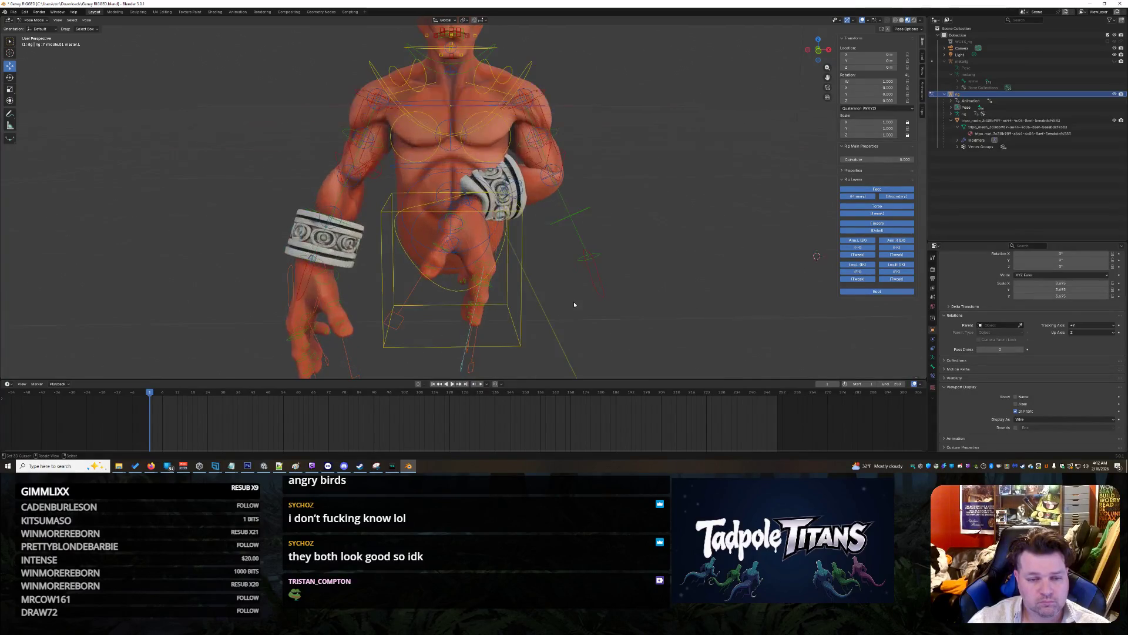
pyautogui.click(524, 210)
pyautogui.moveTo(683, 220); pyautogui.dragTo(517, 197, button='middle')
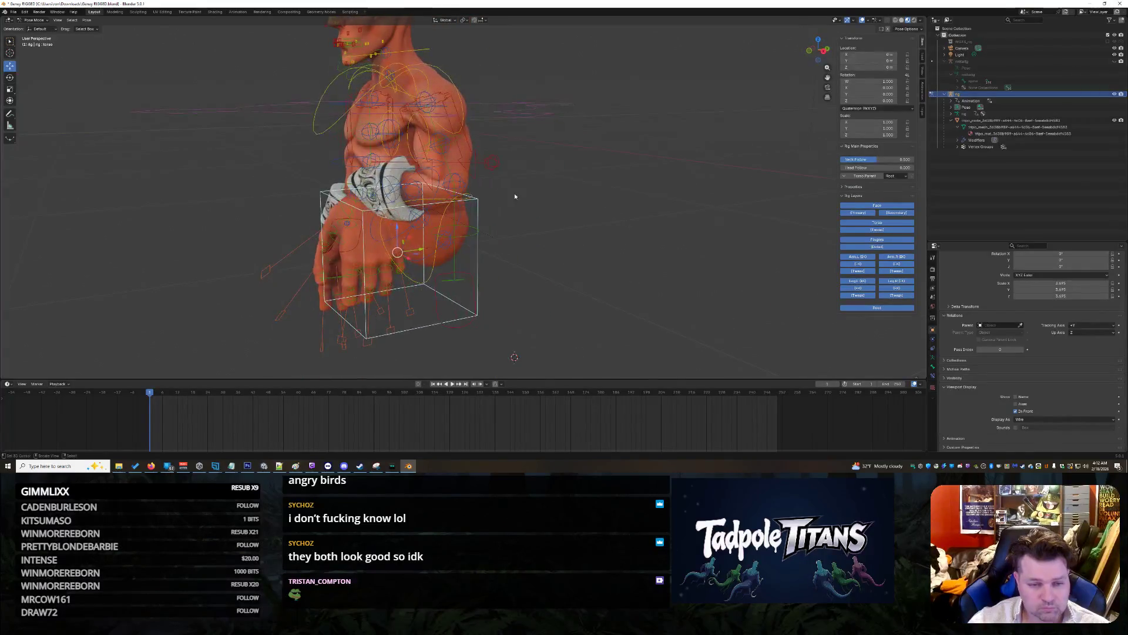
pyautogui.click(457, 191)
pyautogui.press('r')
pyautogui.press('y')
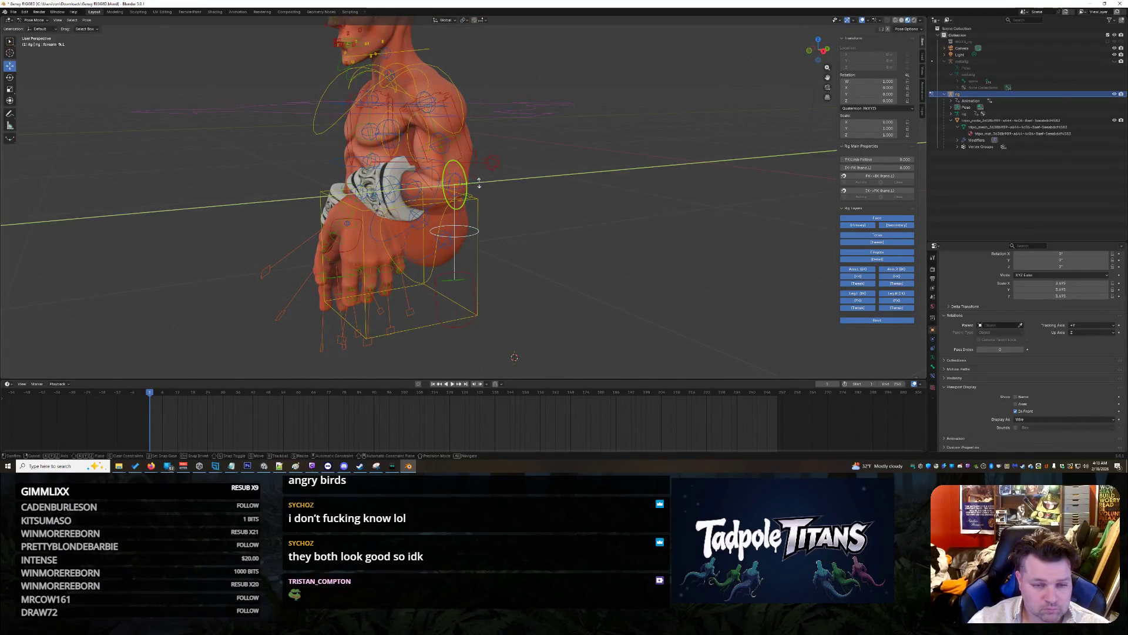
pyautogui.press('Escape')
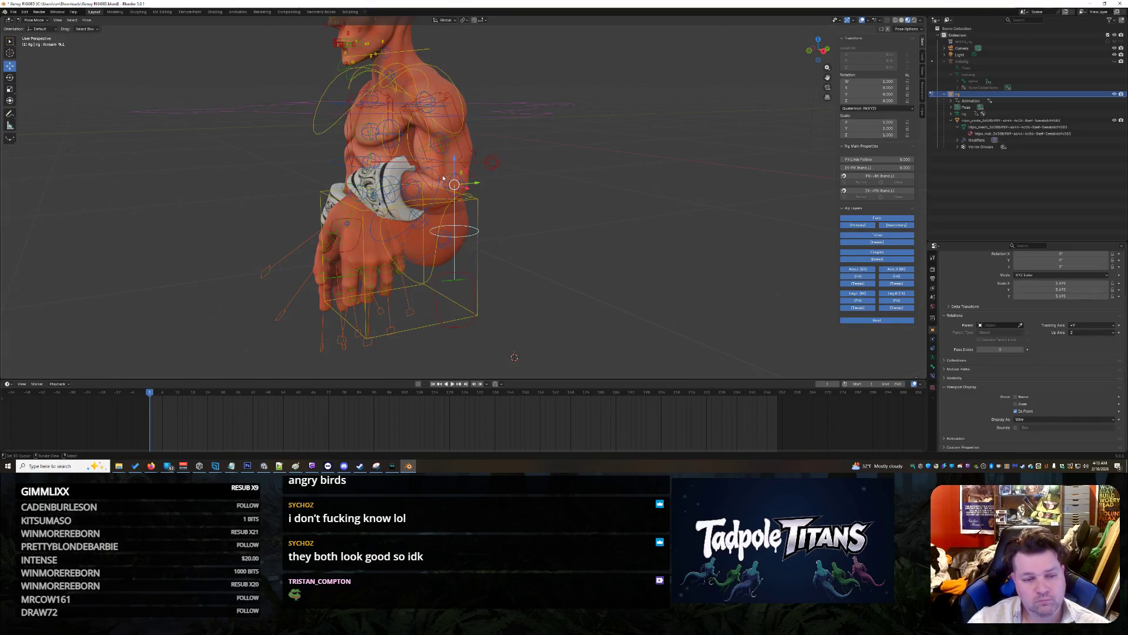
# Step: Move forearm_tweak.L along Y to adjust the elbow bend, then return to the front view
pyautogui.click(447, 178)
pyautogui.press('g')
pyautogui.press('y')
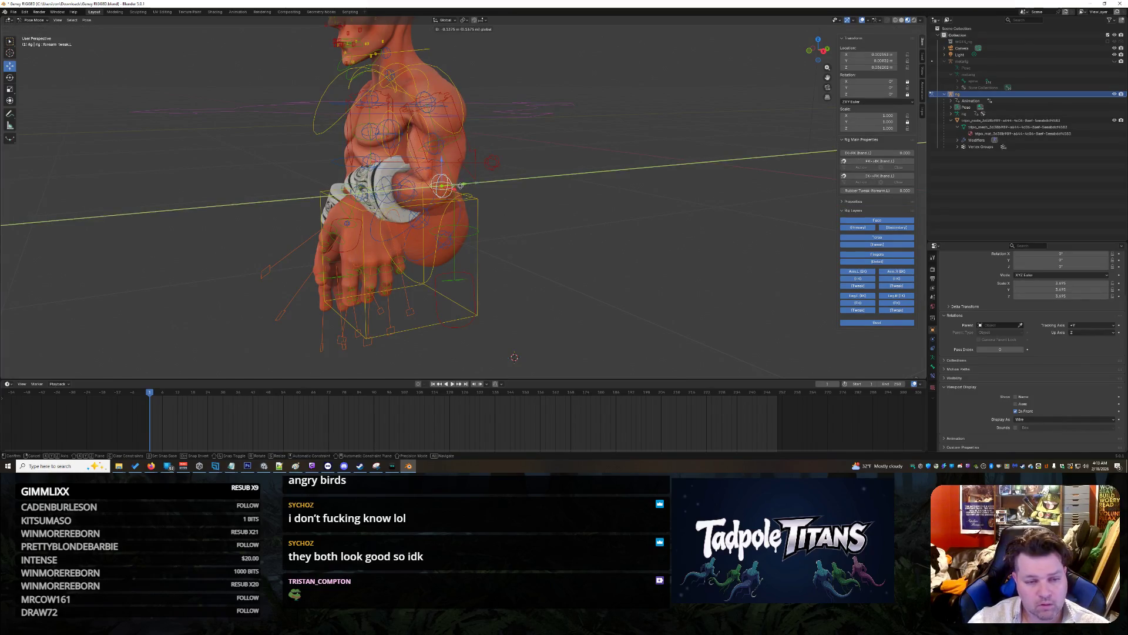
pyautogui.click(545, 256)
pyautogui.moveTo(545, 255); pyautogui.dragTo(559, 224, button='middle')
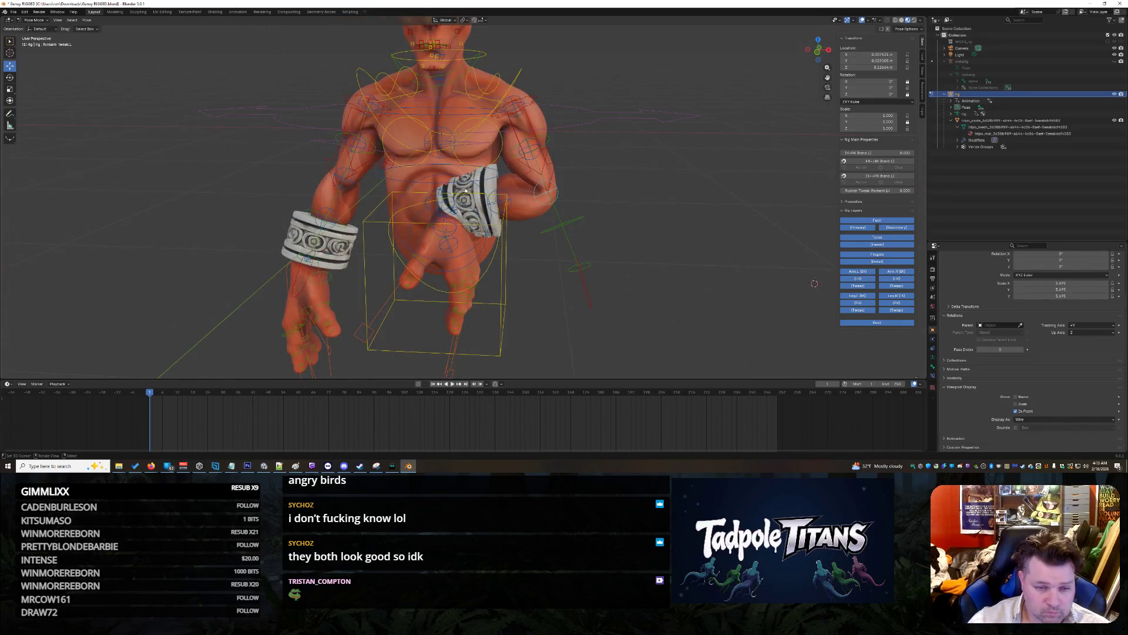
pyautogui.click(455, 252)
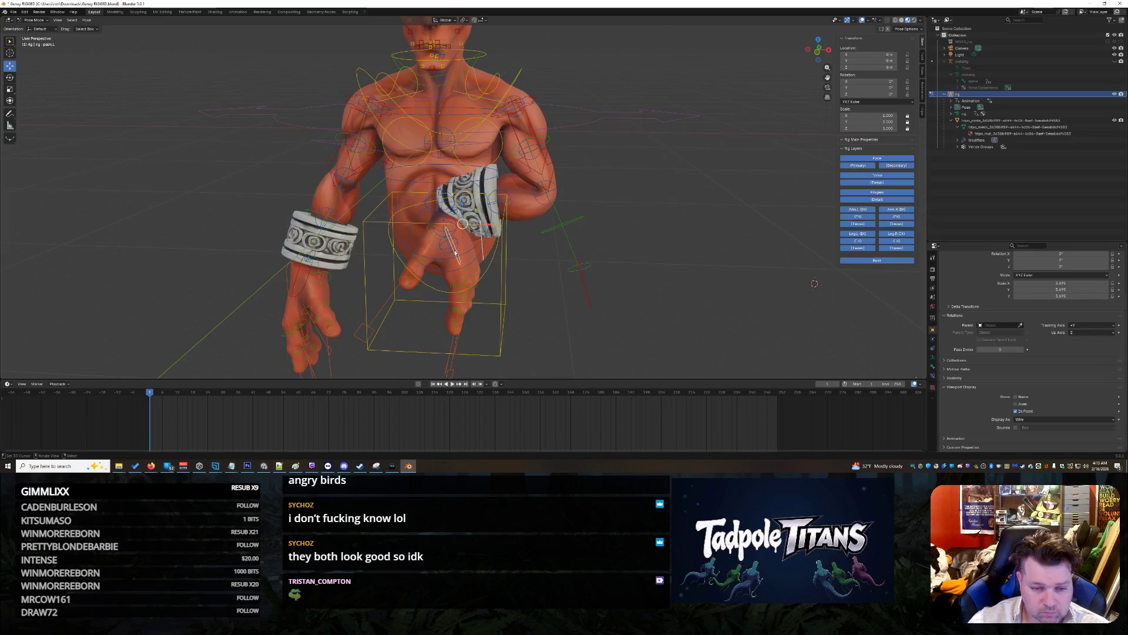
# Step: Try Y-axis moves on the middle spine tweak and left forearm tweak, cancelling both
pyautogui.click(460, 321)
pyautogui.scroll(3, 465, 247)
pyautogui.click(465, 211)
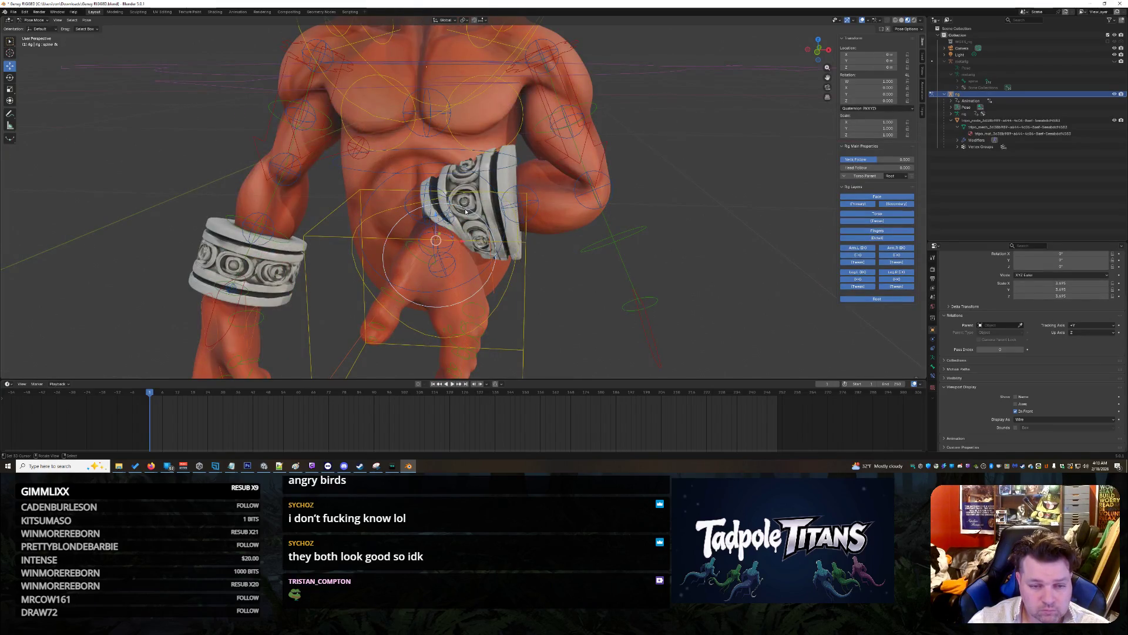
pyautogui.click(427, 203)
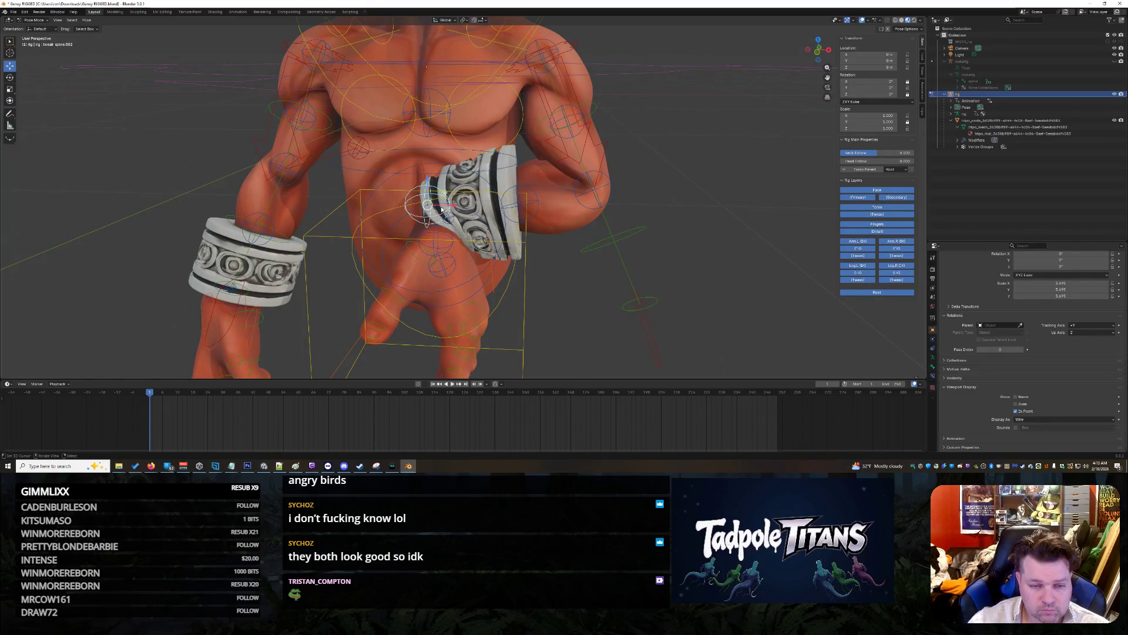
pyautogui.moveTo(440, 195); pyautogui.dragTo(633, 239, button='middle')
pyautogui.press('g')
pyautogui.press('y')
pyautogui.press('Escape')
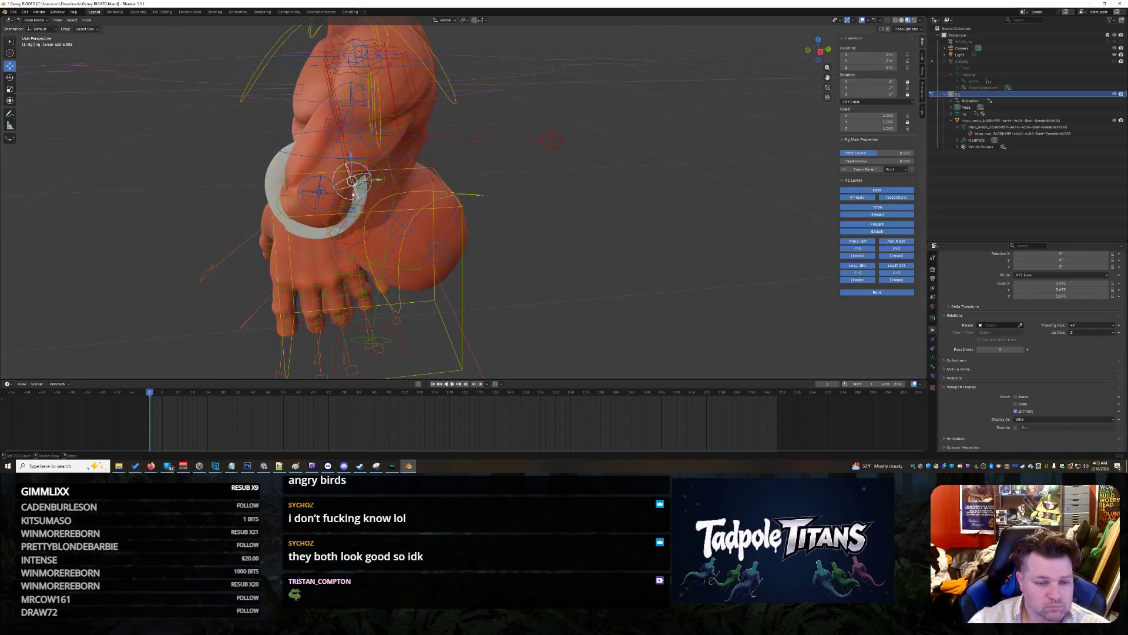
pyautogui.click(329, 196)
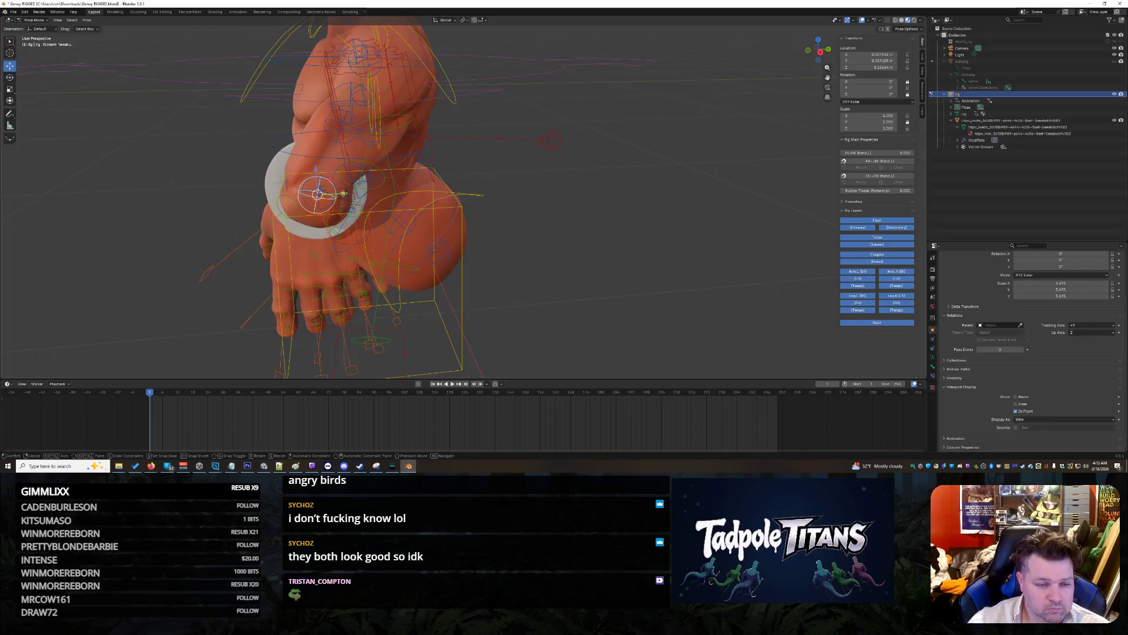
pyautogui.press('g')
pyautogui.press('y')
pyautogui.press('Escape')
# Step: Drag forearm_tweak.L.001 along Y and the elbow tweak left to angle the bracer across the body
pyautogui.moveTo(348, 210); pyautogui.dragTo(534, 281, button='middle')
pyautogui.click(536, 280)
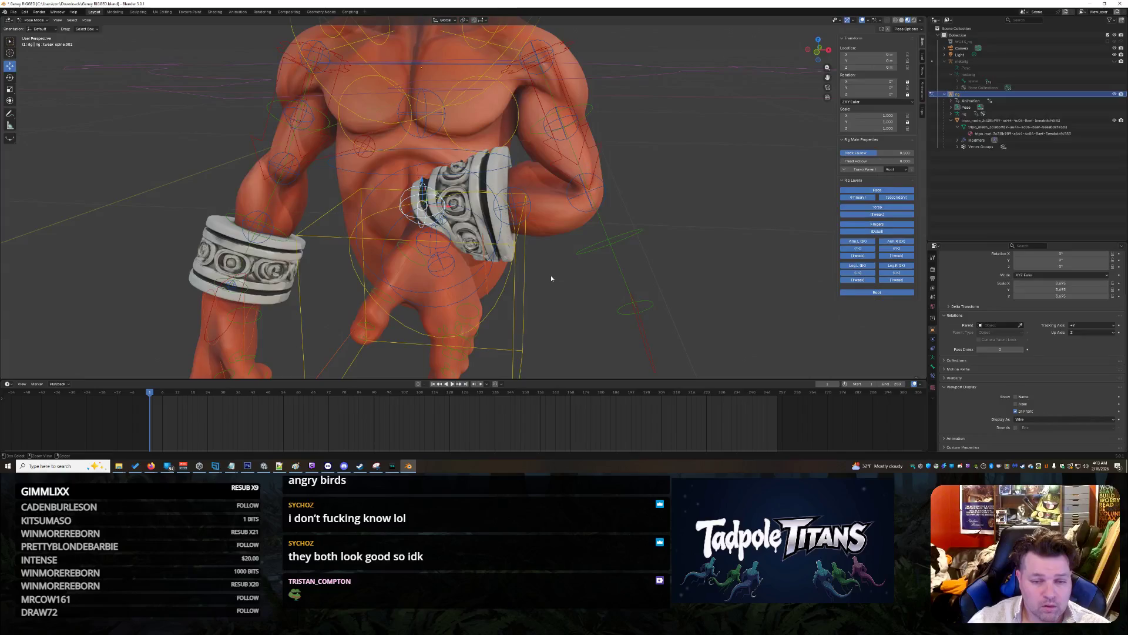
pyautogui.click(550, 278)
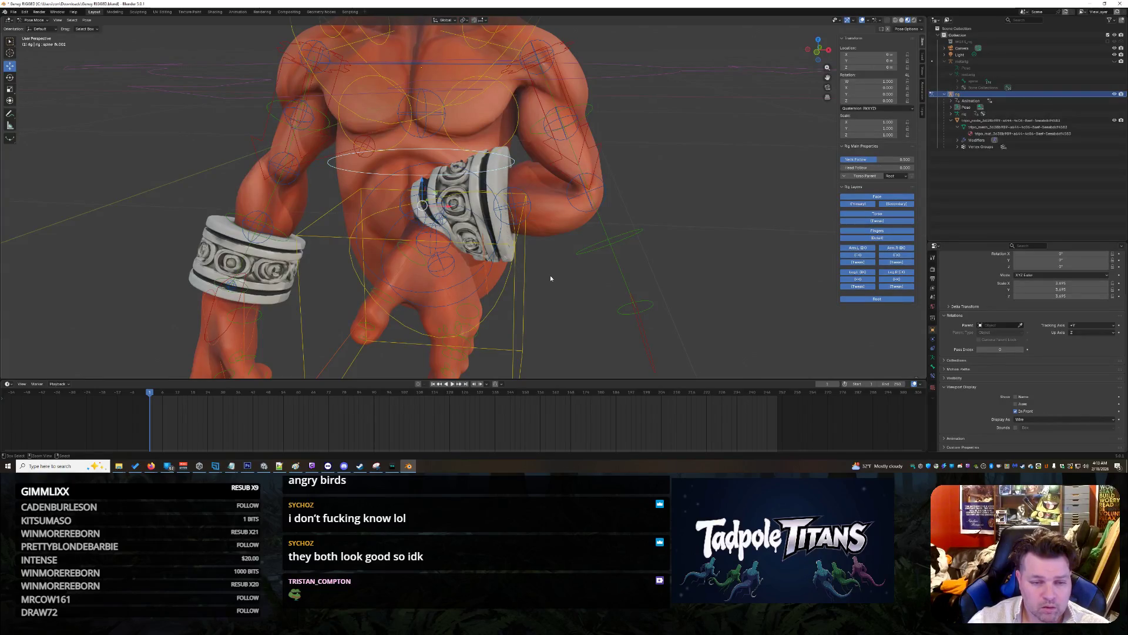
pyautogui.click(550, 278)
pyautogui.click(517, 202)
pyautogui.moveTo(517, 203)
pyautogui.mouseDown(button='middle')
pyautogui.moveTo(578, 238)
pyautogui.moveTo(558, 232)
pyautogui.mouseUp(button='middle')
pyautogui.moveTo(342, 187); pyautogui.dragTo(306, 185)
pyautogui.moveTo(307, 186); pyautogui.dragTo(566, 250, button='middle')
pyautogui.click(561, 211)
pyautogui.moveTo(592, 214); pyautogui.dragTo(566, 212)
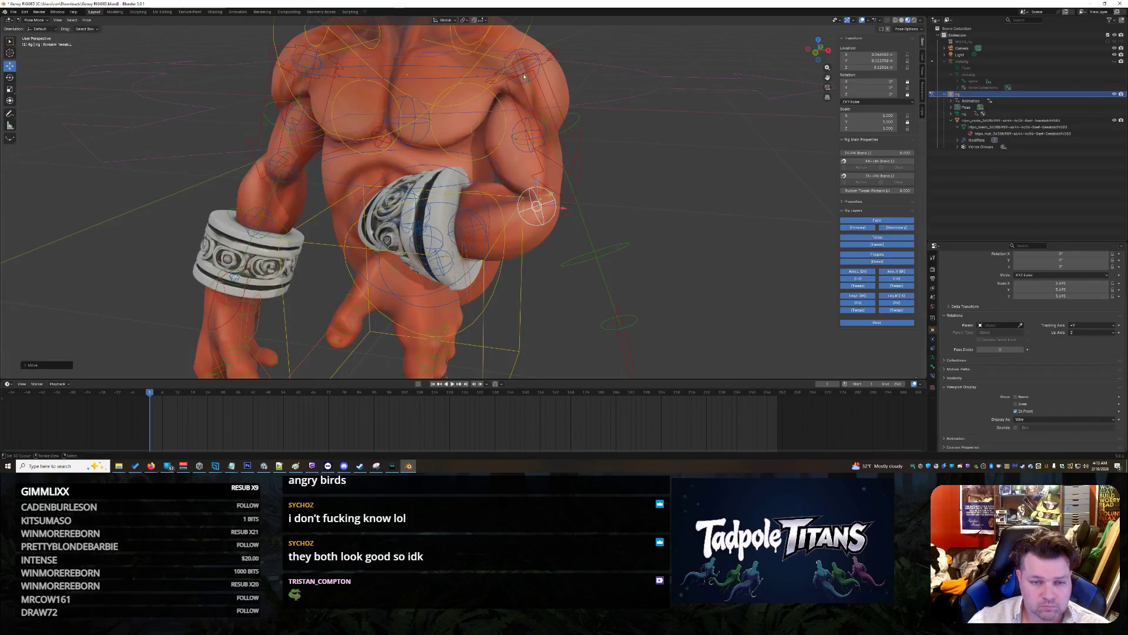
# Step: Shift the left upper arm FK control sideways along the X axis
pyautogui.click(534, 126)
pyautogui.press('g')
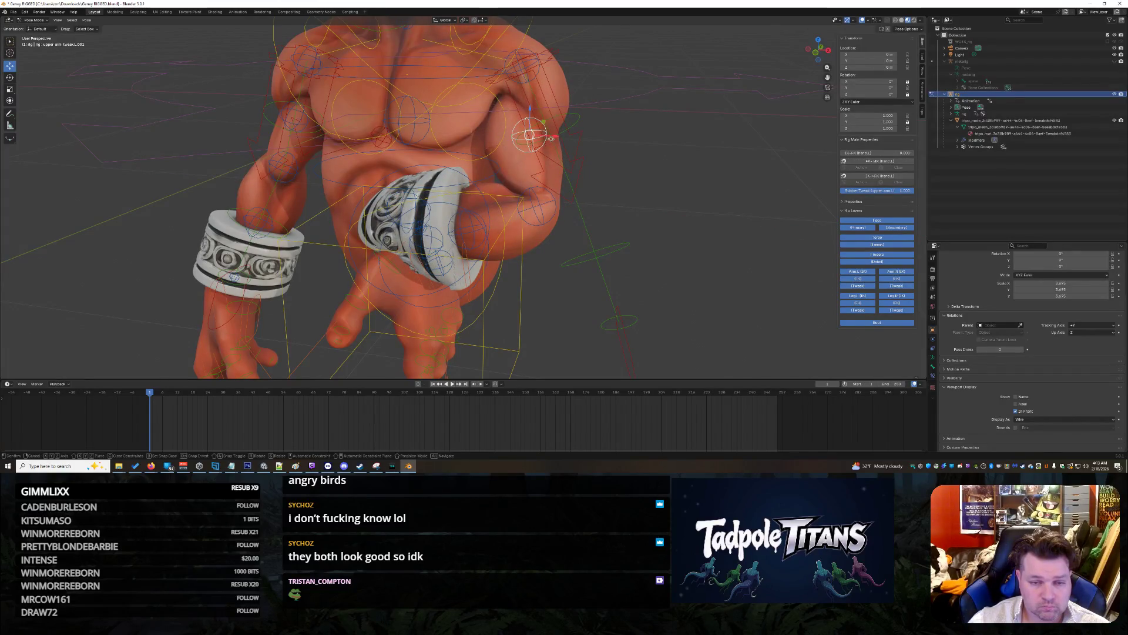
pyautogui.press('x')
pyautogui.click(562, 140)
# Step: Shift the left forearm tweak control sideways along the X axis
pyautogui.moveTo(562, 140); pyautogui.dragTo(671, 274, button='middle')
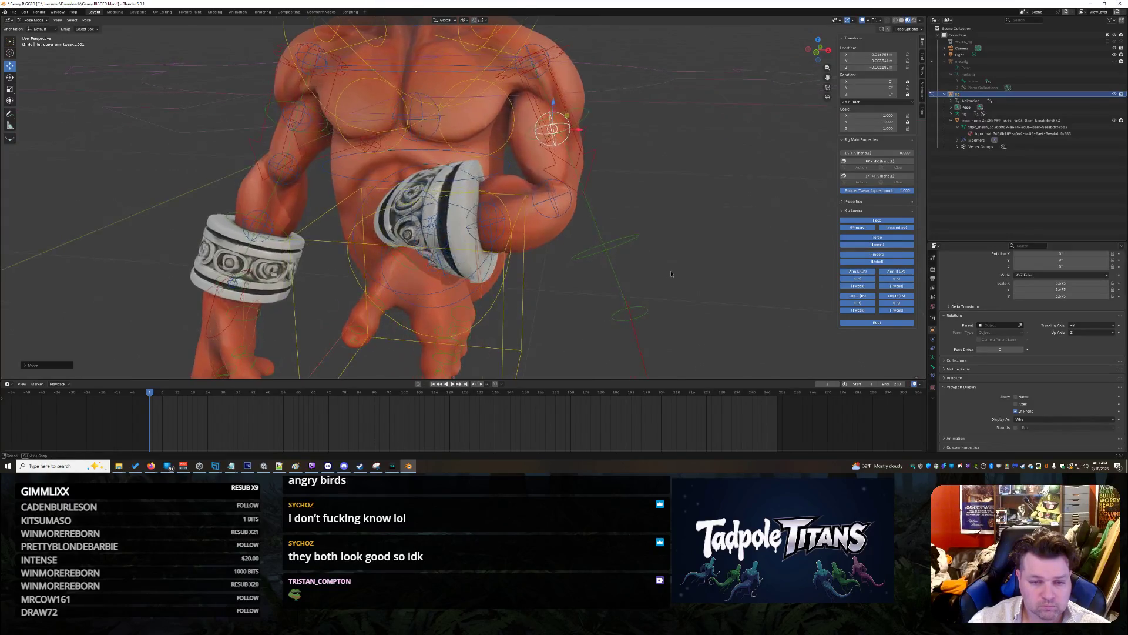
pyautogui.click(552, 199)
pyautogui.press('g')
pyautogui.press('x')
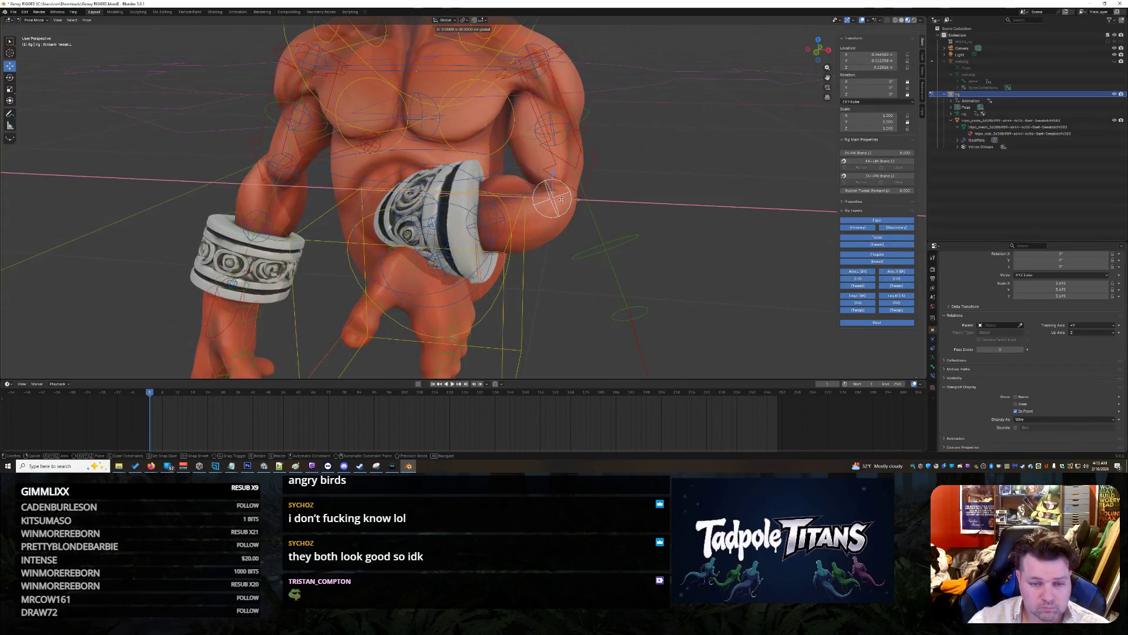
pyautogui.click(560, 202)
# Step: Try moving the spine tweak control along X, cancel it, then select the pinky master control
pyautogui.click(446, 253)
pyautogui.moveTo(447, 252); pyautogui.dragTo(547, 280, button='middle')
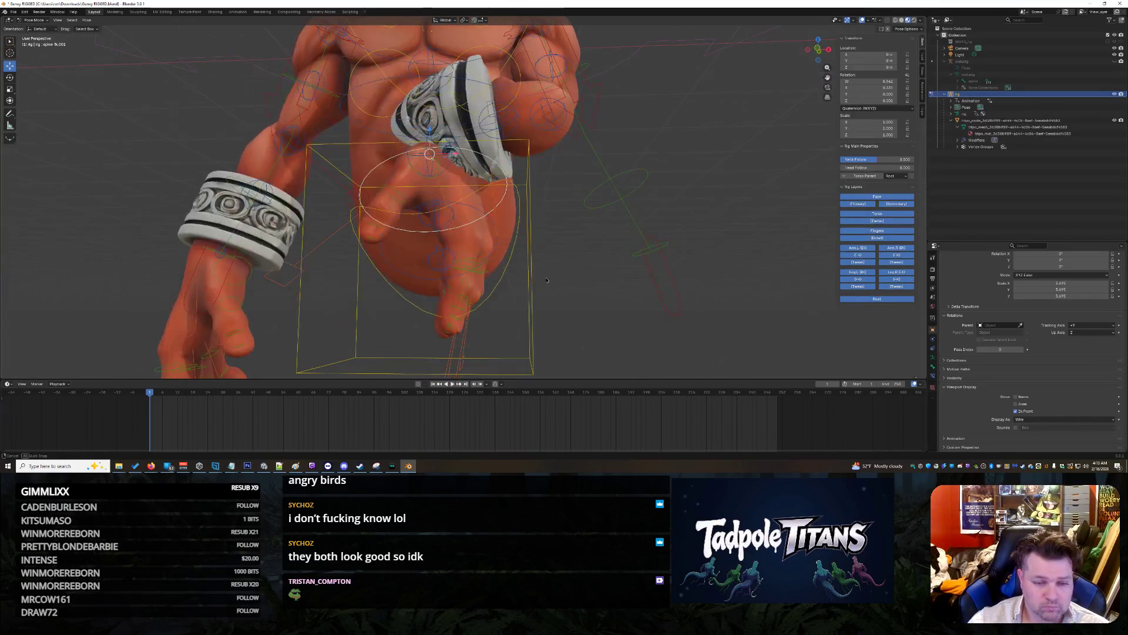
pyautogui.click(440, 260)
pyautogui.press('g')
pyautogui.press('x')
pyautogui.press('Escape')
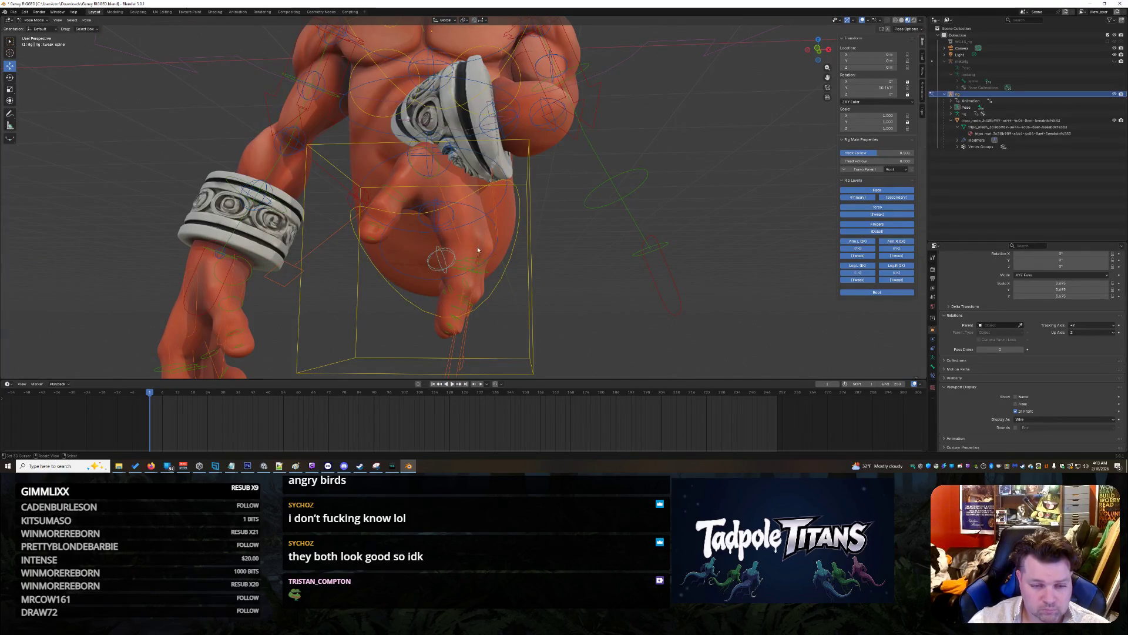
pyautogui.click(477, 250)
pyautogui.moveTo(567, 302)
pyautogui.mouseDown(button='middle')
pyautogui.moveTo(537, 288)
pyautogui.moveTo(629, 308)
pyautogui.moveTo(558, 299)
pyautogui.moveTo(602, 299)
pyautogui.mouseUp(button='middle')
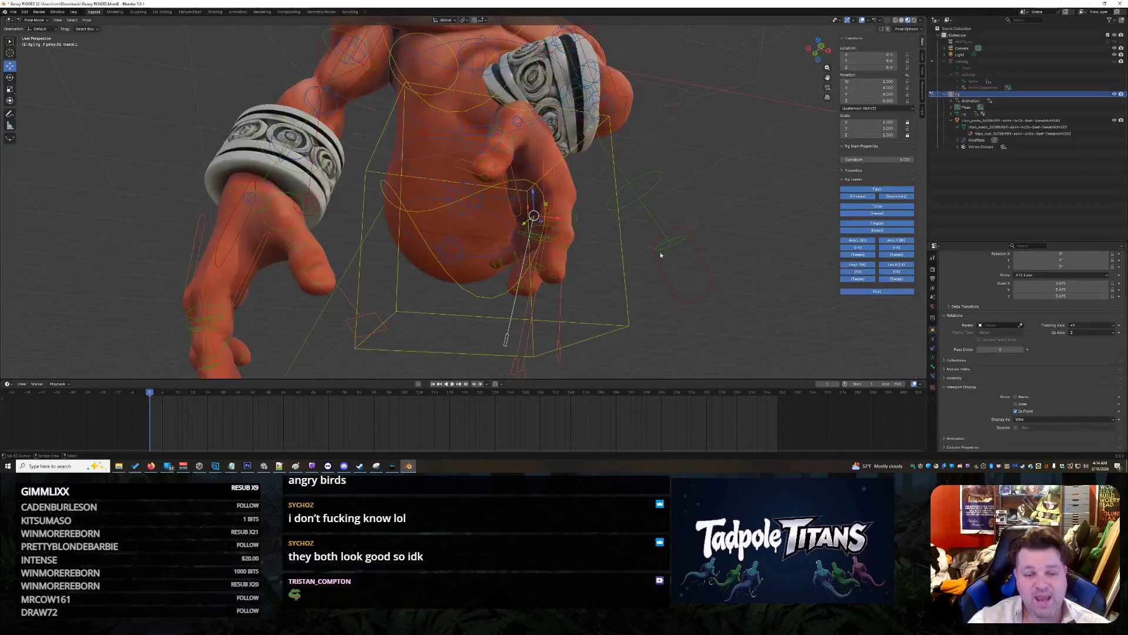
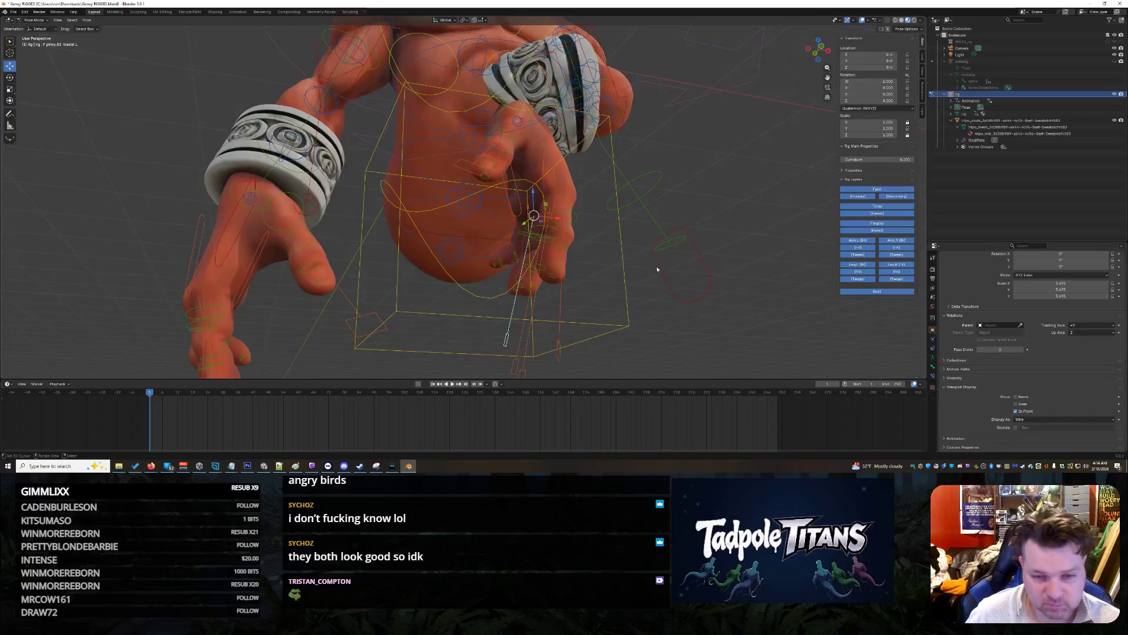
# Step: Select forearm_tweak.L.001 and try a 0.840 rubber tweak, then undo it back to 1.000
pyautogui.moveTo(674, 170); pyautogui.dragTo(657, 168, button='middle')
pyautogui.scroll(2, 540, 291)
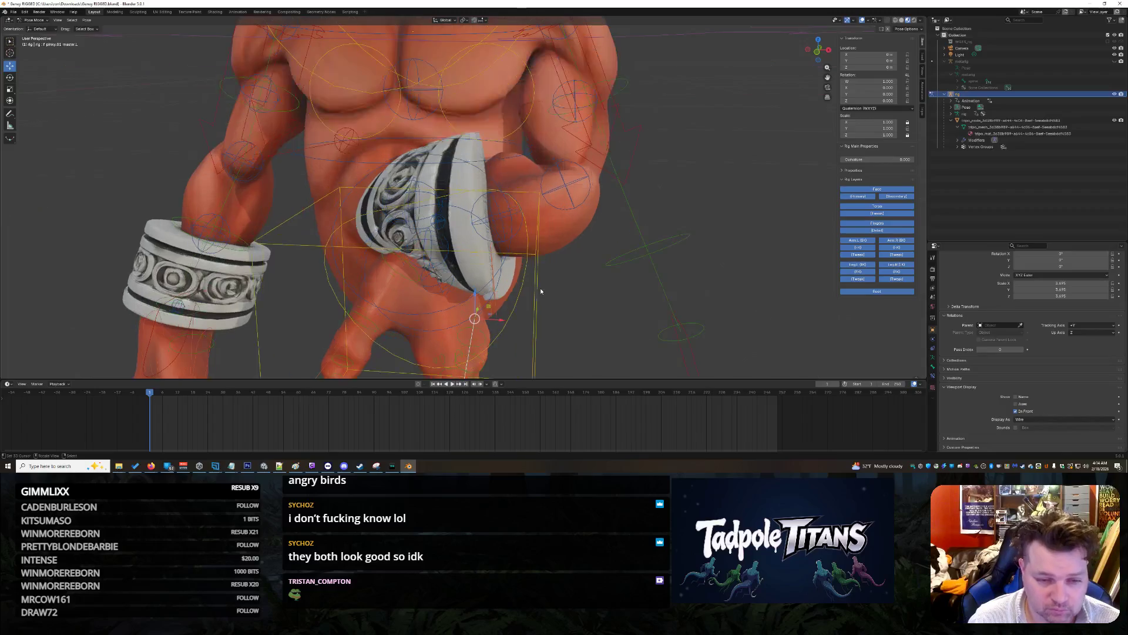
pyautogui.click(493, 224)
pyautogui.moveTo(590, 274)
pyautogui.mouseDown(button='middle')
pyautogui.moveTo(657, 237)
pyautogui.moveTo(676, 252)
pyautogui.moveTo(675, 285)
pyautogui.mouseUp(button='middle')
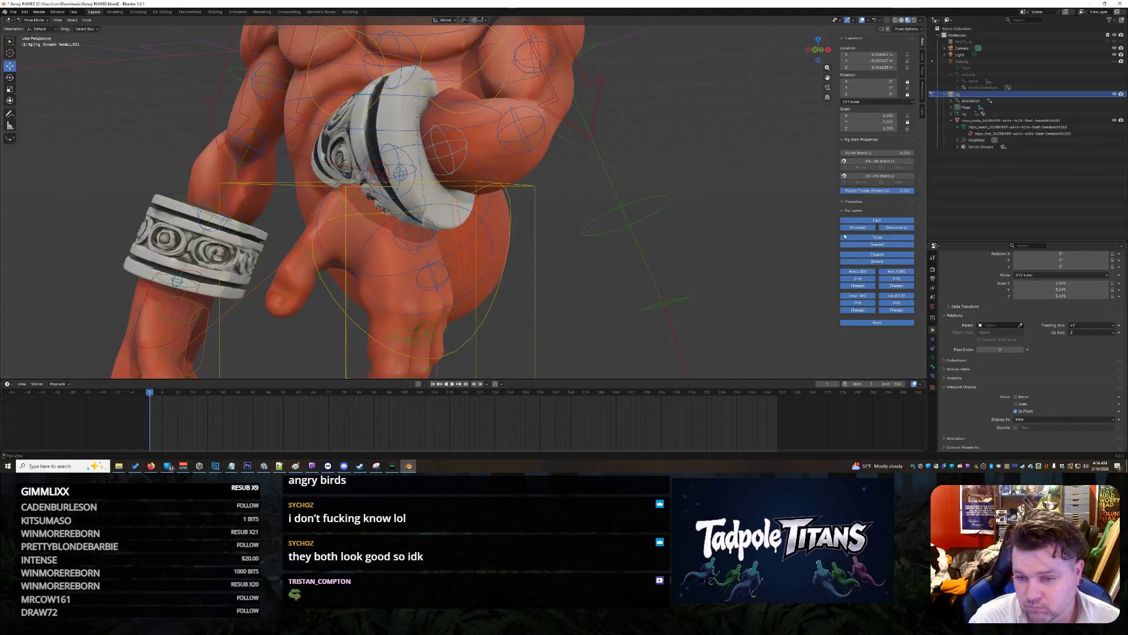
pyautogui.click(845, 201)
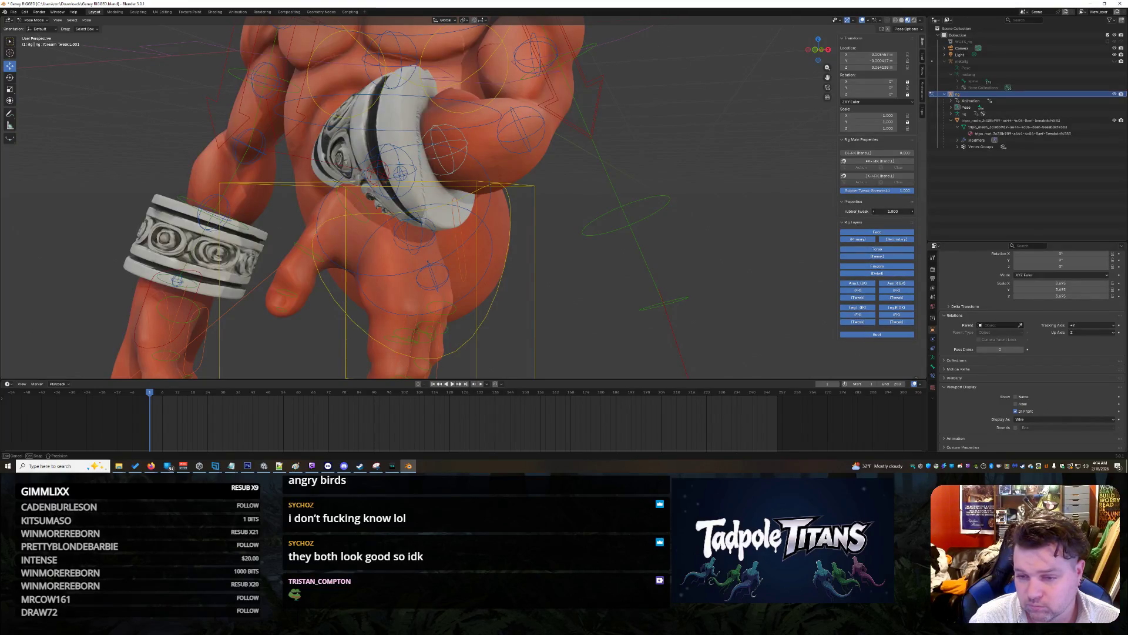
pyautogui.moveTo(893, 211); pyautogui.dragTo(858, 211)
pyautogui.hotkey('ctrl', 'z')
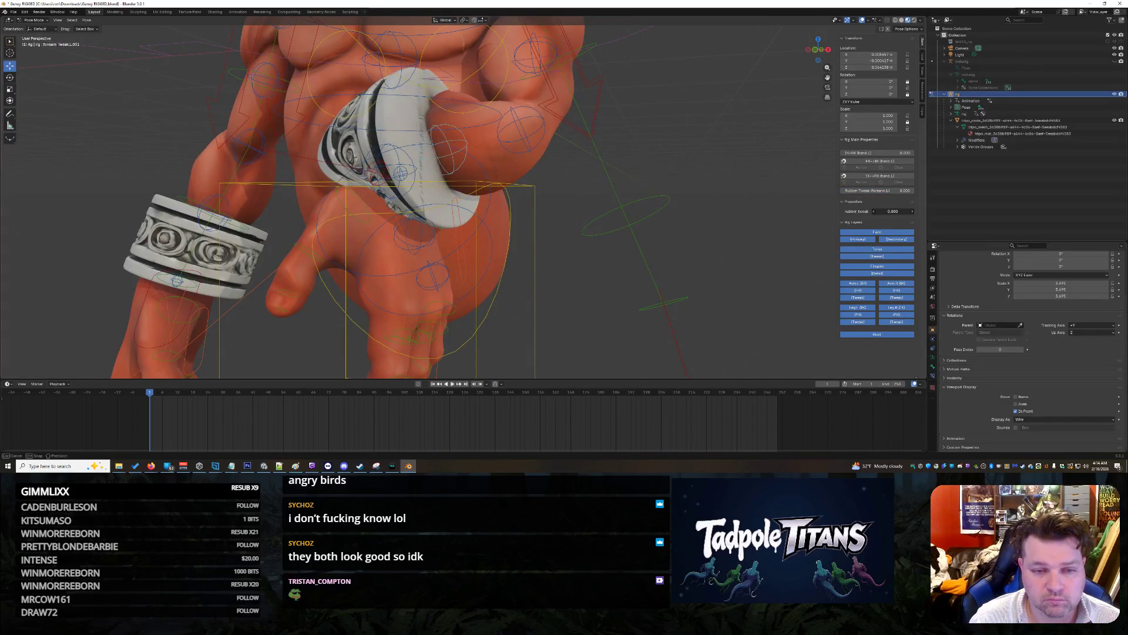
# Step: Try moving the spine tweak bone along Y, then undo the move
pyautogui.moveTo(690, 140); pyautogui.dragTo(566, 170, button='middle')
pyautogui.click(463, 179)
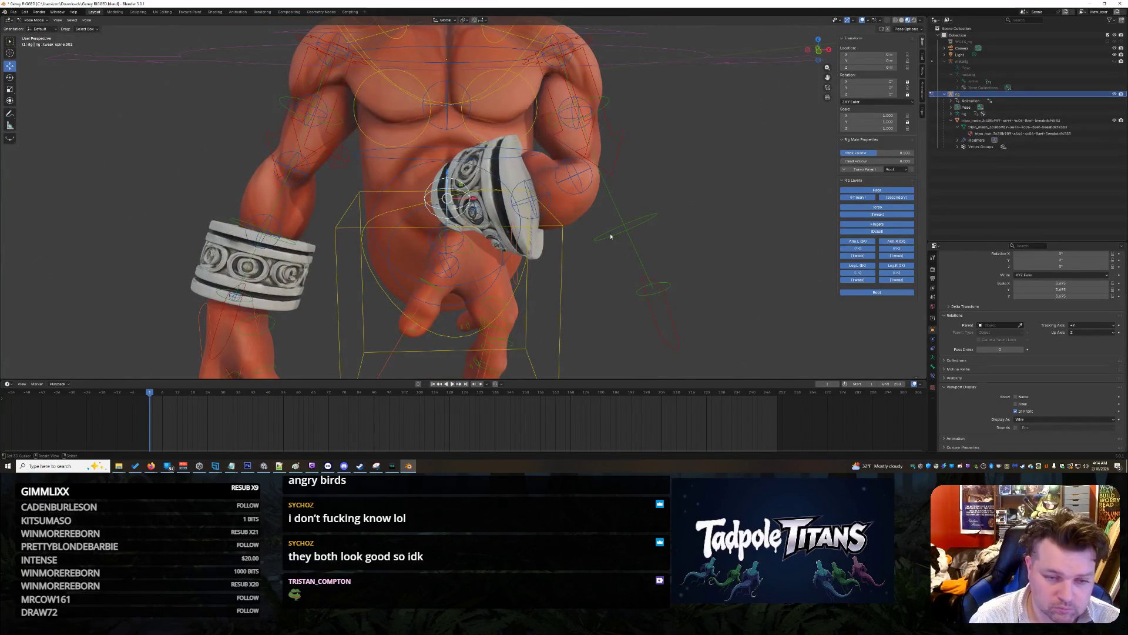
pyautogui.moveTo(482, 209); pyautogui.dragTo(372, 174, button='middle')
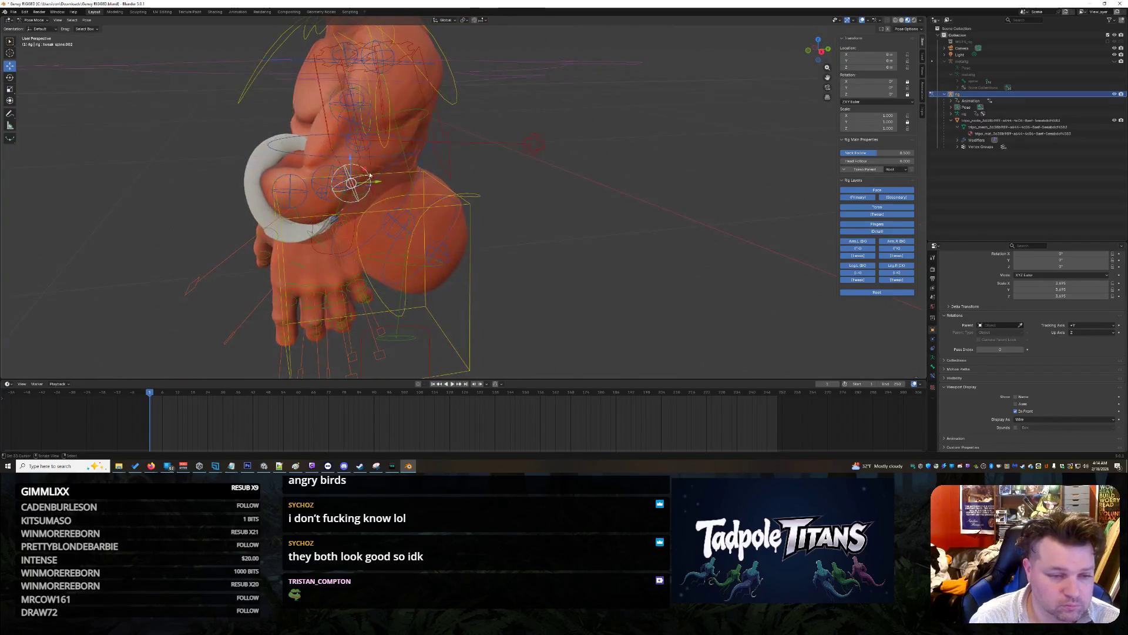
pyautogui.moveTo(378, 184); pyautogui.dragTo(478, 183)
pyautogui.moveTo(636, 297); pyautogui.dragTo(685, 297, button='middle')
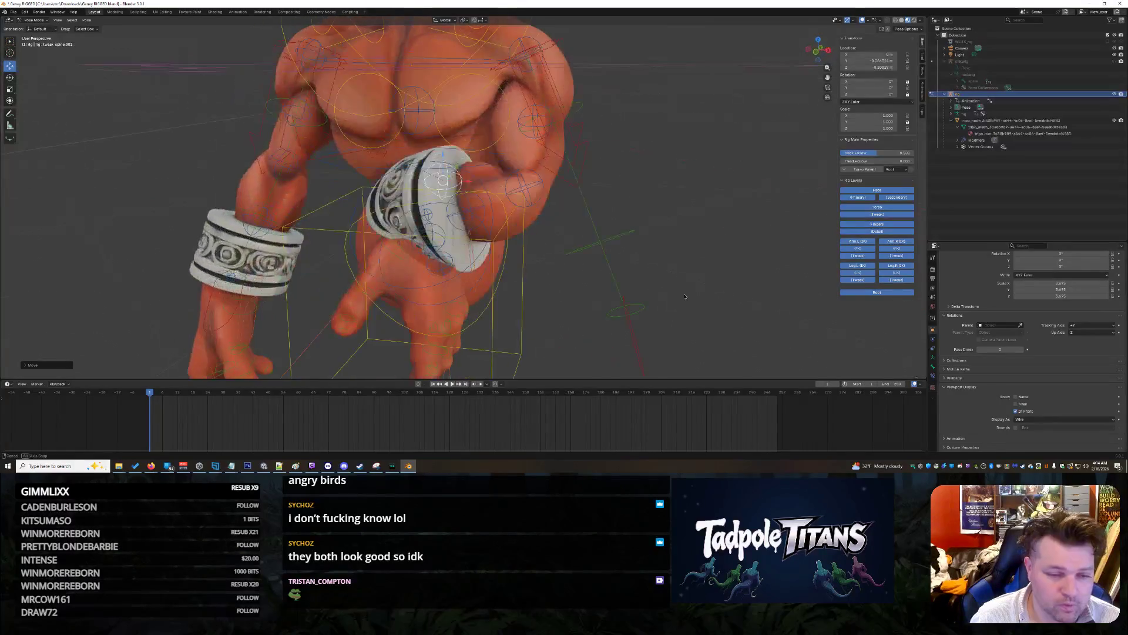
pyautogui.hotkey('ctrl', 'z')
# Step: Test moving the left forearm tweak bone along Y (undone) and along X (cancelled)
pyautogui.click(466, 209)
pyautogui.moveTo(732, 252); pyautogui.dragTo(354, 197, button='middle')
pyautogui.press('g')
pyautogui.press('y')
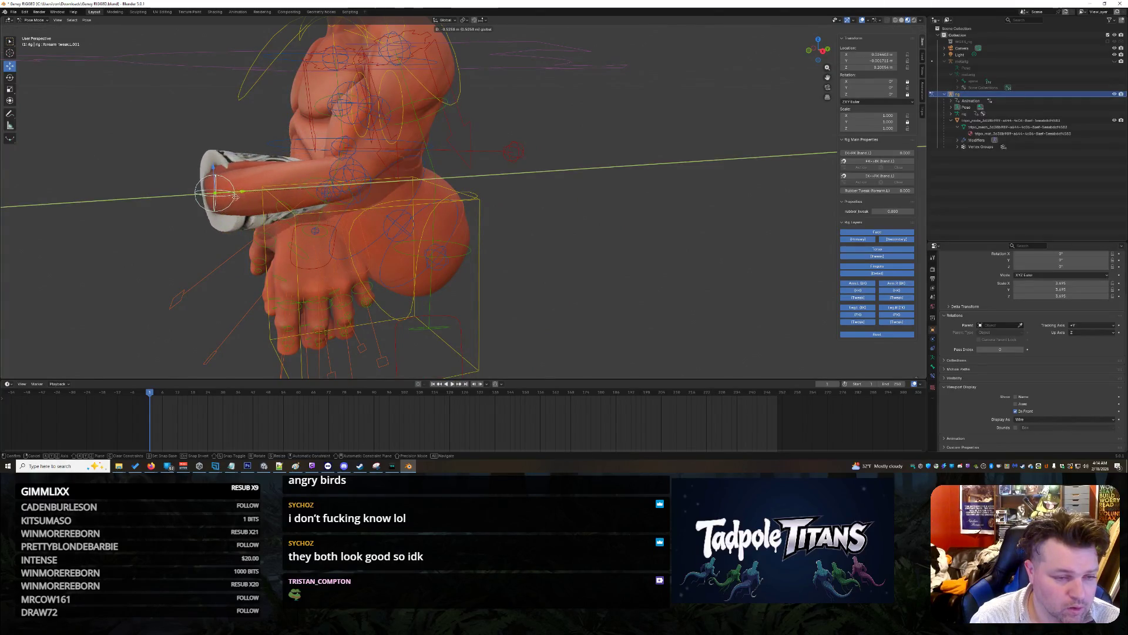
pyautogui.click(144, 251)
pyautogui.moveTo(144, 251)
pyautogui.mouseDown(button='middle')
pyautogui.moveTo(188, 258)
pyautogui.moveTo(161, 265)
pyautogui.mouseUp(button='middle')
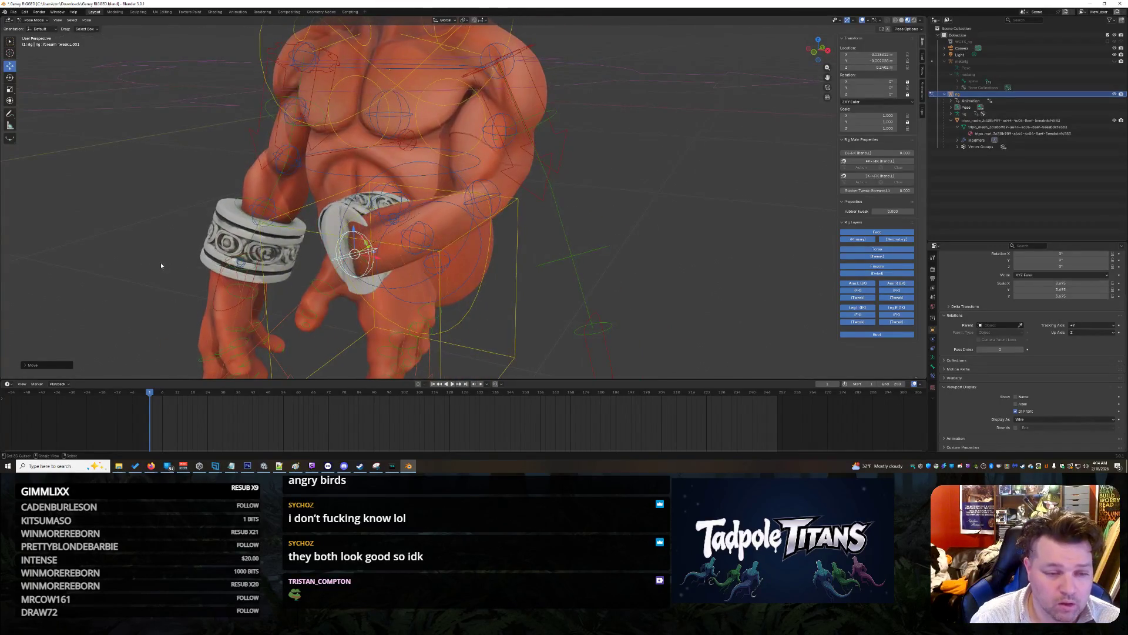
pyautogui.hotkey('ctrl', 'z')
pyautogui.moveTo(412, 294); pyautogui.dragTo(490, 310, button='middle')
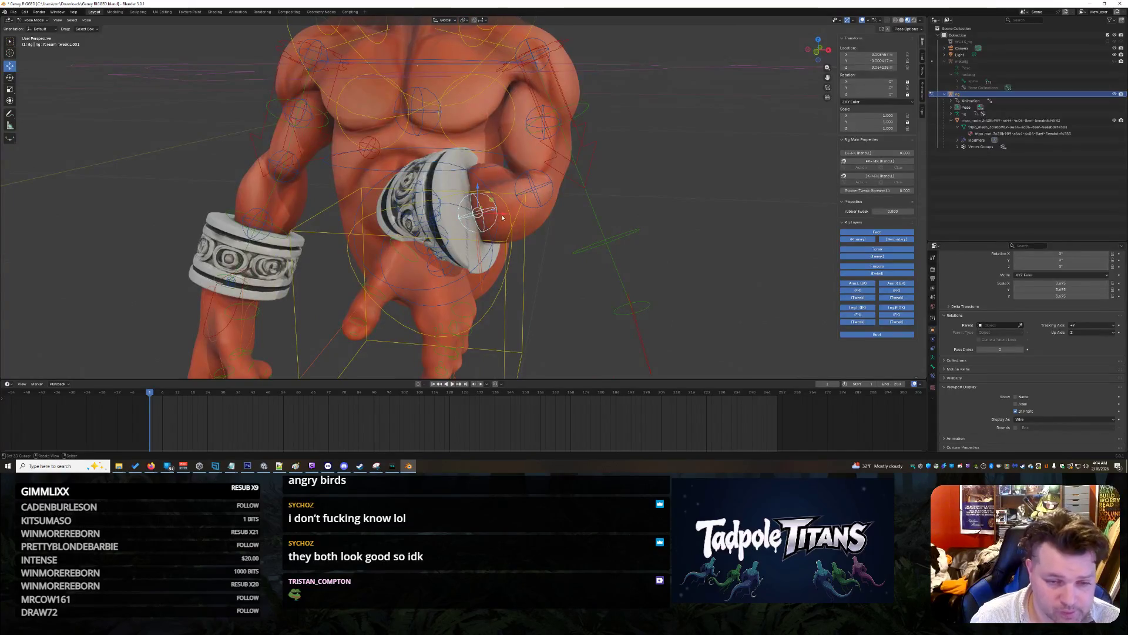
pyautogui.press('g')
pyautogui.press('x')
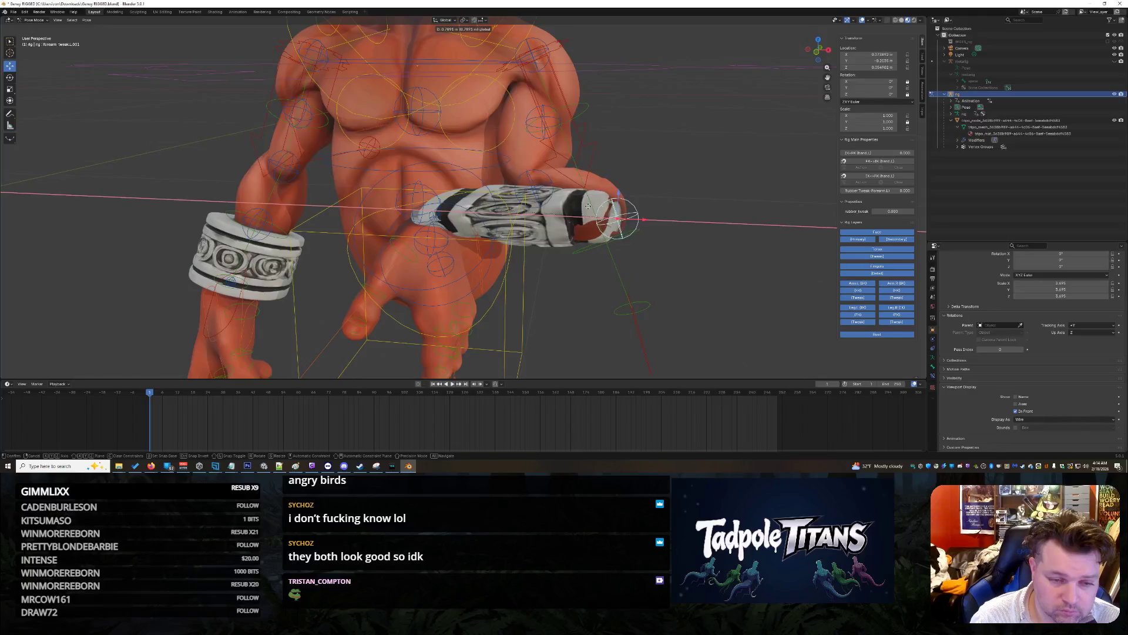
pyautogui.rightClick(589, 338)
pyautogui.moveTo(589, 338); pyautogui.dragTo(556, 324, button='middle')
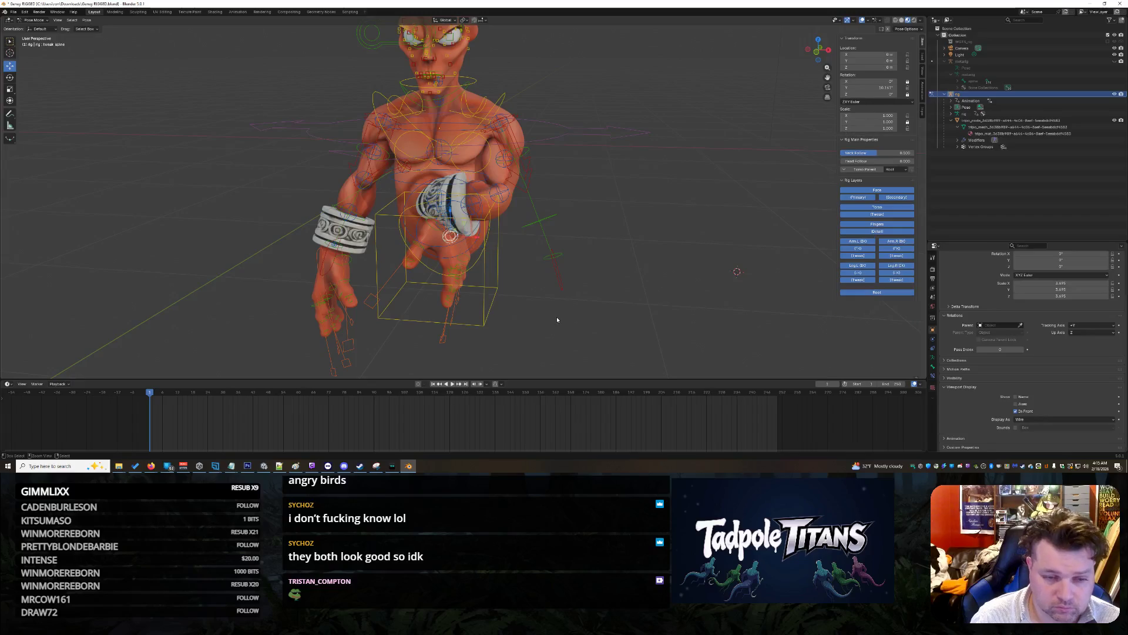
# Step: Undo the forearm tweak and rubber tweak changes back to the earlier hand pose
pyautogui.hotkey('ctrl', 'z')
pyautogui.hotkey('ctrl', 'z')
pyautogui.hotkey('ctrl', 'z')
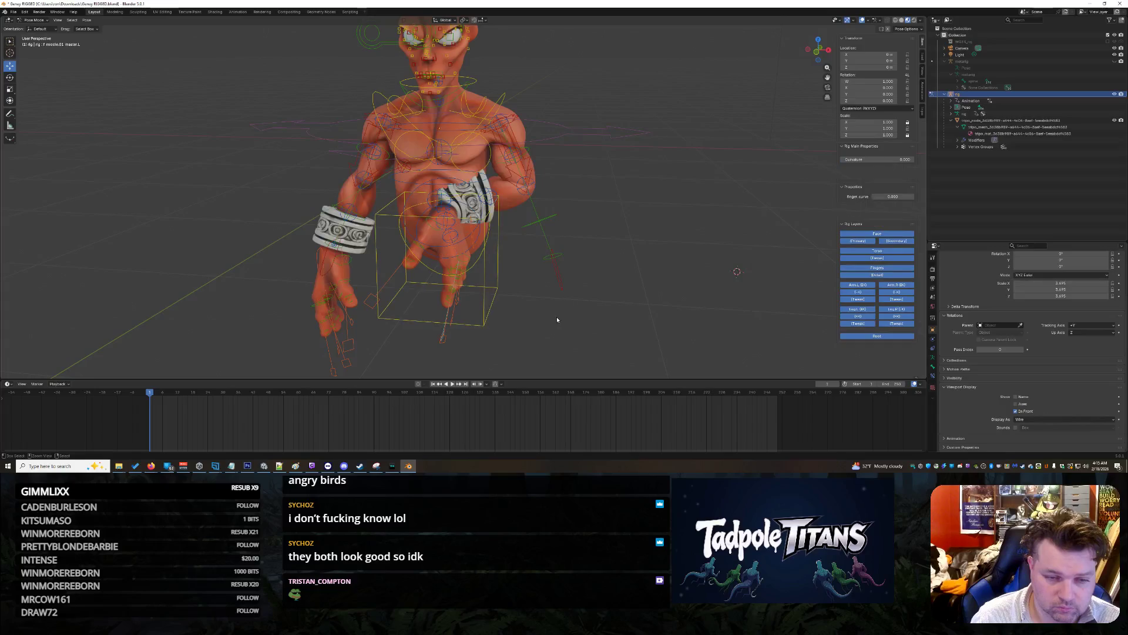
pyautogui.hotkey('ctrl', 'z')
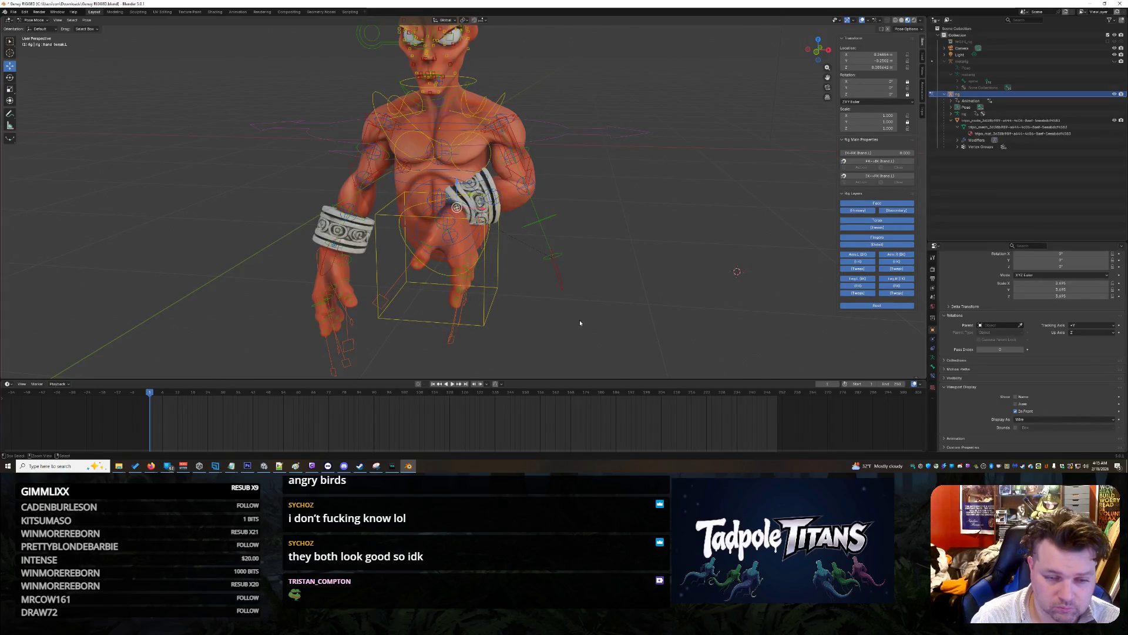
pyautogui.scroll(3, 578, 323)
pyautogui.moveTo(578, 322)
pyautogui.mouseDown(button='middle')
pyautogui.moveTo(612, 312)
pyautogui.moveTo(494, 286)
pyautogui.moveTo(328, 279)
pyautogui.moveTo(423, 270)
pyautogui.moveTo(603, 305)
pyautogui.mouseUp(button='middle')
# Step: Try moving palm.L along the X axis, then undo the move
pyautogui.click(582, 290)
pyautogui.click(345, 256)
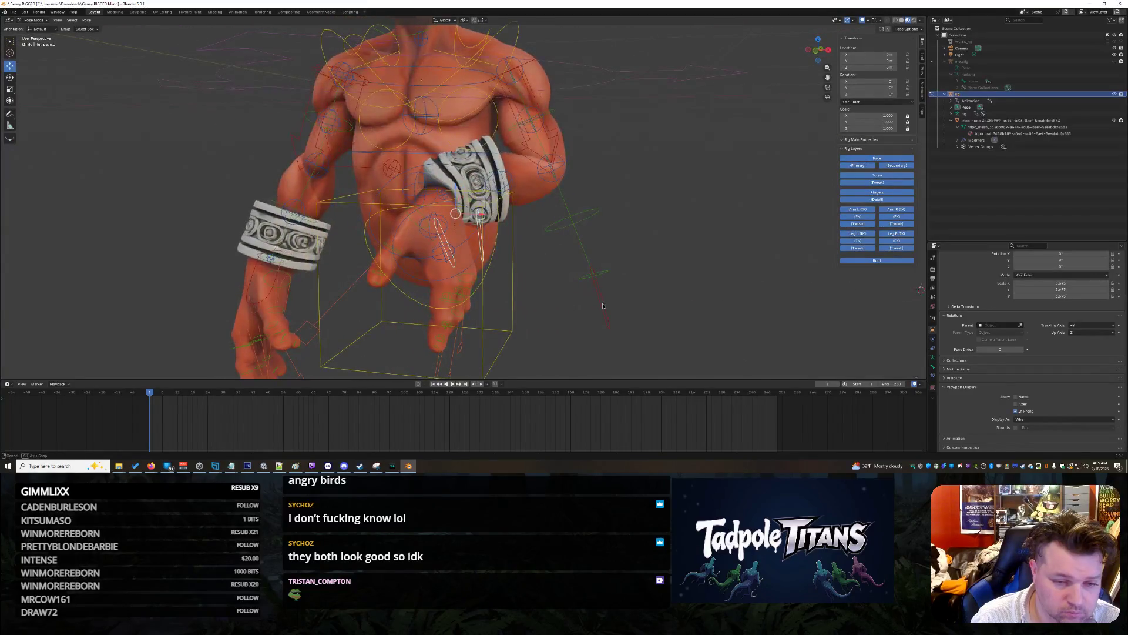
pyautogui.press('g')
pyautogui.press('x')
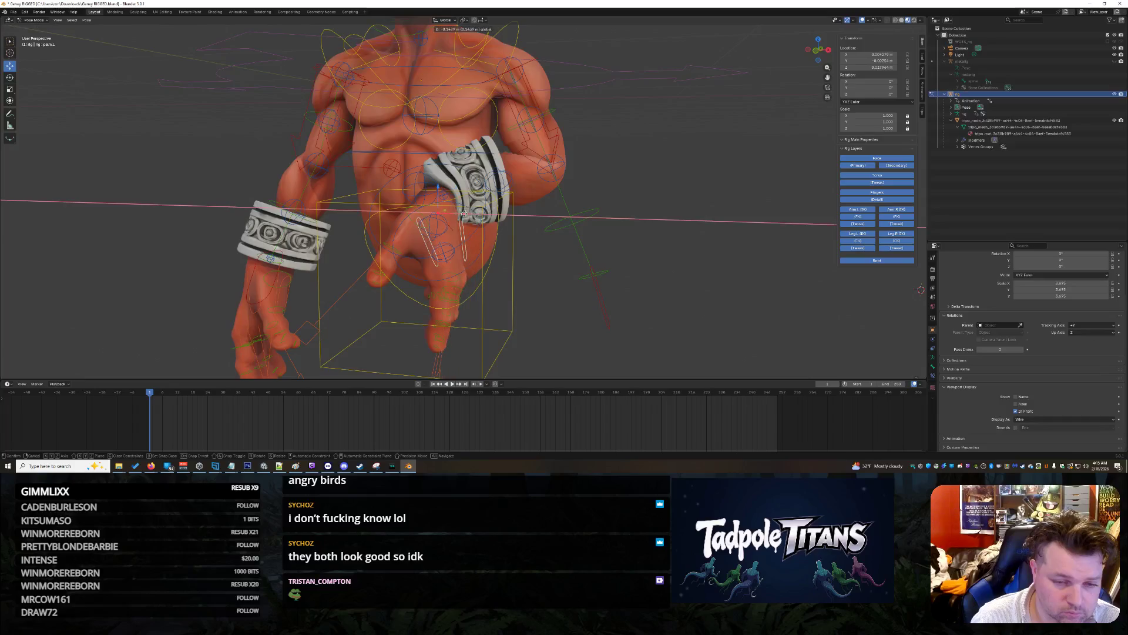
pyautogui.press('Return')
pyautogui.hotkey('ctrl', 'z')
# Step: Box-select every bone in the rig
pyautogui.moveTo(695, 298)
pyautogui.mouseDown(button='middle')
pyautogui.moveTo(640, 281)
pyautogui.moveTo(712, 312)
pyautogui.mouseUp(button='middle')
pyautogui.click(560, 244)
pyautogui.scroll(-7, 560, 244)
pyautogui.moveTo(613, 301); pyautogui.dragTo(298, 100)
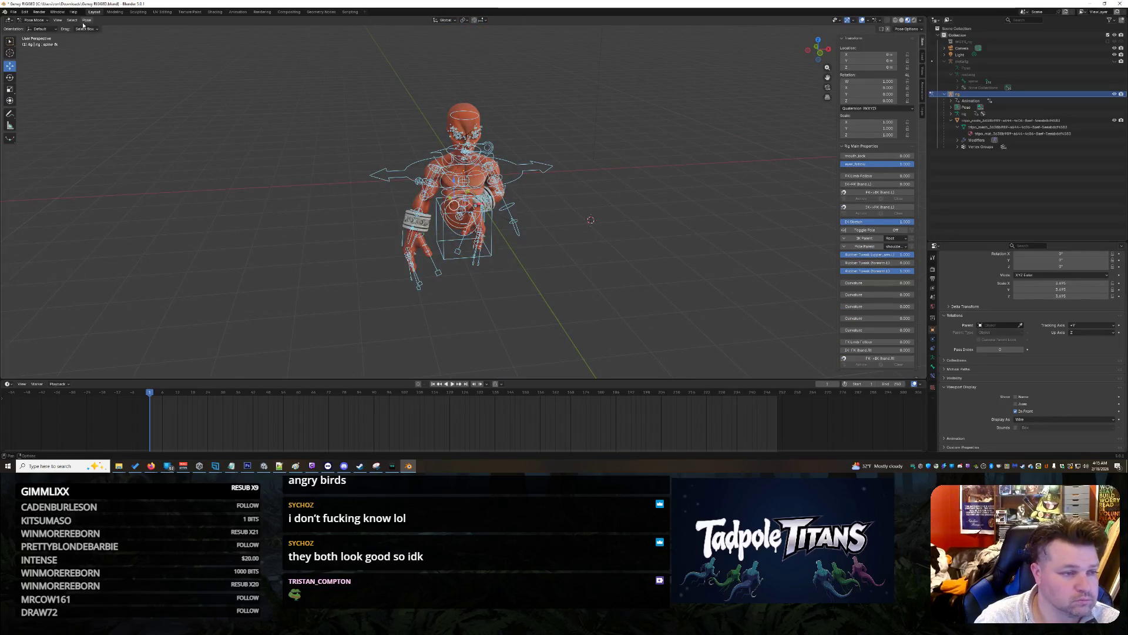
# Step: Clear all bone transforms with Pose > Clear Transform > All to return to rest pose
pyautogui.click(84, 22)
pyautogui.moveTo(103, 28)
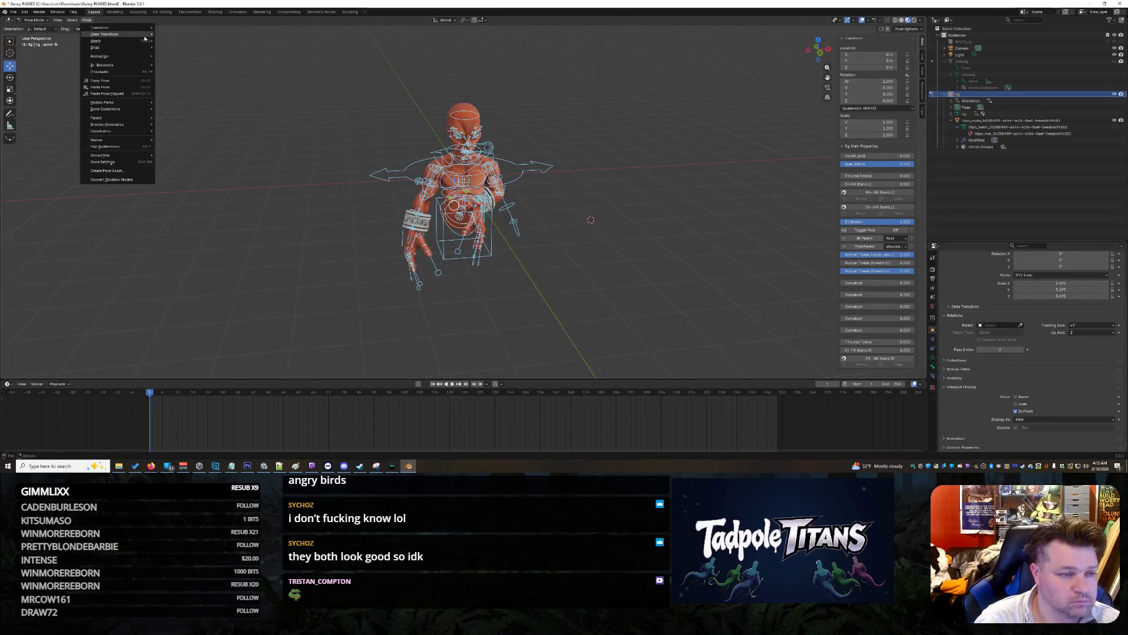
pyautogui.click(627, 271)
pyautogui.moveTo(627, 271); pyautogui.dragTo(567, 324, button='middle')
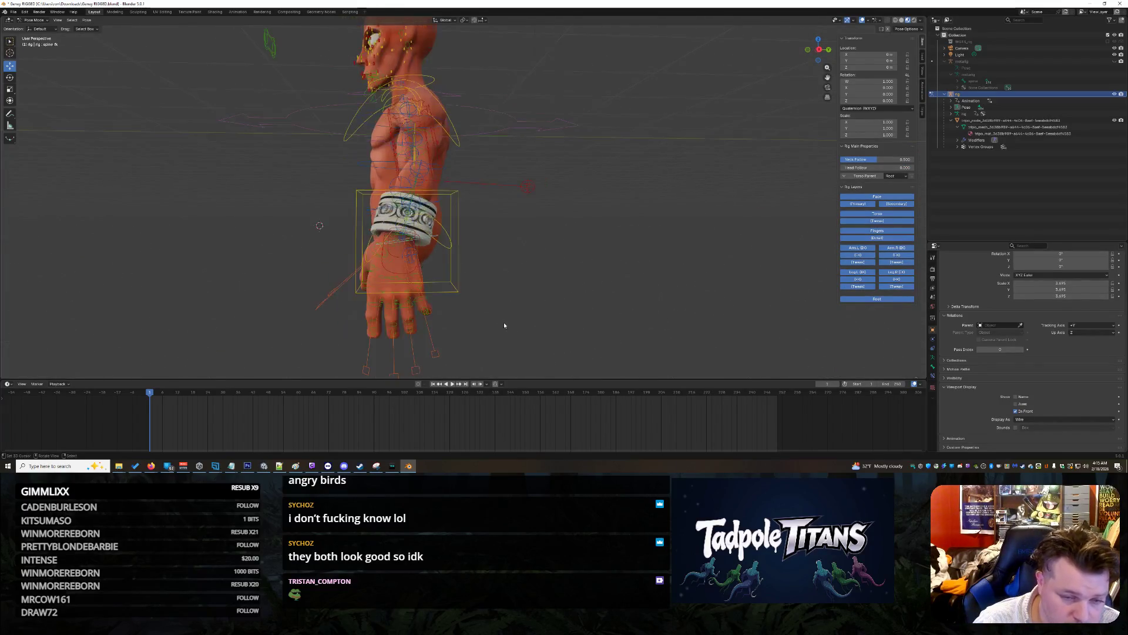
pyautogui.scroll(-3, 501, 322)
pyautogui.moveTo(452, 321); pyautogui.dragTo(557, 315, button='middle')
pyautogui.scroll(5, 718, 335)
pyautogui.moveTo(719, 335)
pyautogui.mouseDown(button='middle')
pyautogui.moveTo(574, 305)
pyautogui.moveTo(421, 322)
pyautogui.mouseUp(button='middle')
# Step: Select hand_ik.L and move the left hand along Y toward the belly
pyautogui.click(365, 284)
pyautogui.moveTo(521, 312)
pyautogui.mouseDown(button='middle')
pyautogui.moveTo(646, 304)
pyautogui.moveTo(583, 314)
pyautogui.moveTo(453, 294)
pyautogui.mouseUp(button='middle')
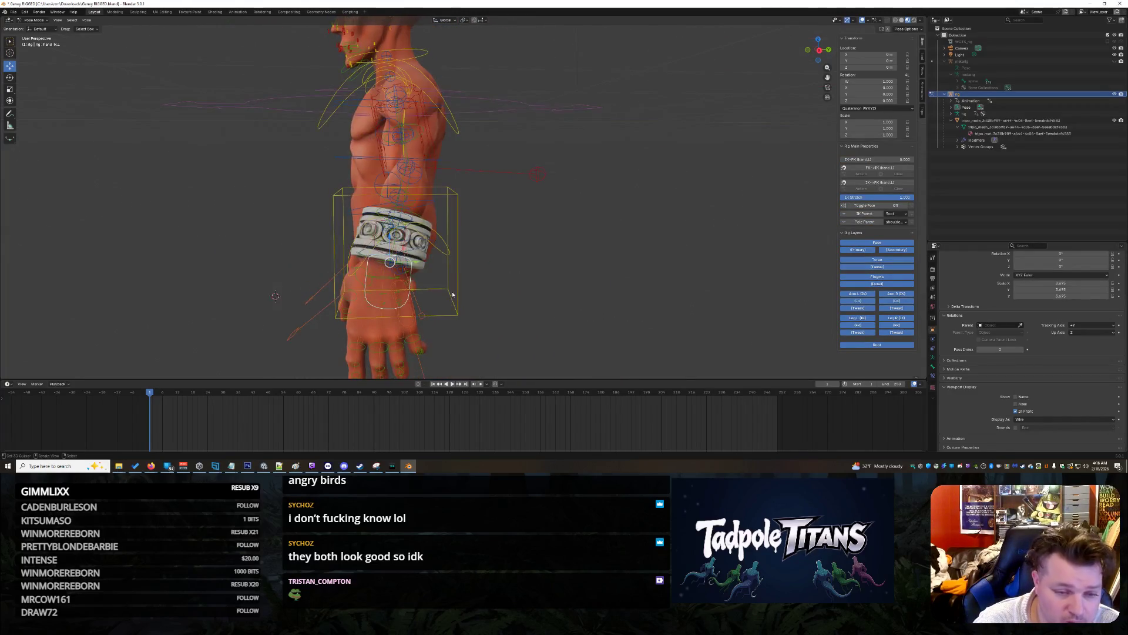
pyautogui.moveTo(421, 263); pyautogui.dragTo(311, 263)
pyautogui.moveTo(311, 264); pyautogui.dragTo(618, 314, button='middle')
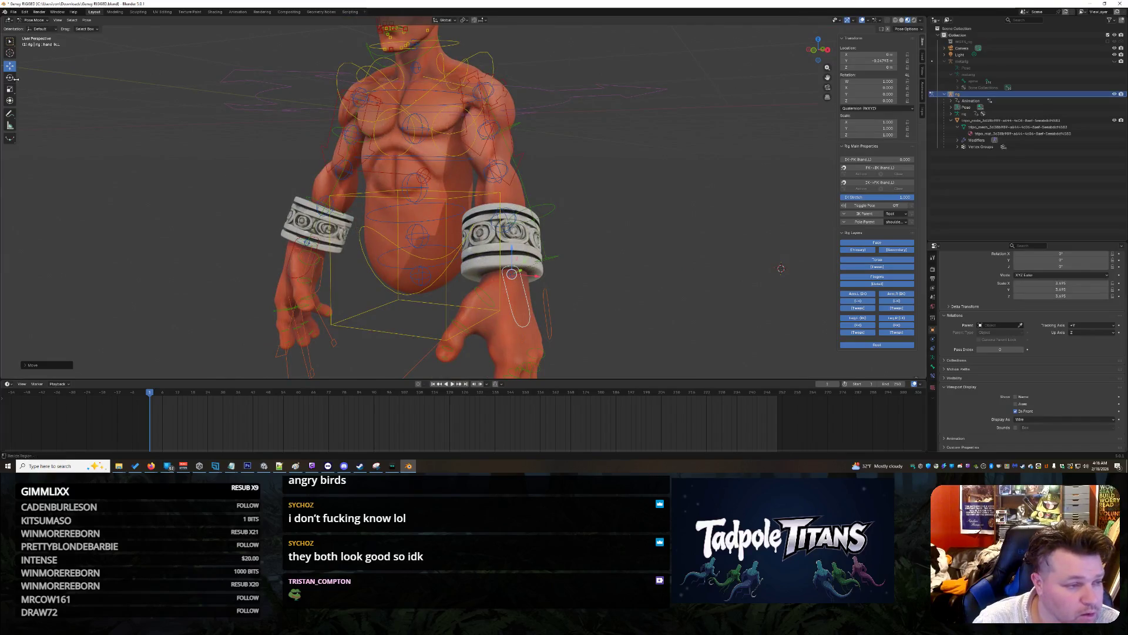
# Step: Rotate the left hand with the rotate gizmo, tilting about global X and turning about Z
pyautogui.moveTo(530, 289); pyautogui.dragTo(756, 164)
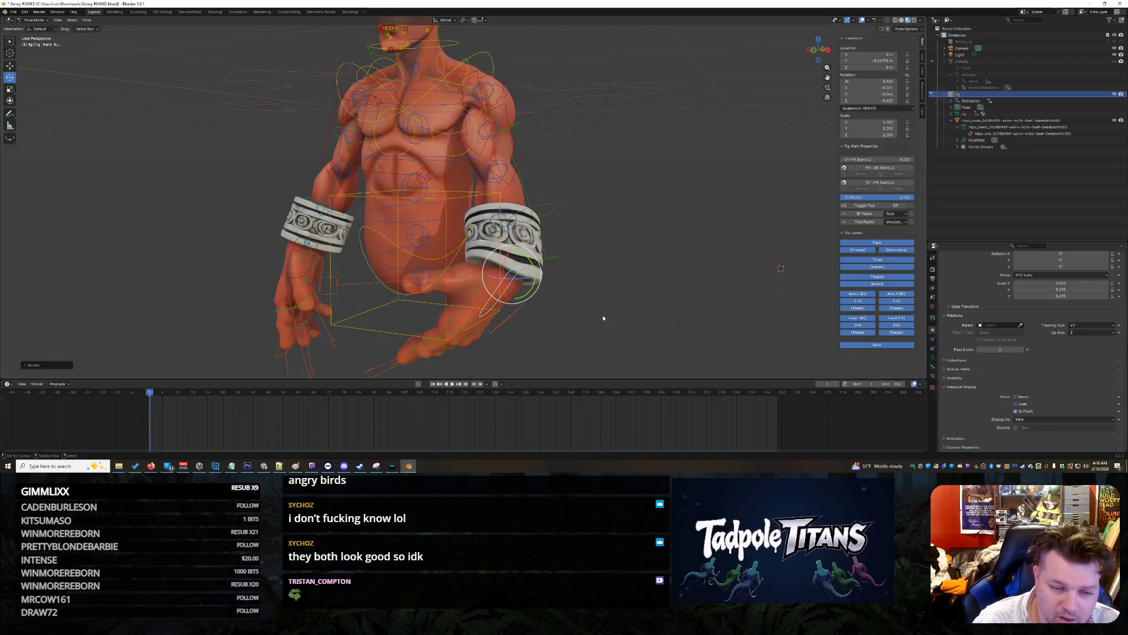
pyautogui.moveTo(505, 267)
pyautogui.mouseDown()
pyautogui.moveTo(531, 203)
pyautogui.moveTo(600, 239)
pyautogui.mouseUp()
pyautogui.moveTo(600, 239); pyautogui.dragTo(569, 250, button='middle')
pyautogui.moveTo(544, 261)
pyautogui.mouseDown()
pyautogui.moveTo(675, 272)
pyautogui.moveTo(563, 271)
pyautogui.moveTo(559, 215)
pyautogui.moveTo(559, 232)
pyautogui.mouseUp()
pyautogui.moveTo(603, 217); pyautogui.dragTo(567, 227, button='middle')
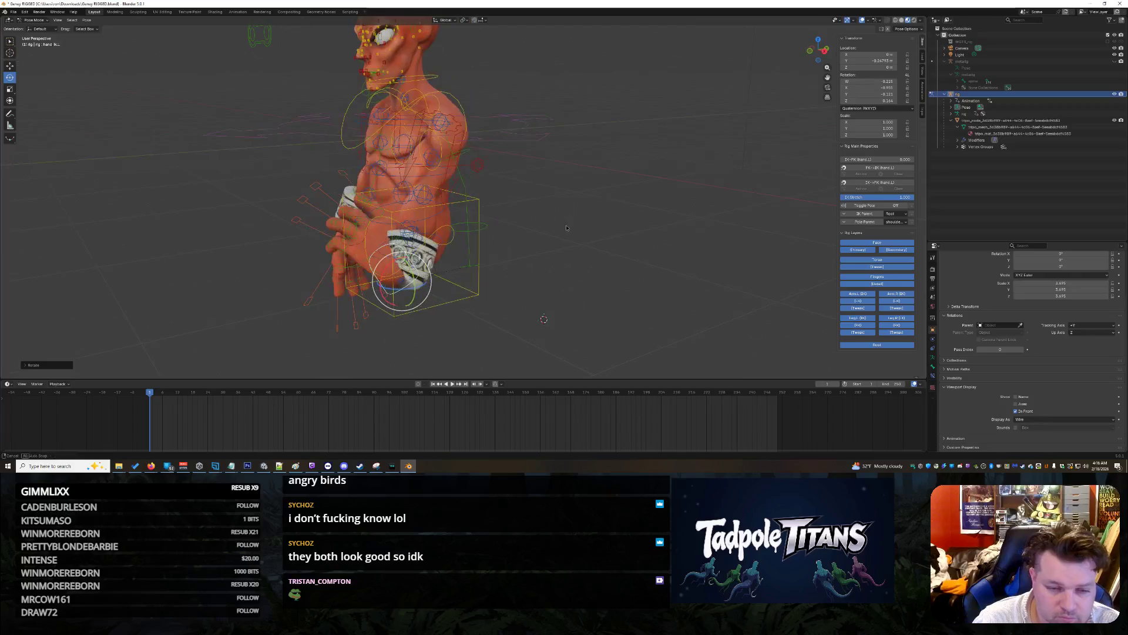
pyautogui.moveTo(370, 277); pyautogui.dragTo(379, 294)
pyautogui.moveTo(379, 294); pyautogui.dragTo(442, 302, button='middle')
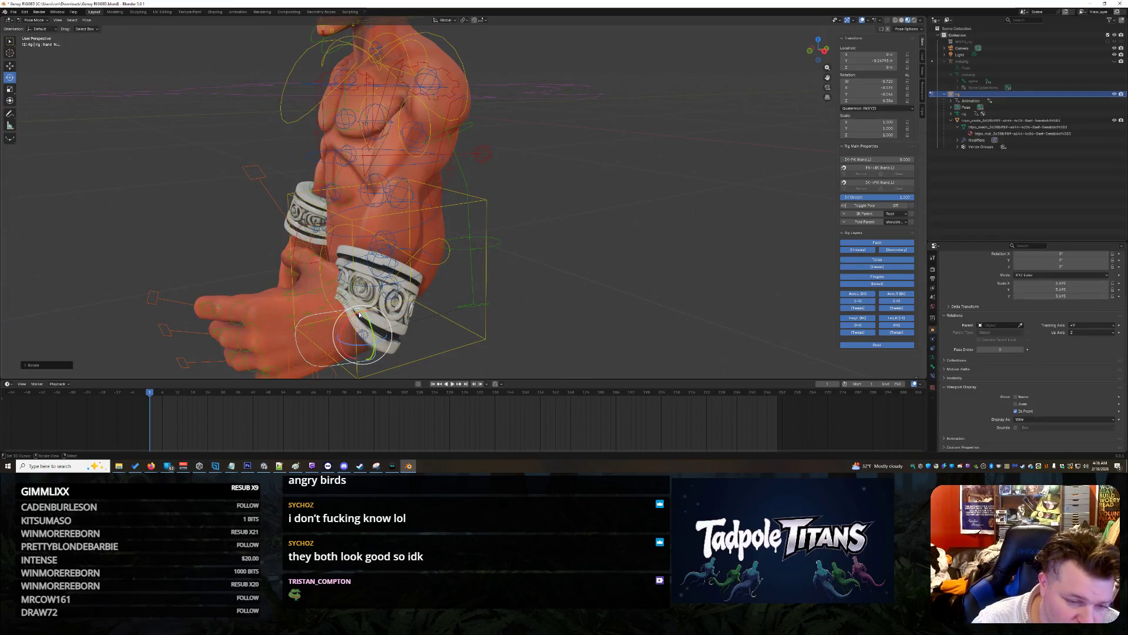
pyautogui.moveTo(361, 351); pyautogui.dragTo(351, 348)
pyautogui.moveTo(352, 348); pyautogui.dragTo(606, 295, button='middle')
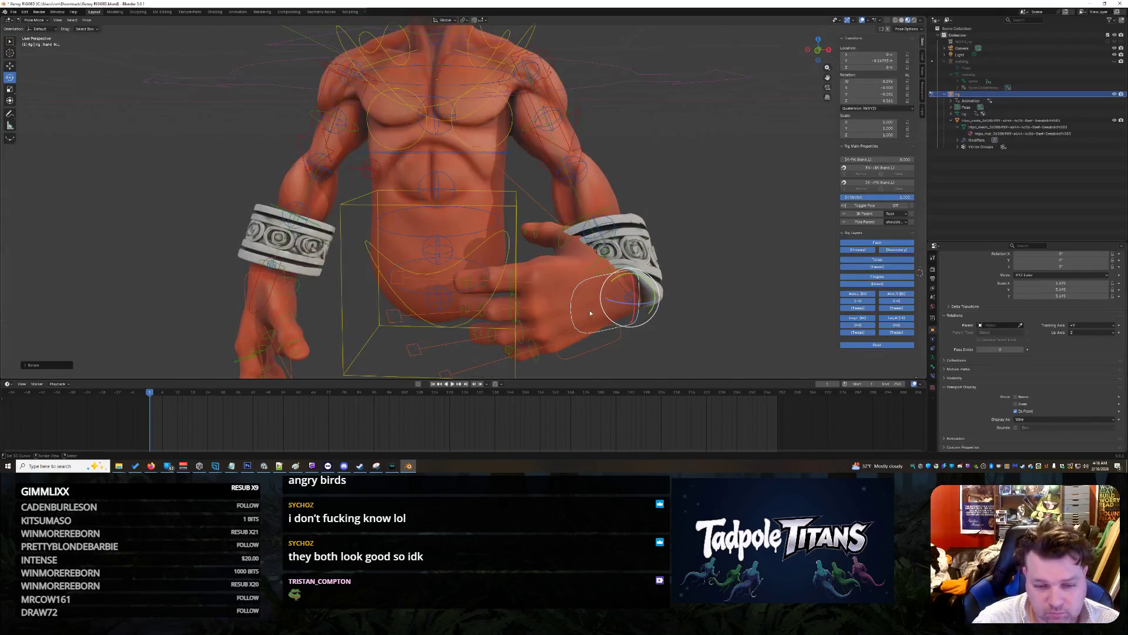
# Step: Pull hand_ik.L up toward the torso and slide it sideways
pyautogui.click(589, 308)
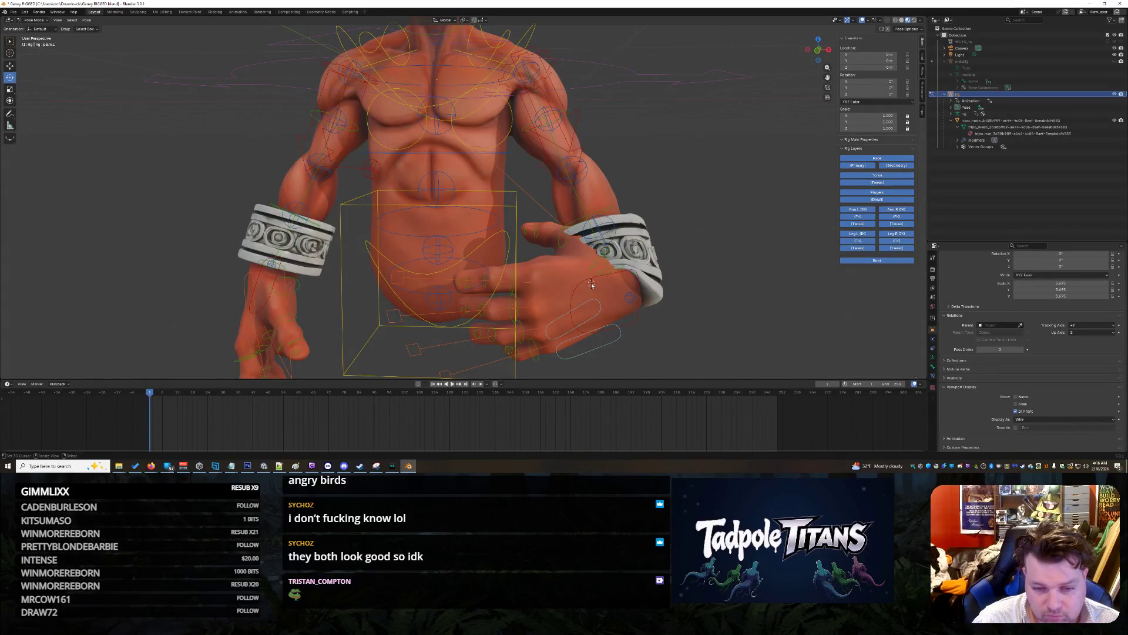
pyautogui.click(592, 284)
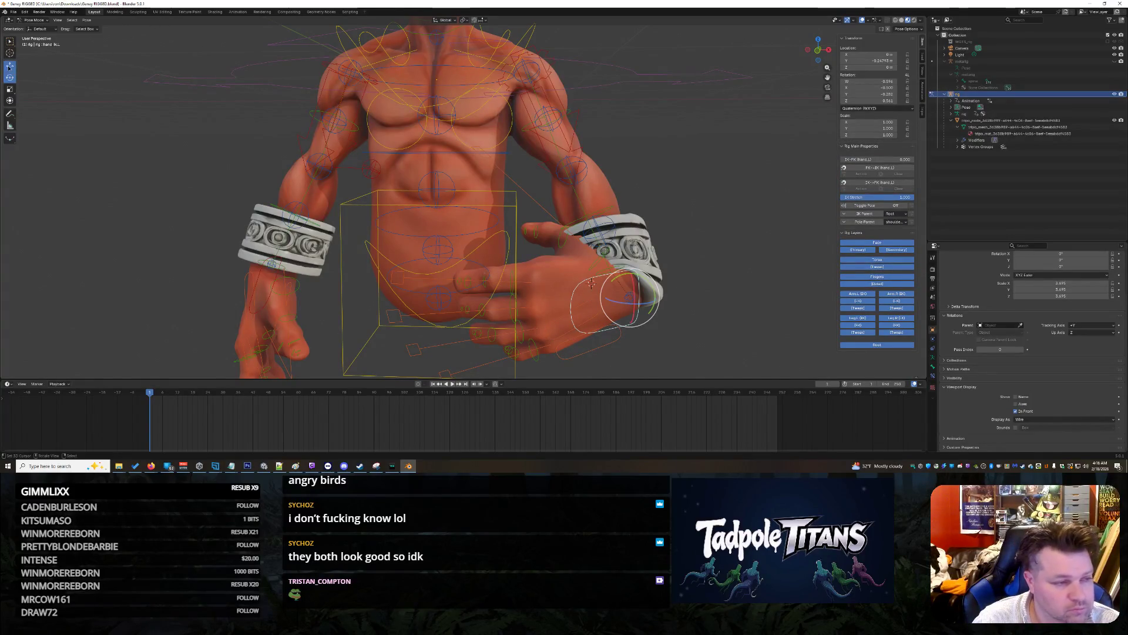
pyautogui.moveTo(629, 297)
pyautogui.mouseDown()
pyautogui.moveTo(556, 225)
pyautogui.moveTo(555, 191)
pyautogui.mouseUp()
pyautogui.moveTo(555, 191)
pyautogui.mouseDown(button='middle')
pyautogui.moveTo(677, 187)
pyautogui.moveTo(413, 249)
pyautogui.mouseUp(button='middle')
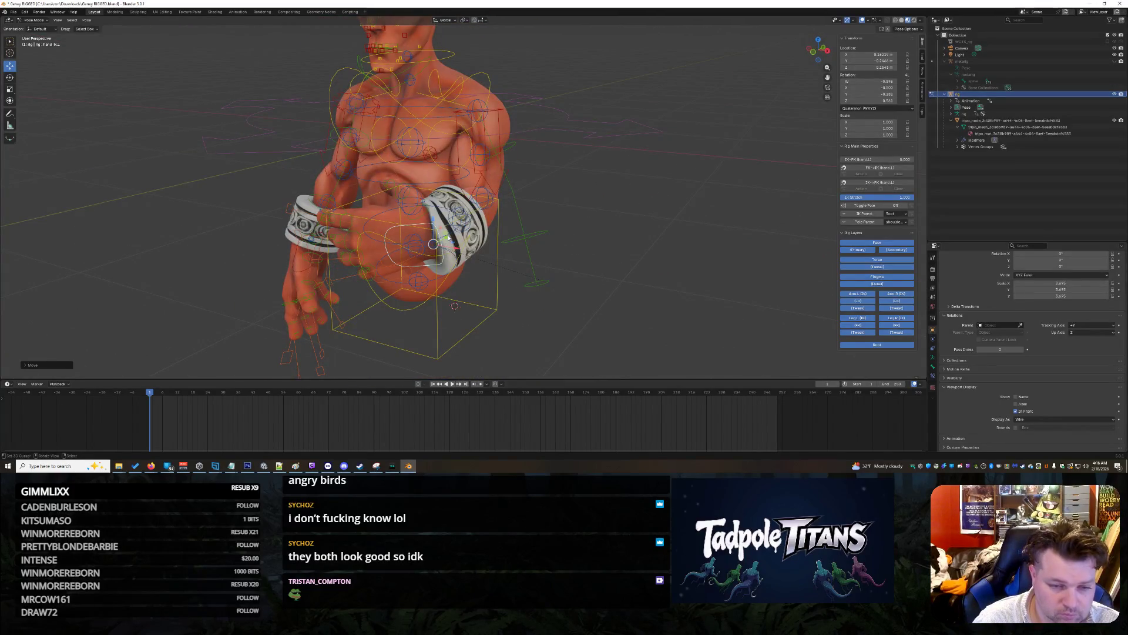
pyautogui.moveTo(445, 244); pyautogui.dragTo(479, 231)
pyautogui.moveTo(479, 232)
pyautogui.mouseDown(button='middle')
pyautogui.moveTo(353, 238)
pyautogui.moveTo(643, 246)
pyautogui.moveTo(629, 255)
pyautogui.moveTo(529, 217)
pyautogui.moveTo(395, 195)
pyautogui.moveTo(464, 202)
pyautogui.mouseUp(button='middle')
# Step: Select the left forearm tweak bone and reposition it
pyautogui.click(510, 194)
pyautogui.click(512, 193)
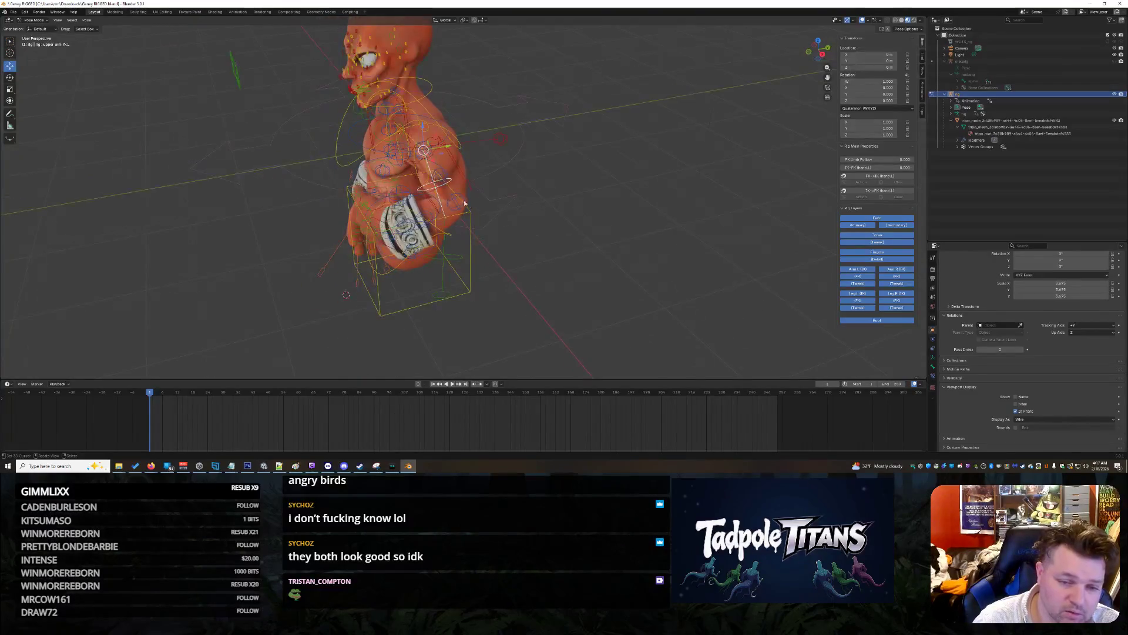
pyautogui.click(456, 202)
pyautogui.moveTo(463, 218); pyautogui.dragTo(479, 208)
pyautogui.moveTo(479, 209)
pyautogui.mouseDown(button='middle')
pyautogui.moveTo(551, 264)
pyautogui.moveTo(522, 251)
pyautogui.mouseUp(button='middle')
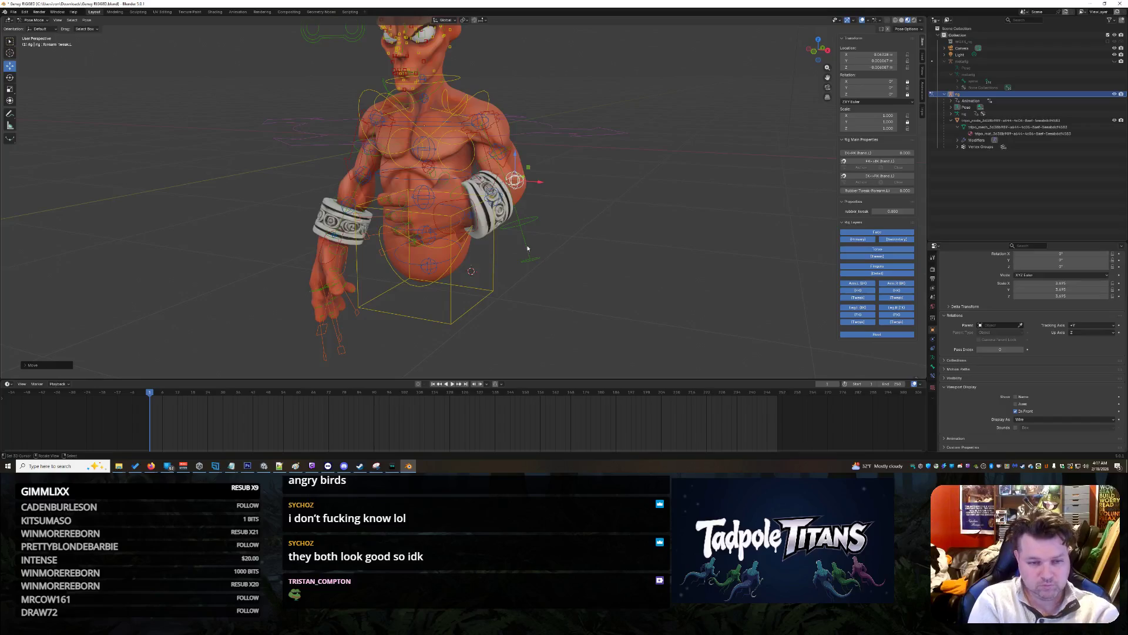
pyautogui.moveTo(527, 224); pyautogui.dragTo(586, 218, button='middle')
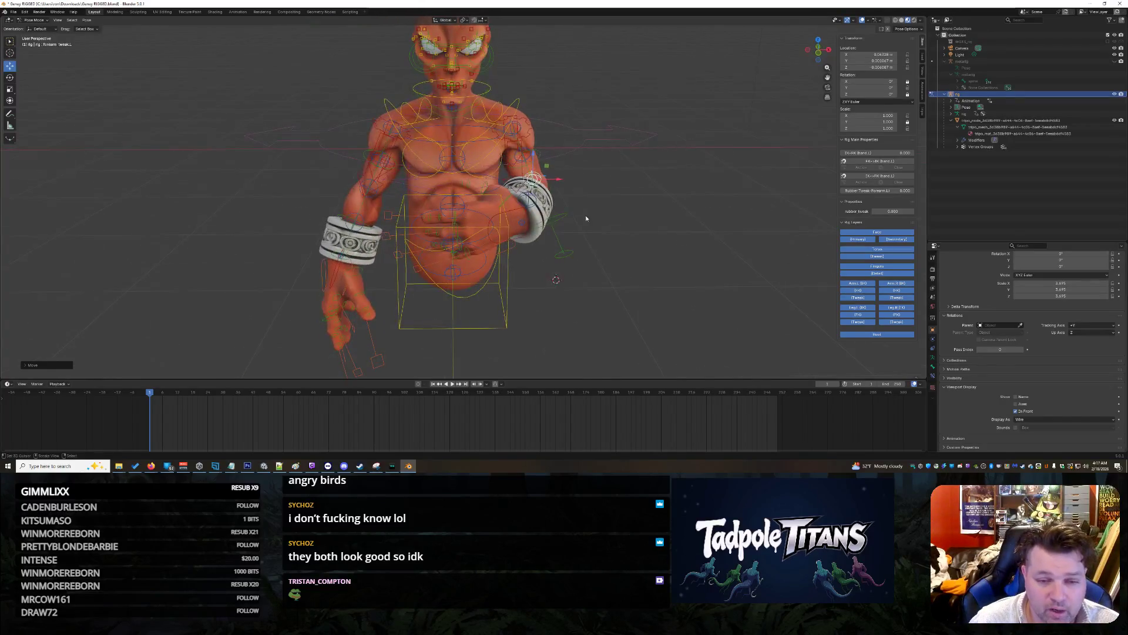
# Step: Move hand_ik.L along the X axis
pyautogui.click(522, 221)
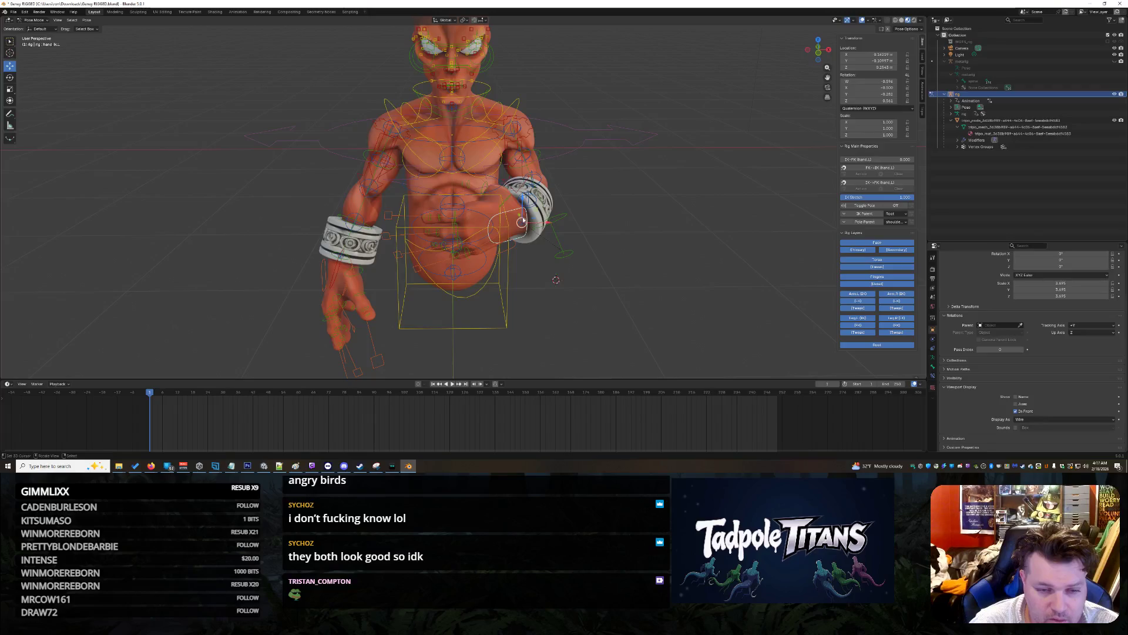
pyautogui.press('g')
pyautogui.press('x')
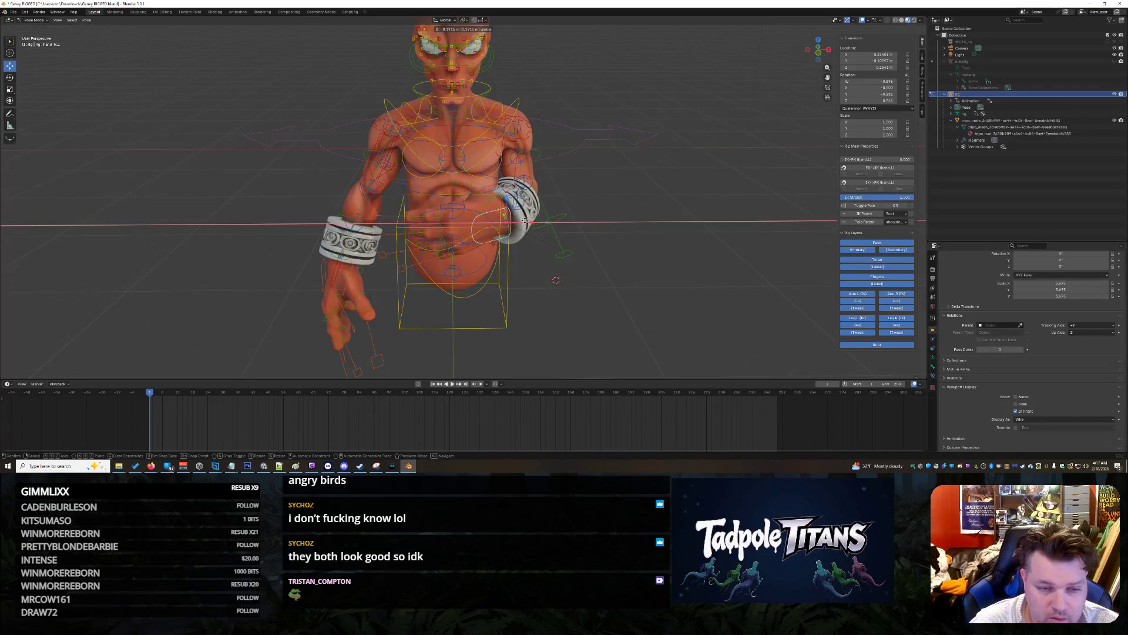
pyautogui.click(524, 221)
pyautogui.moveTo(547, 212); pyautogui.dragTo(494, 203, button='middle')
# Step: Move the left forearm tweak control along the Y axis
pyautogui.click(476, 196)
pyautogui.press('g')
pyautogui.press('y')
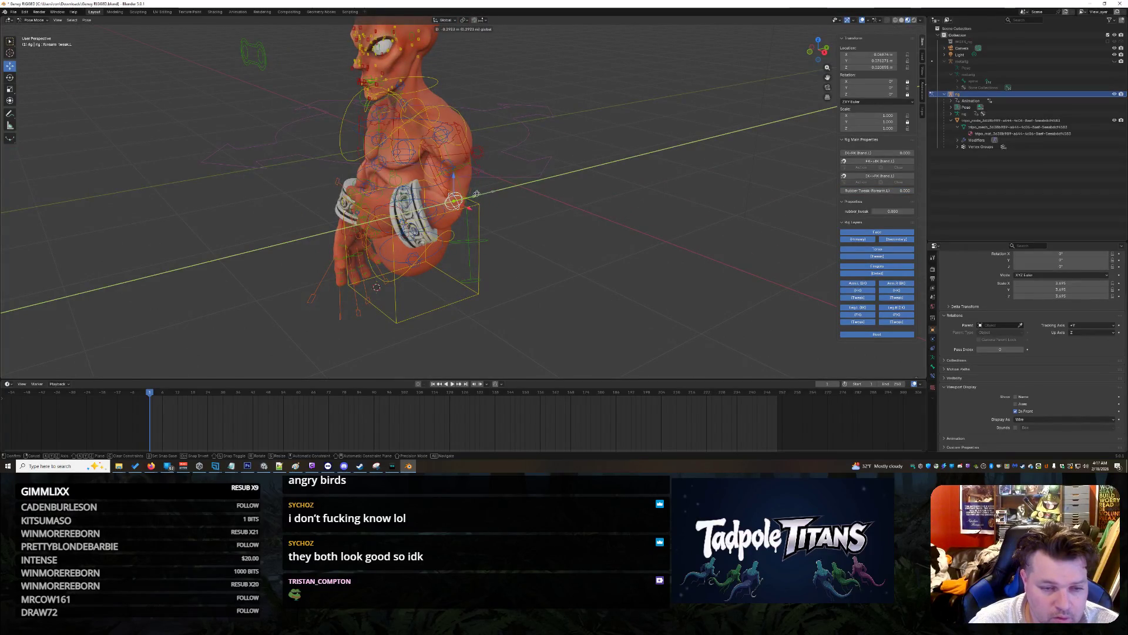
pyautogui.click(505, 225)
pyautogui.moveTo(505, 225); pyautogui.dragTo(486, 226, button='middle')
# Step: Adjust the lower forearm tweak near the bracelet along Y, then along X
pyautogui.click(493, 218)
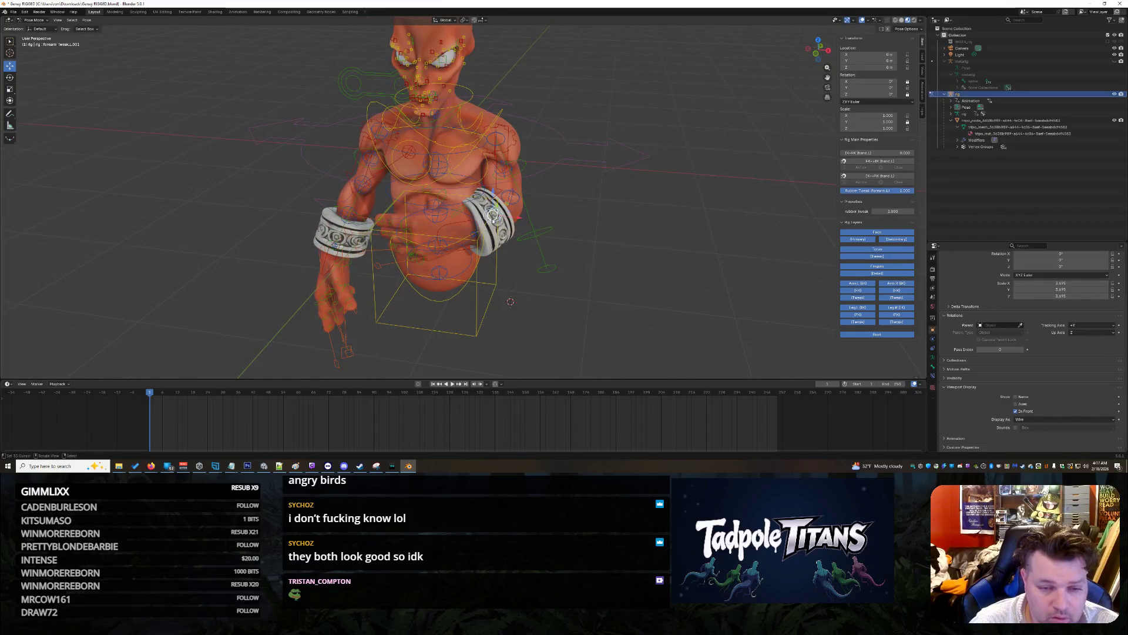
pyautogui.press('g')
pyautogui.press('x')
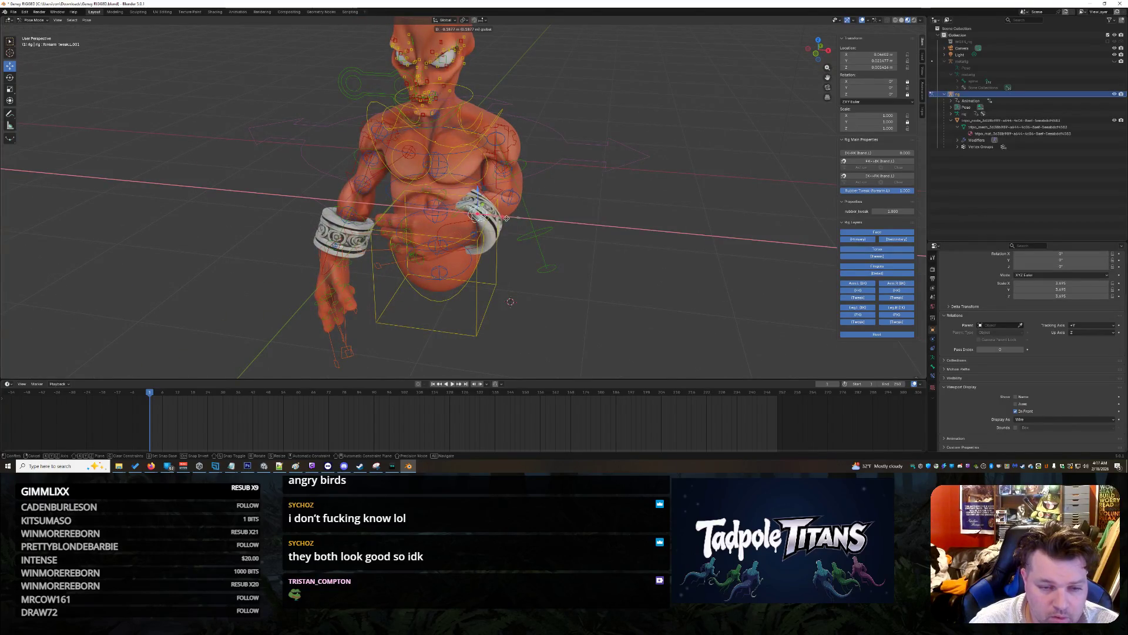
pyautogui.press('x')
pyautogui.press('y')
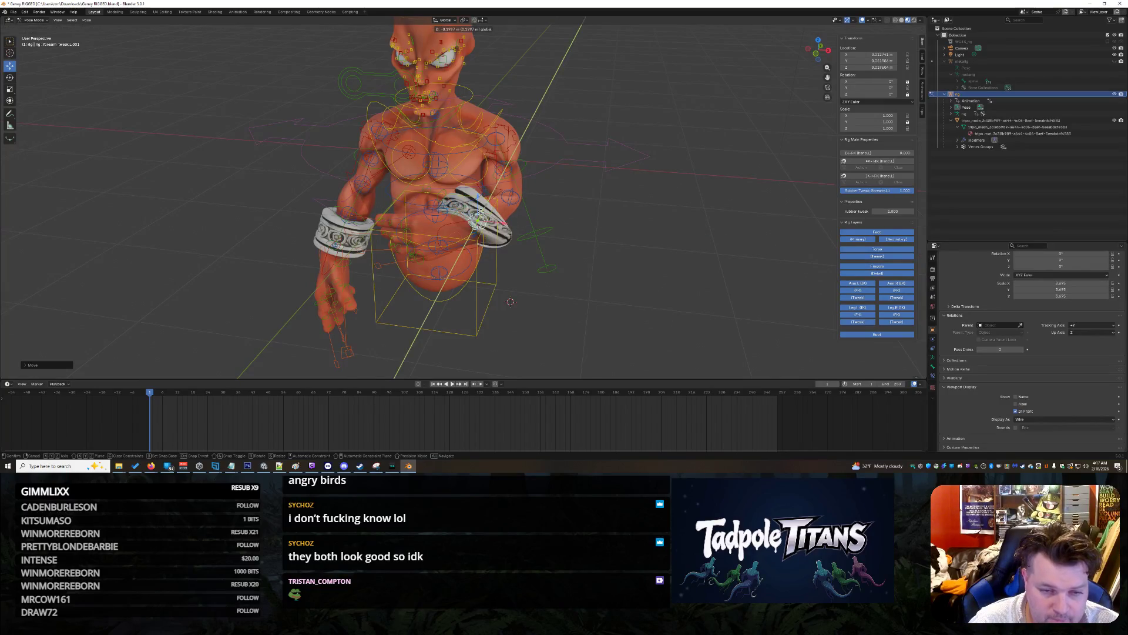
pyautogui.click(491, 221)
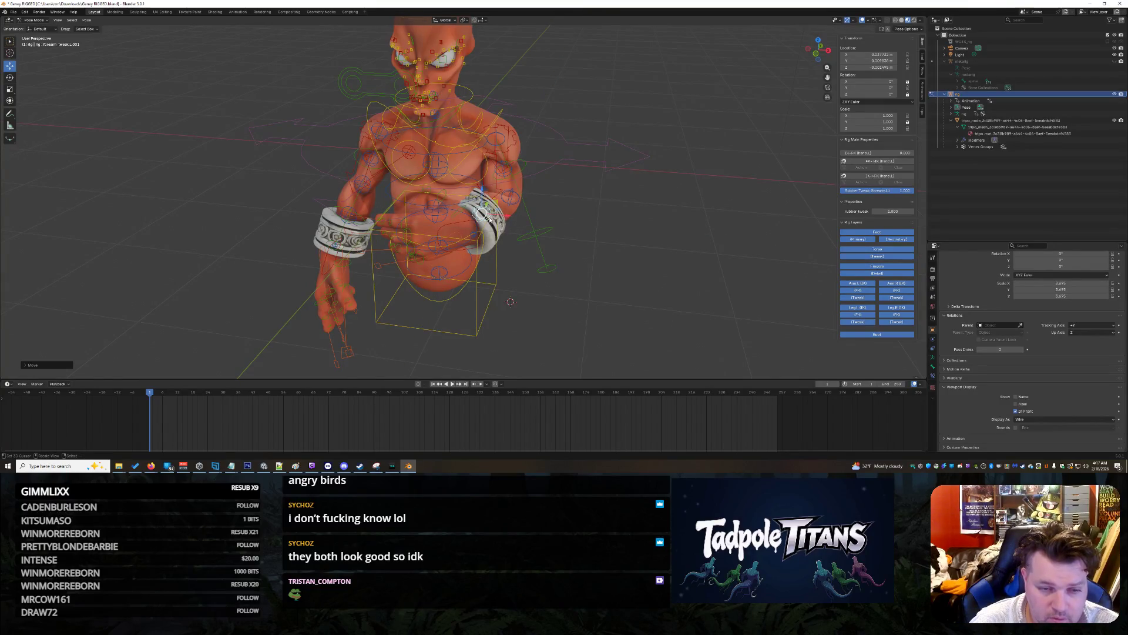
pyautogui.press('g')
pyautogui.press('x')
pyautogui.click(506, 216)
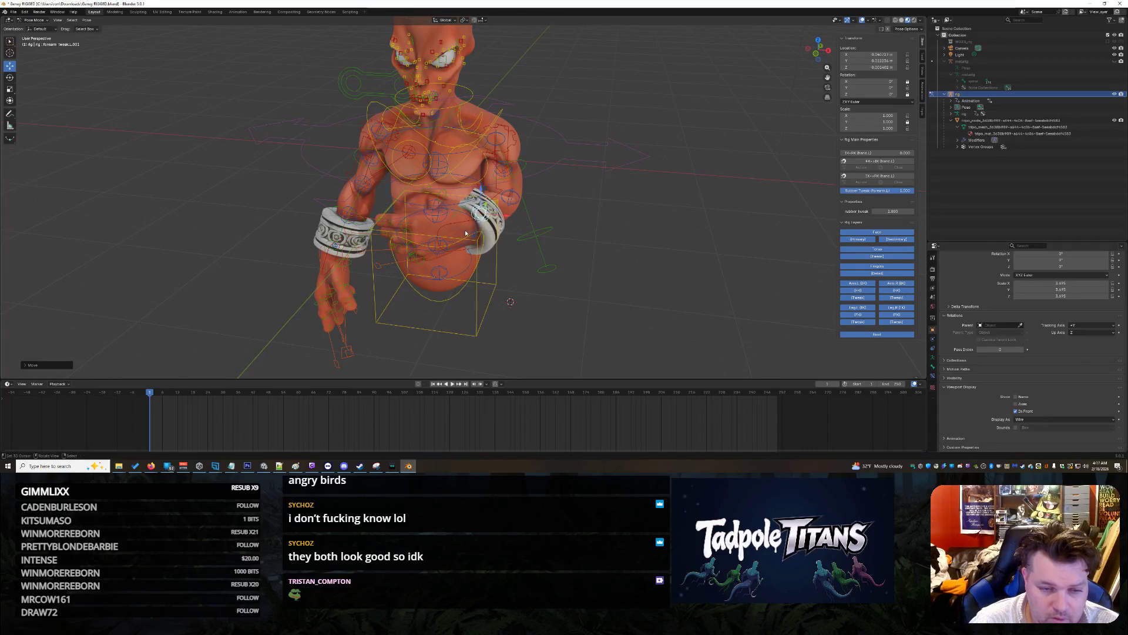
# Step: Nudge hand_ik.L inward, then move it along the Y axis
pyautogui.click(473, 232)
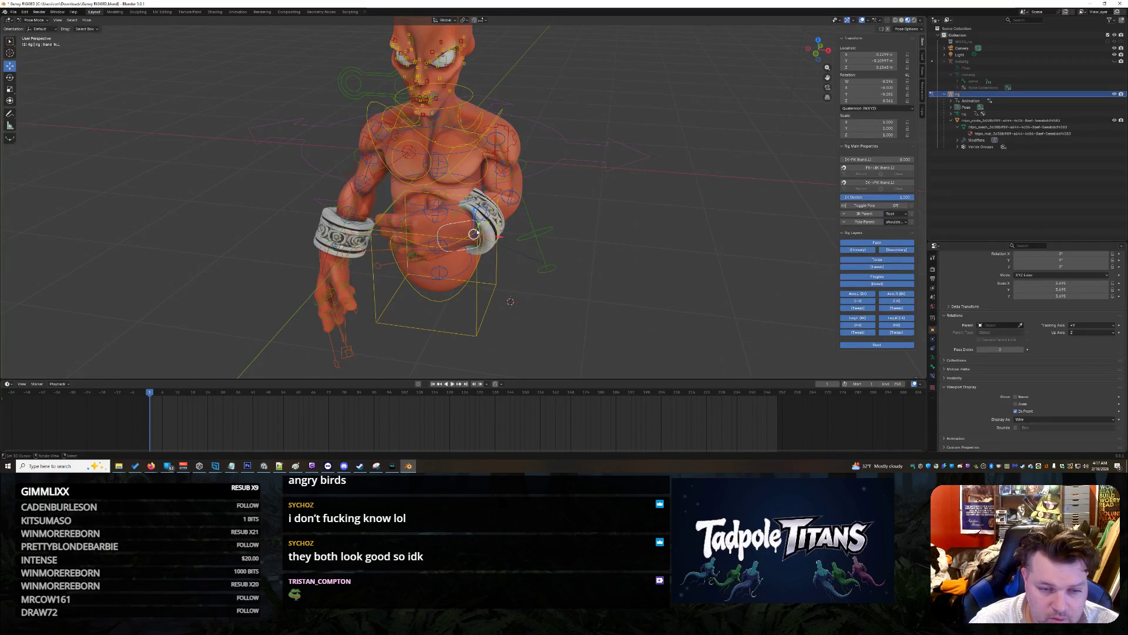
pyautogui.moveTo(474, 234)
pyautogui.mouseDown()
pyautogui.moveTo(496, 239)
pyautogui.moveTo(492, 249)
pyautogui.mouseUp()
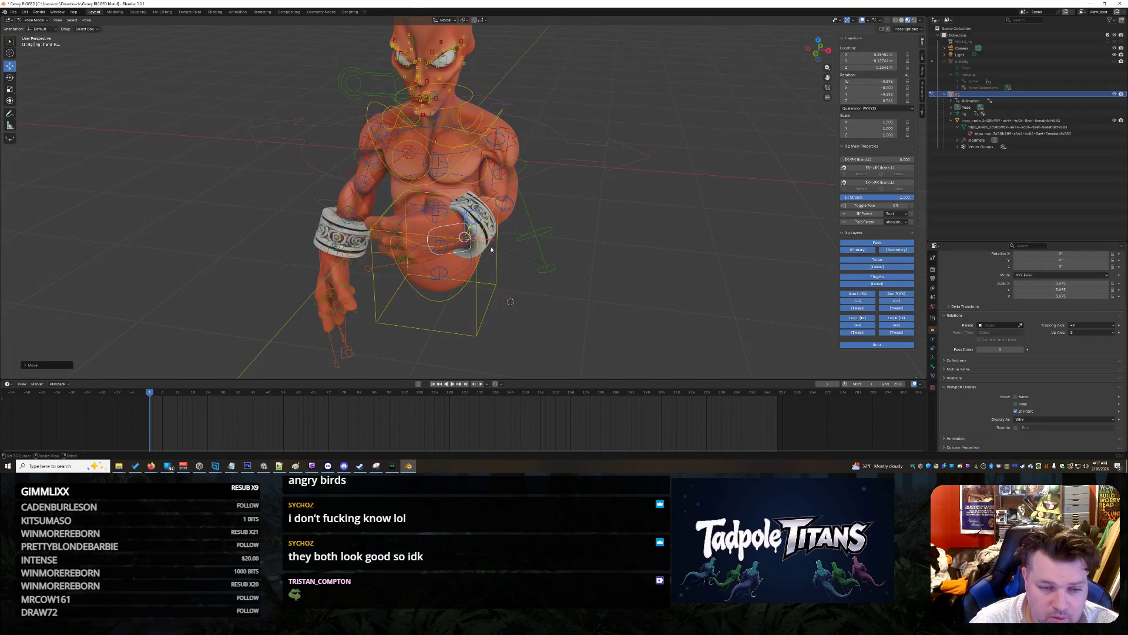
pyautogui.click(452, 234)
pyautogui.click(453, 231)
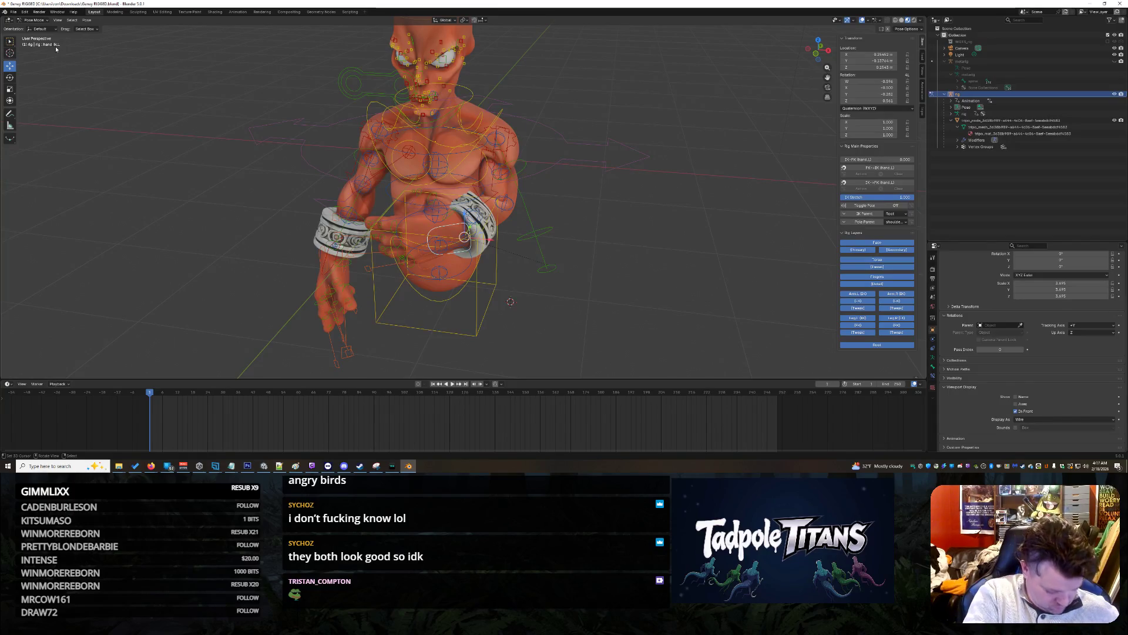
pyautogui.moveTo(401, 121); pyautogui.dragTo(571, 168, button='middle')
pyautogui.scroll(4, 571, 167)
pyautogui.moveTo(656, 169); pyautogui.dragTo(622, 167, button='middle')
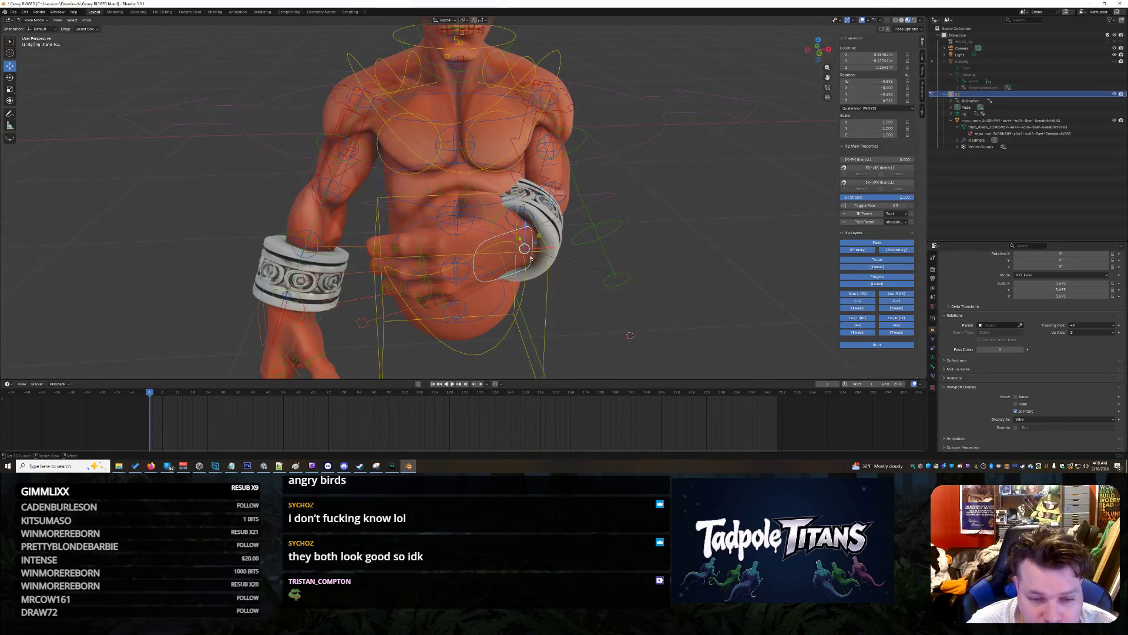
pyautogui.press('g')
pyautogui.press('y')
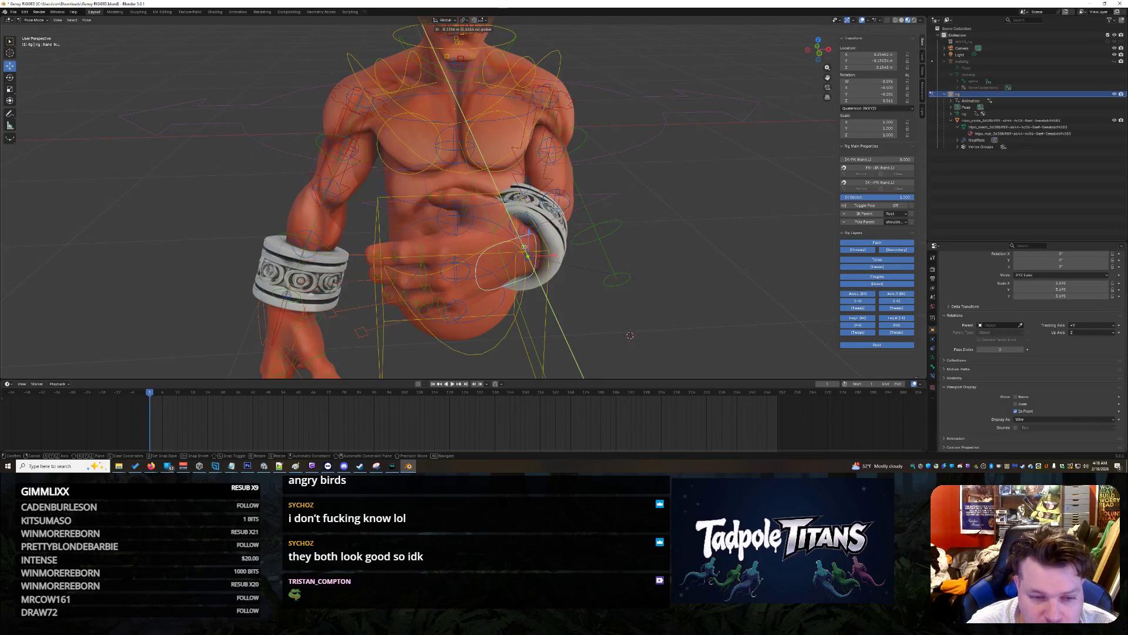
pyautogui.click(524, 247)
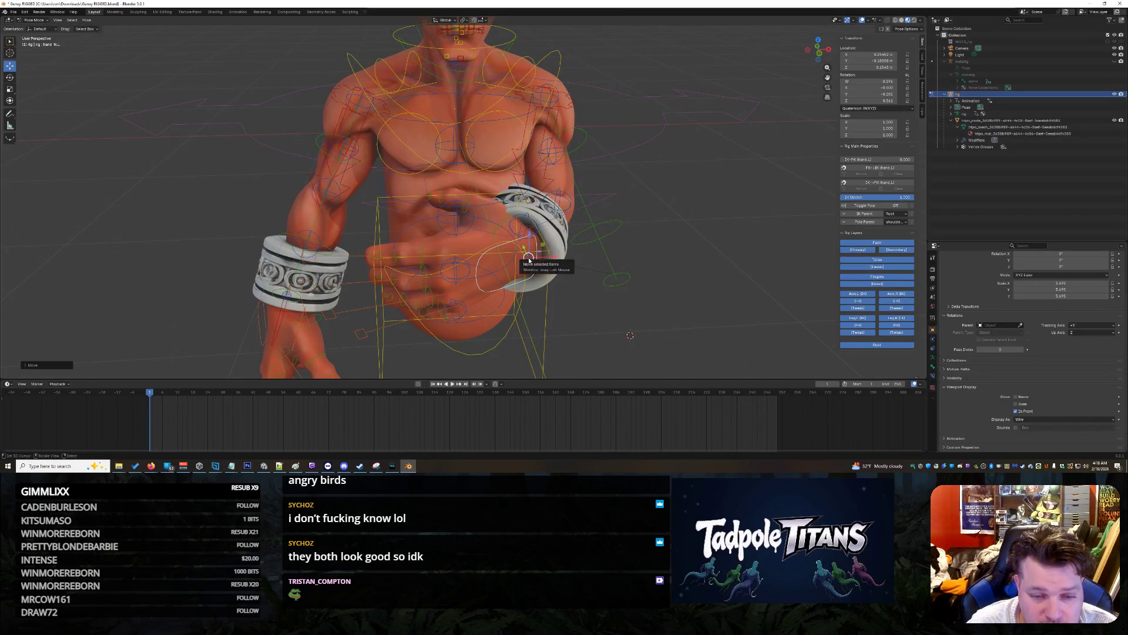
# Step: Rotate the left hand tweak control to twist the hand around the forearm
pyautogui.click(10, 53)
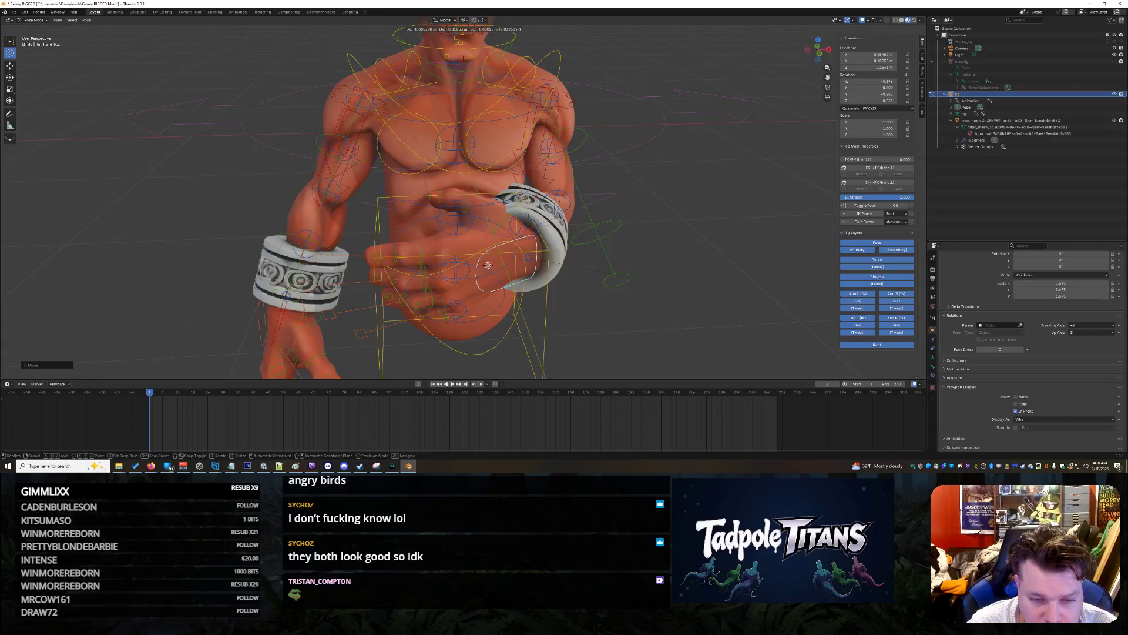
pyautogui.click(529, 259)
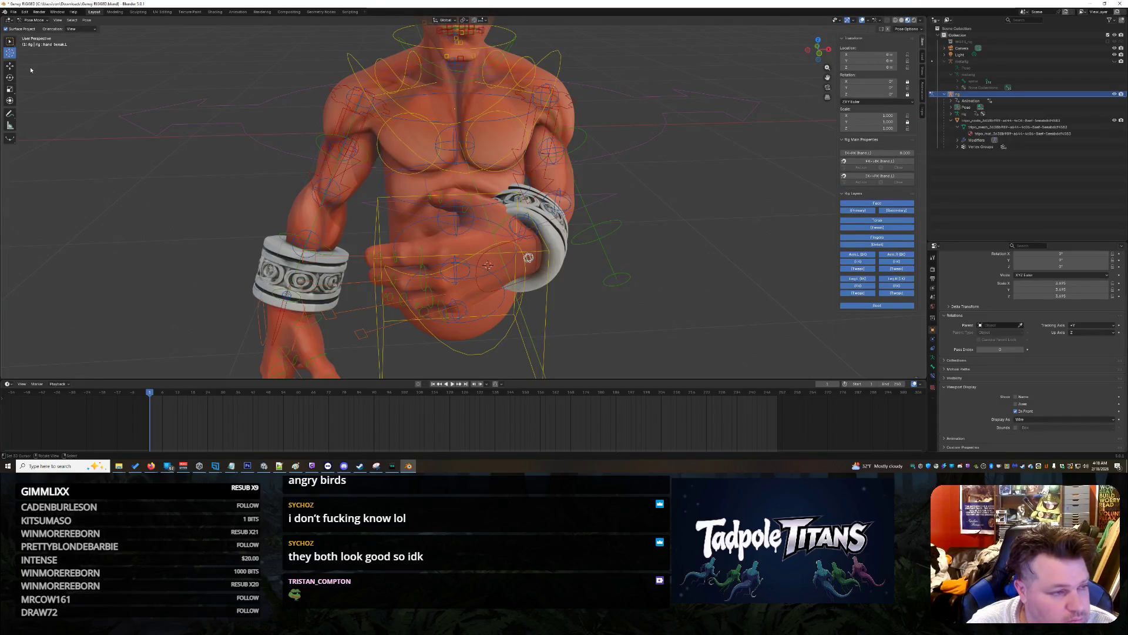
pyautogui.click(9, 78)
pyautogui.moveTo(511, 245)
pyautogui.mouseDown()
pyautogui.moveTo(503, 263)
pyautogui.moveTo(509, 249)
pyautogui.moveTo(532, 261)
pyautogui.moveTo(647, 255)
pyautogui.moveTo(608, 257)
pyautogui.mouseUp()
pyautogui.click(509, 249)
pyautogui.moveTo(608, 257); pyautogui.dragTo(547, 194, button='middle')
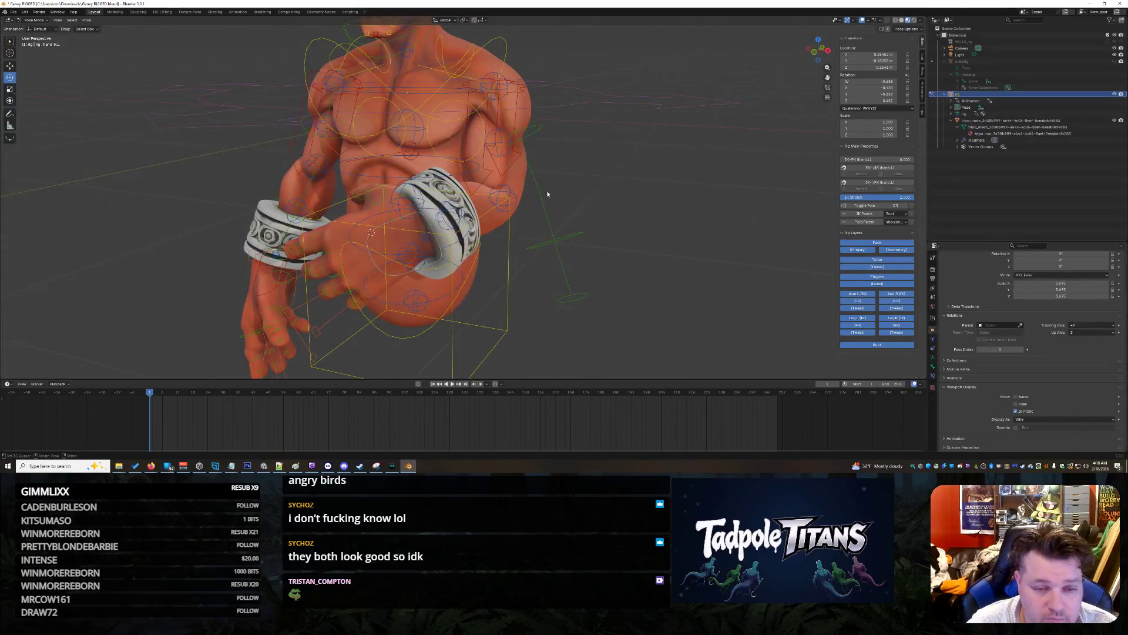
# Step: Drag forearm_tweak.L up, then to the left along the X axis
pyautogui.moveTo(632, 203); pyautogui.dragTo(645, 210, button='middle')
pyautogui.click(545, 217)
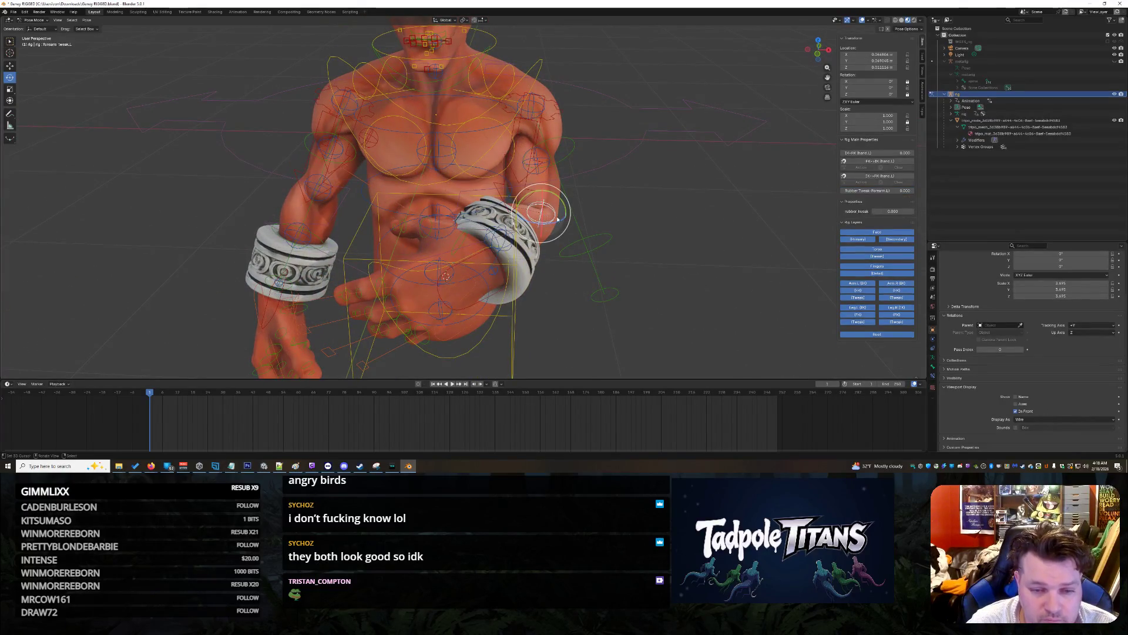
pyautogui.click(10, 67)
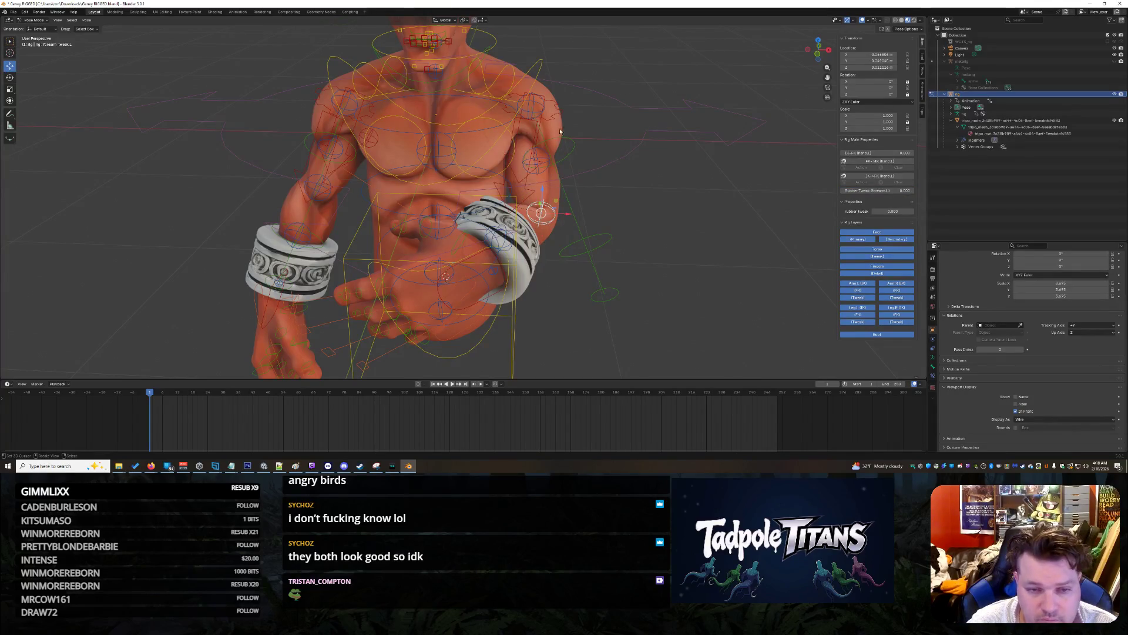
pyautogui.moveTo(546, 212)
pyautogui.mouseDown()
pyautogui.moveTo(585, 176)
pyautogui.moveTo(582, 188)
pyautogui.moveTo(615, 168)
pyautogui.moveTo(636, 184)
pyautogui.mouseUp()
pyautogui.moveTo(636, 184); pyautogui.dragTo(504, 211, button='middle')
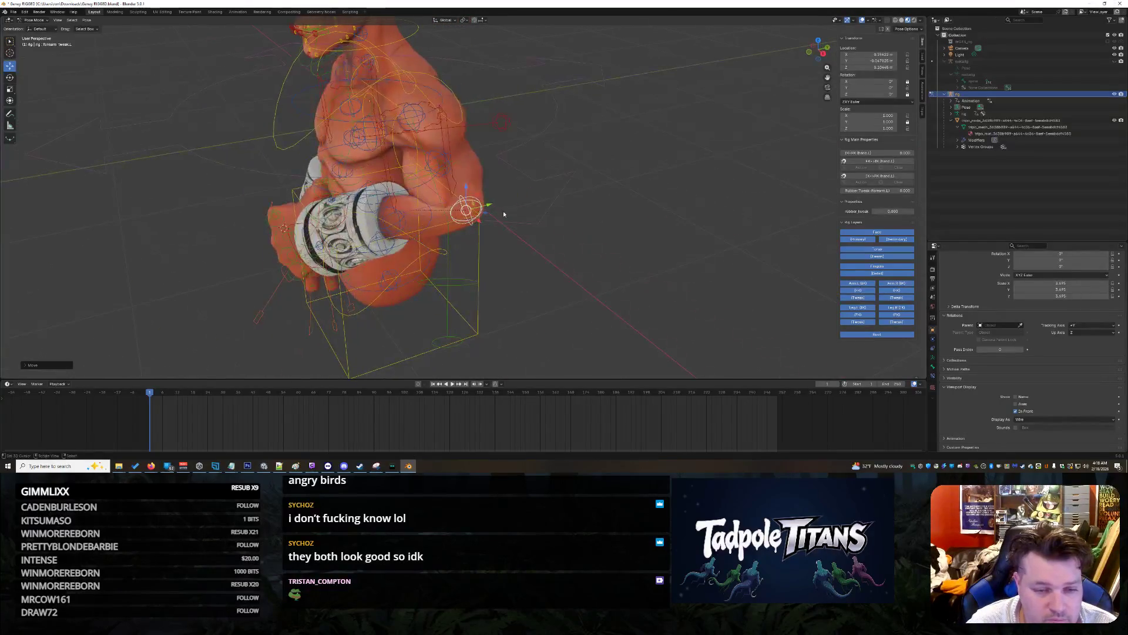
pyautogui.moveTo(474, 207); pyautogui.dragTo(415, 221)
pyautogui.moveTo(415, 221)
pyautogui.mouseDown(button='middle')
pyautogui.moveTo(571, 234)
pyautogui.moveTo(611, 200)
pyautogui.mouseUp(button='middle')
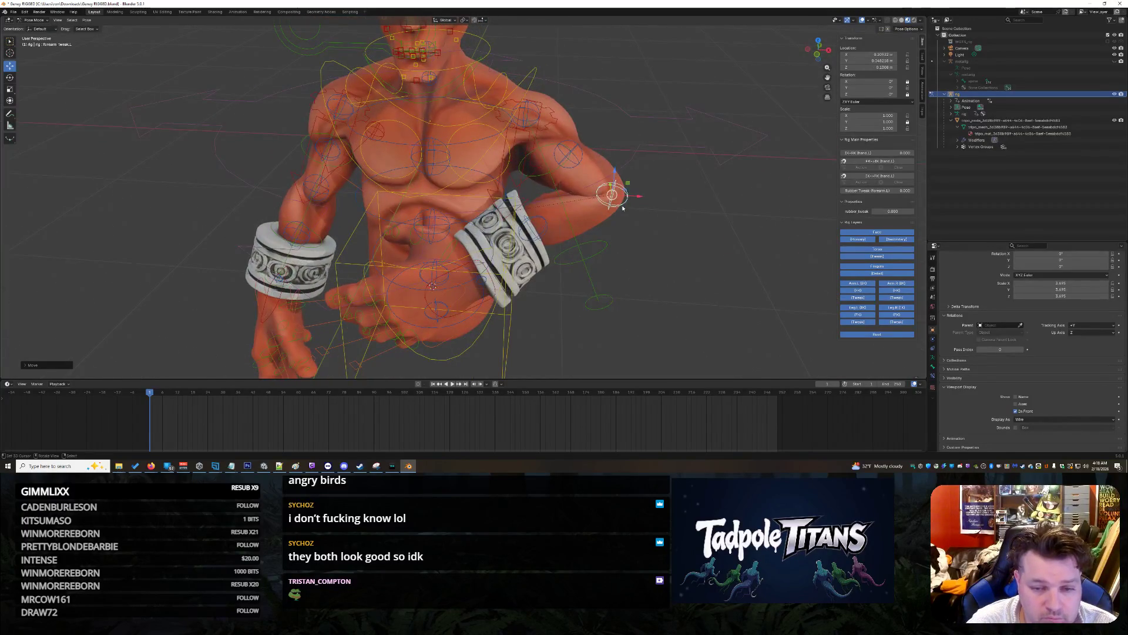
pyautogui.moveTo(620, 197); pyautogui.dragTo(582, 195)
pyautogui.moveTo(582, 195); pyautogui.dragTo(491, 205, button='middle')
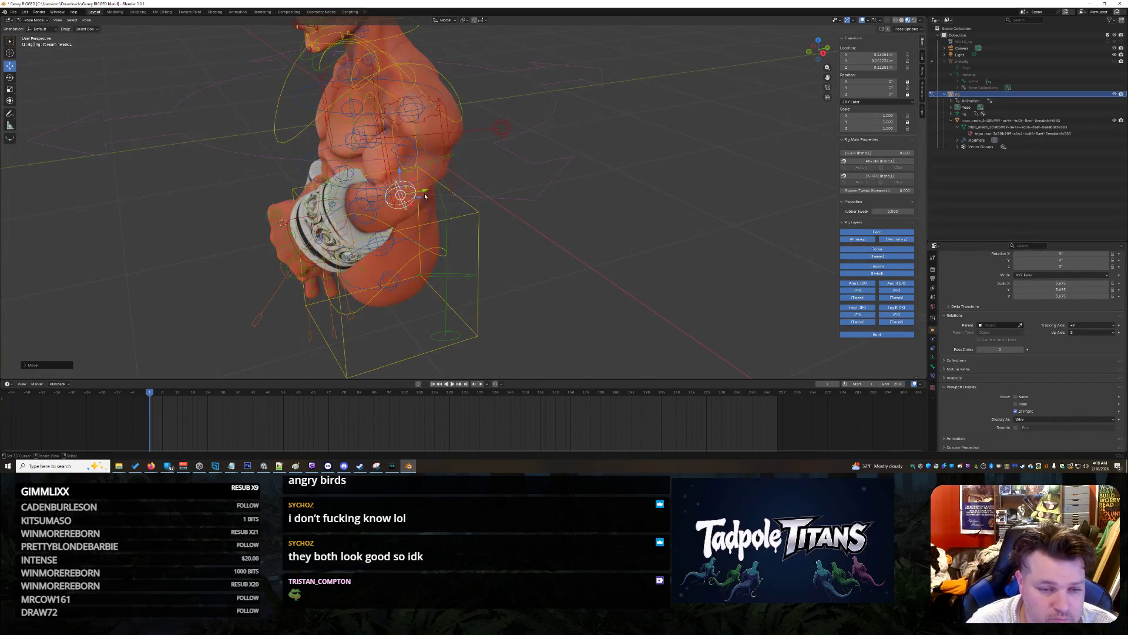
pyautogui.moveTo(425, 194); pyautogui.dragTo(545, 248)
pyautogui.moveTo(544, 248); pyautogui.dragTo(487, 245, button='middle')
# Step: Move forearm_tweak.L.001 by the bracer to shift the bracelet section
pyautogui.click(536, 213)
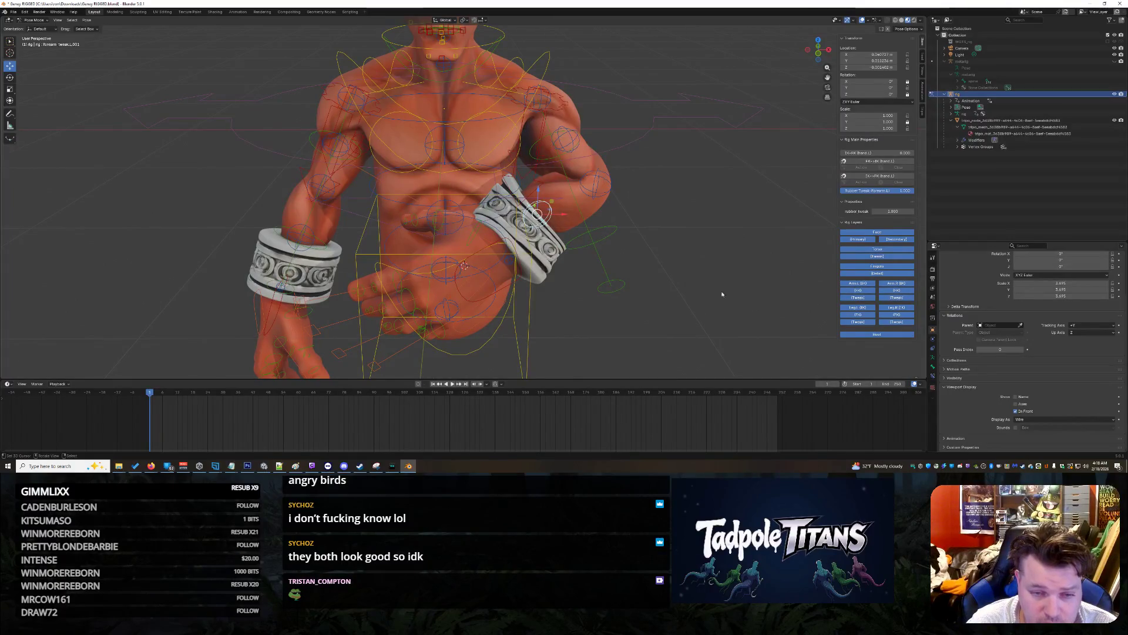
pyautogui.moveTo(536, 213); pyautogui.dragTo(537, 213)
pyautogui.moveTo(644, 290); pyautogui.dragTo(645, 286)
pyautogui.moveTo(646, 287); pyautogui.dragTo(649, 281, button='middle')
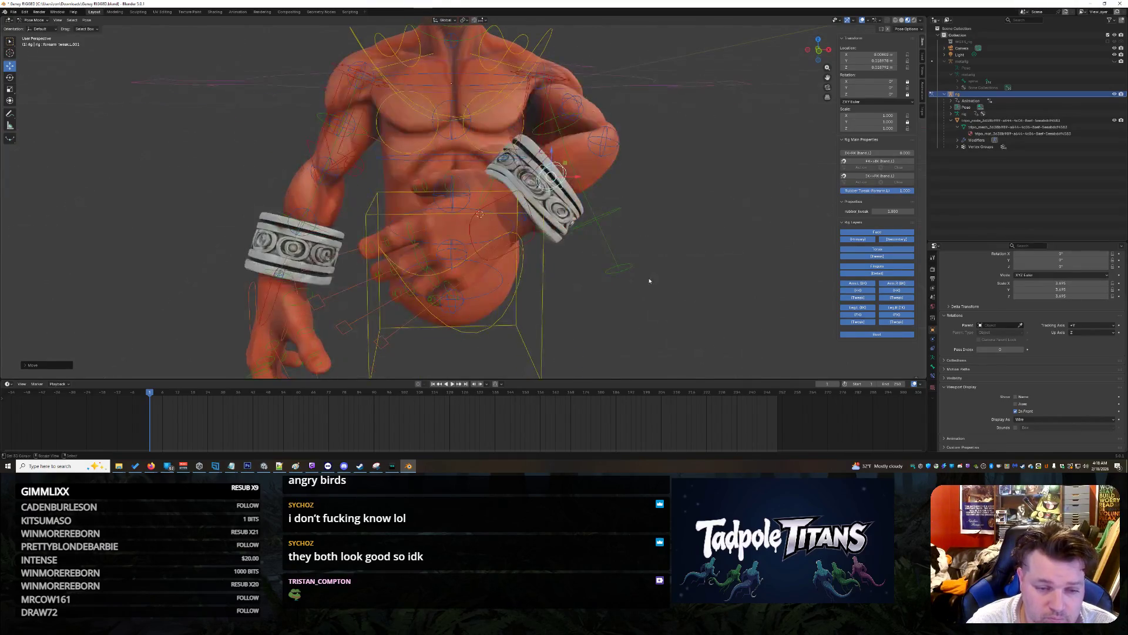
pyautogui.click(535, 235)
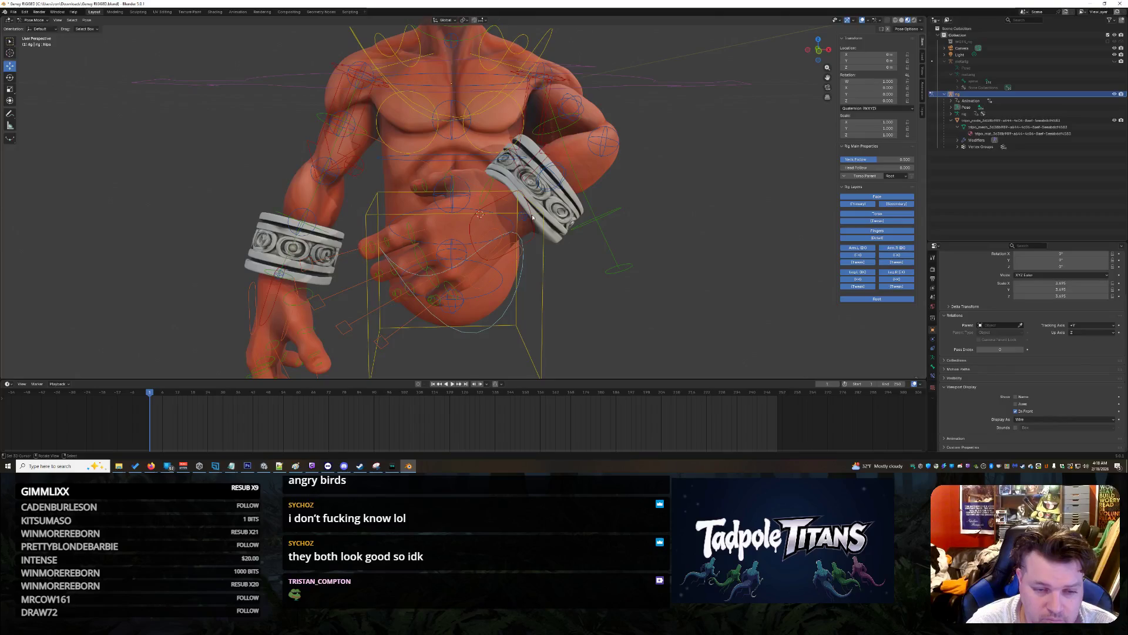
# Step: Slide hand_ik.L left along X toward the other bracelet, then orbit to check the pose
pyautogui.click(512, 233)
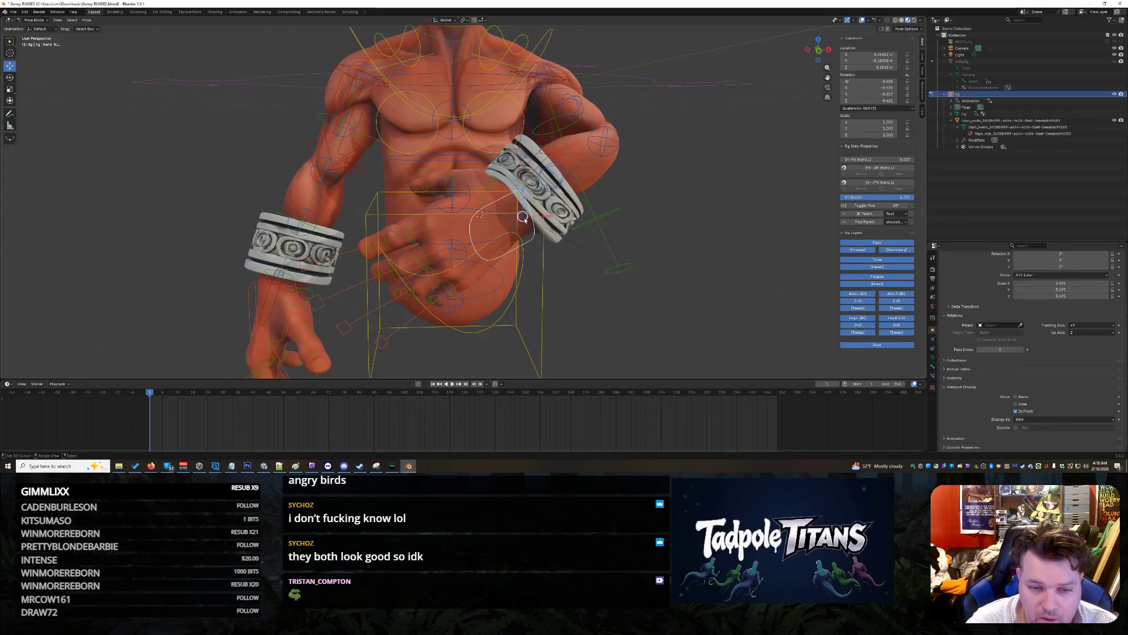
pyautogui.press('g')
pyautogui.press('x')
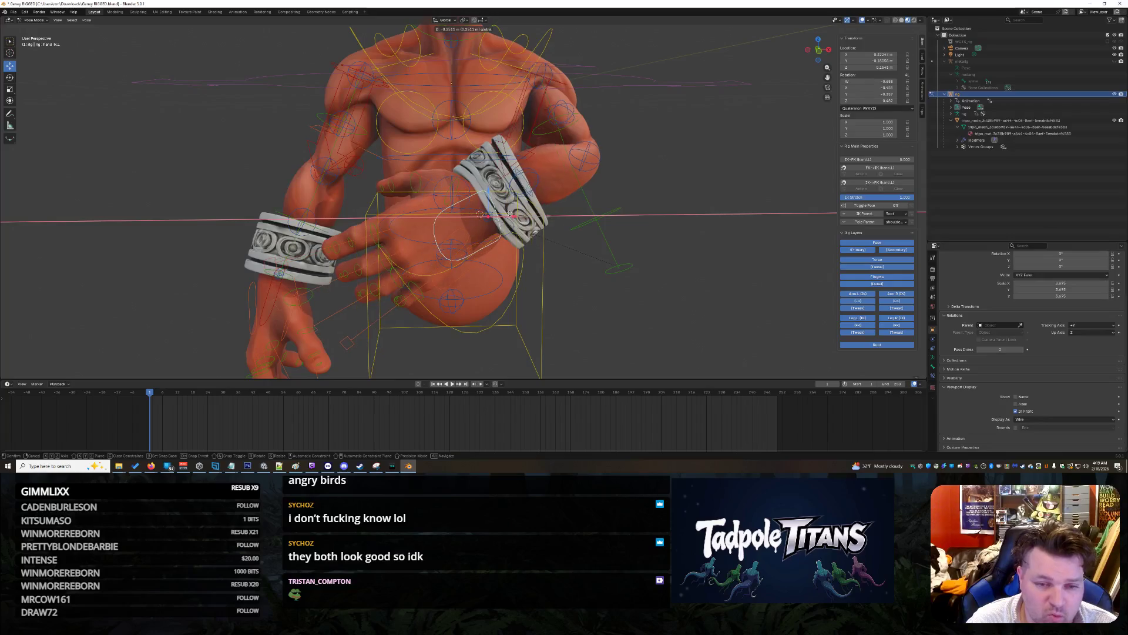
pyautogui.click(390, 218)
pyautogui.moveTo(327, 267)
pyautogui.mouseDown(button='middle')
pyautogui.moveTo(650, 288)
pyautogui.moveTo(664, 276)
pyautogui.mouseUp(button='middle')
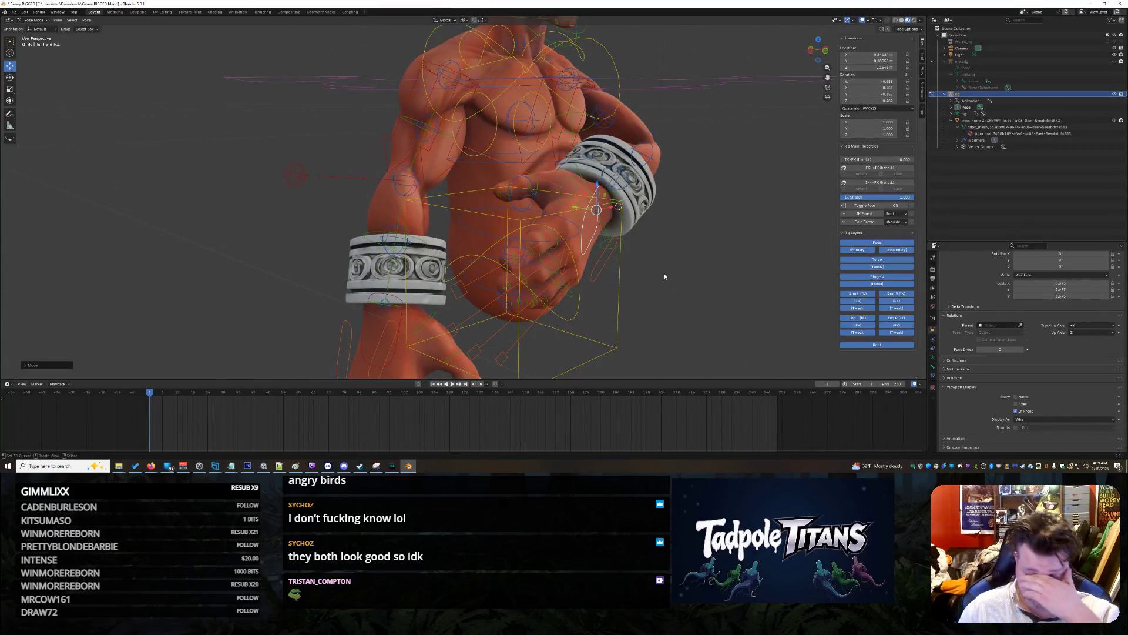
pyautogui.moveTo(786, 262)
pyautogui.mouseDown(button='middle')
pyautogui.moveTo(706, 200)
pyautogui.moveTo(687, 164)
pyautogui.moveTo(647, 158)
pyautogui.moveTo(534, 189)
pyautogui.mouseUp(button='middle')
pyautogui.click(515, 207)
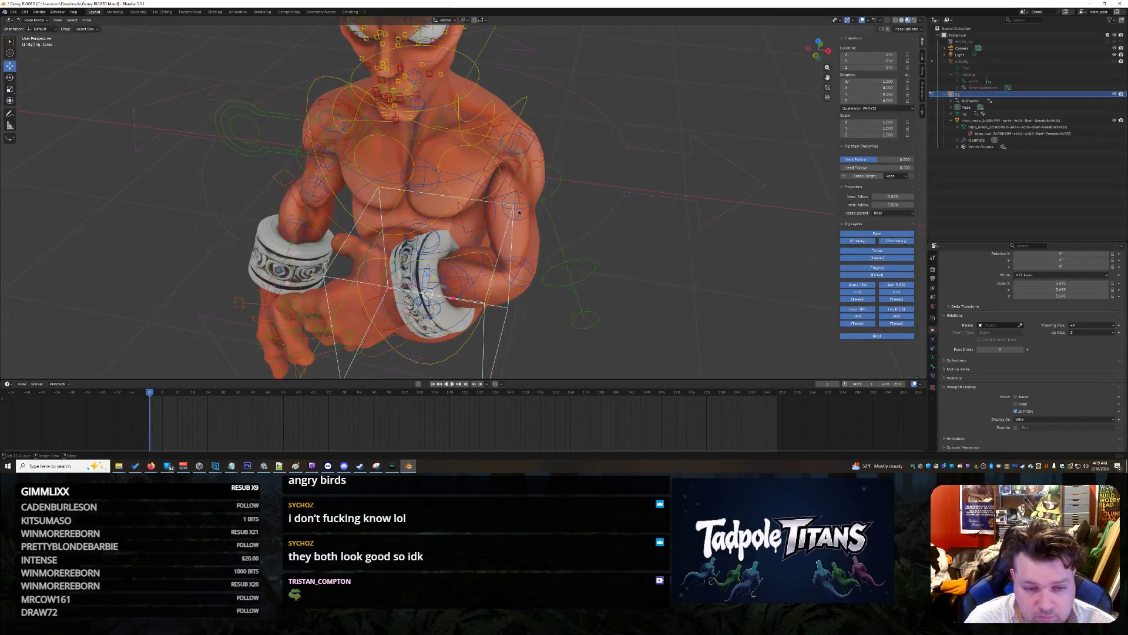
# Step: Shift the upper-arm tweak and the left forearm tweak controls along the X axis
pyautogui.press('g')
pyautogui.press('x')
pyautogui.click(553, 211)
pyautogui.click(518, 270)
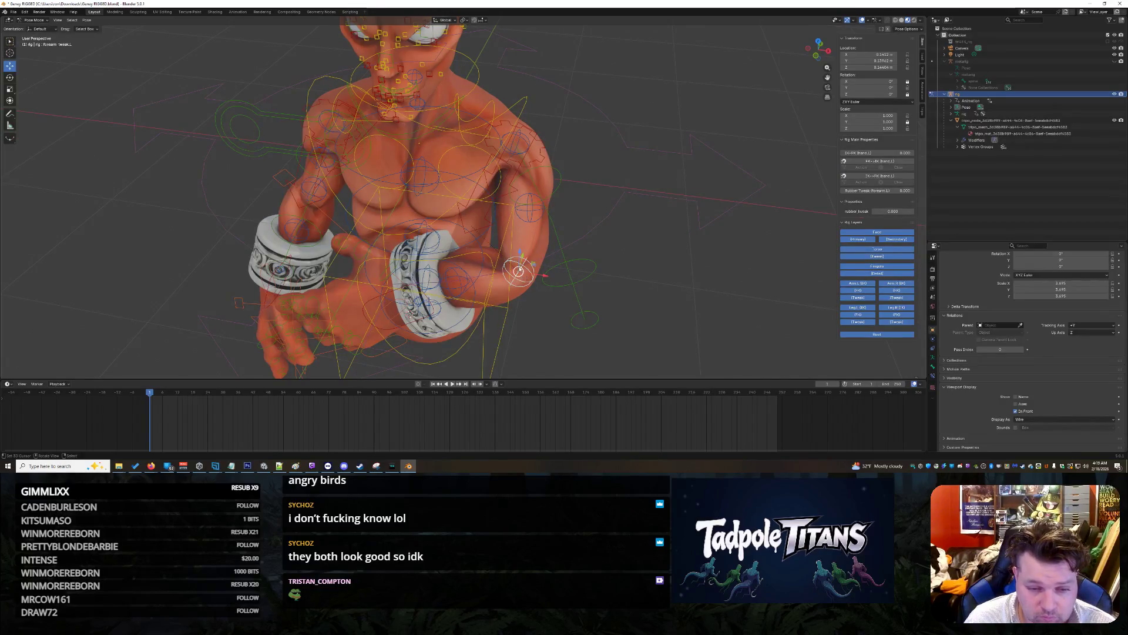
pyautogui.moveTo(581, 269); pyautogui.dragTo(550, 251, button='middle')
pyautogui.press('g')
pyautogui.press('x')
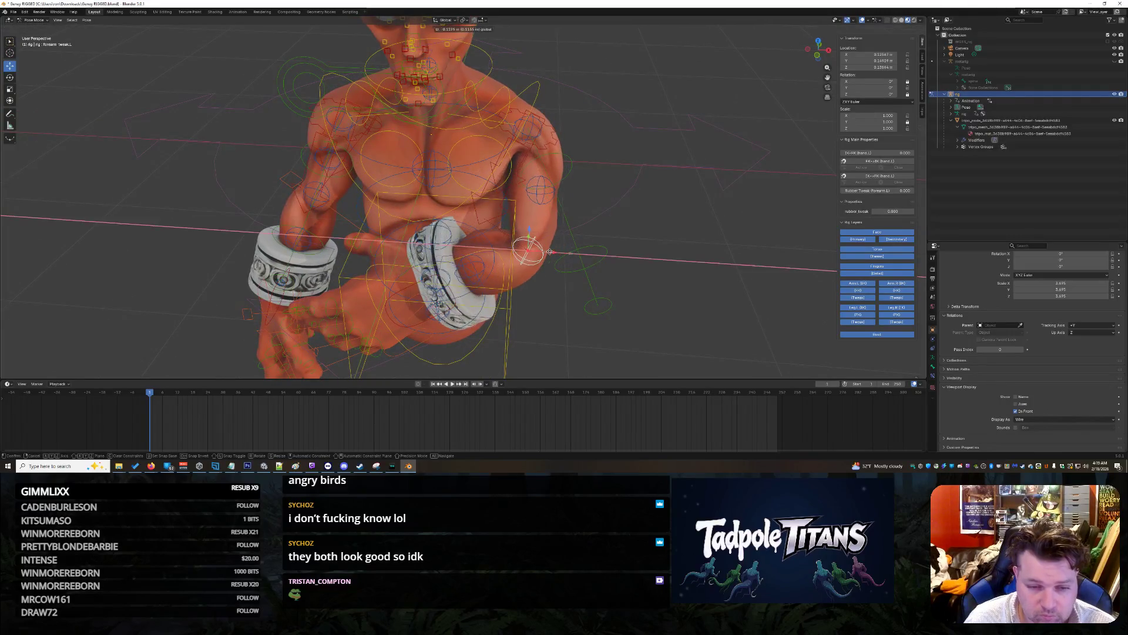
pyautogui.click(573, 255)
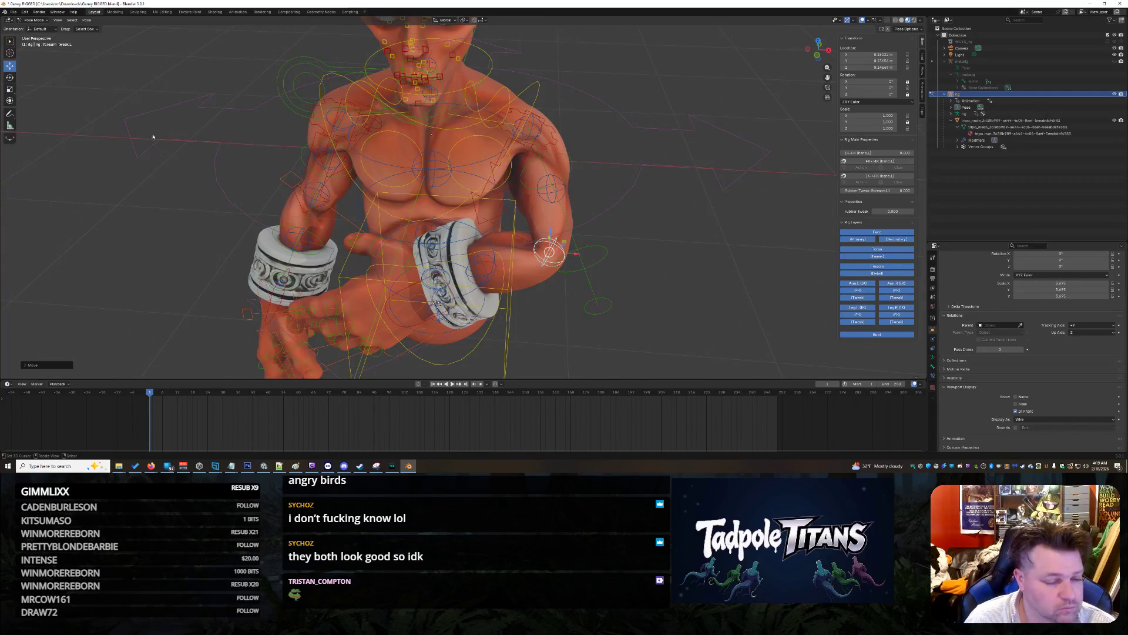
# Step: Slide forearm_tweak.L.001 sideways along the X axis
pyautogui.click(452, 259)
pyautogui.click(482, 271)
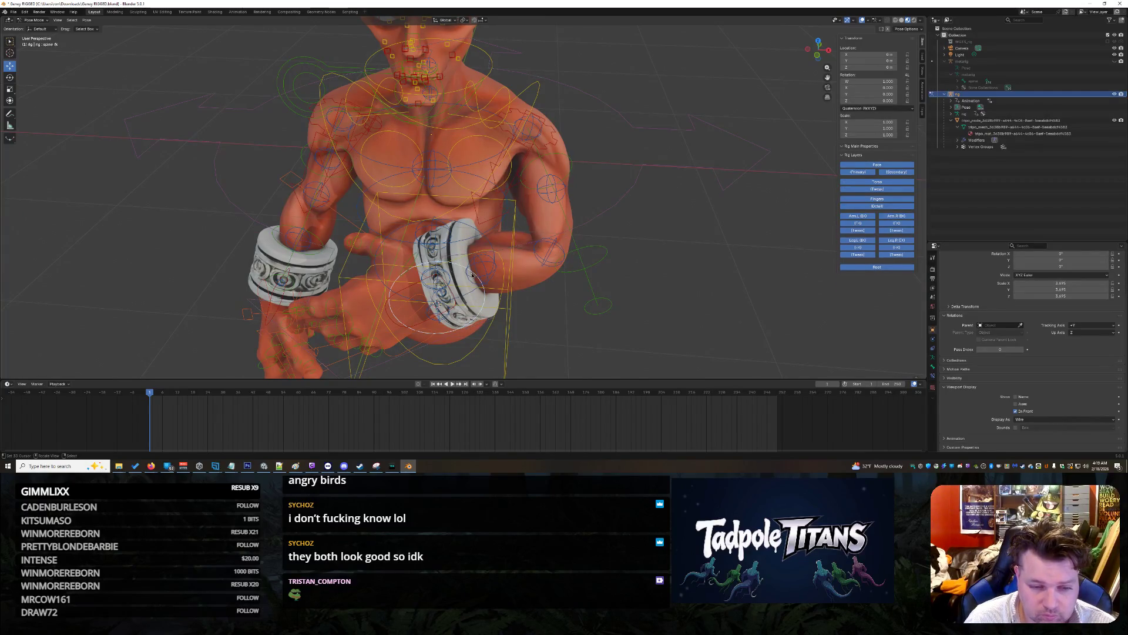
pyautogui.click(483, 271)
pyautogui.press('g')
pyautogui.press('x')
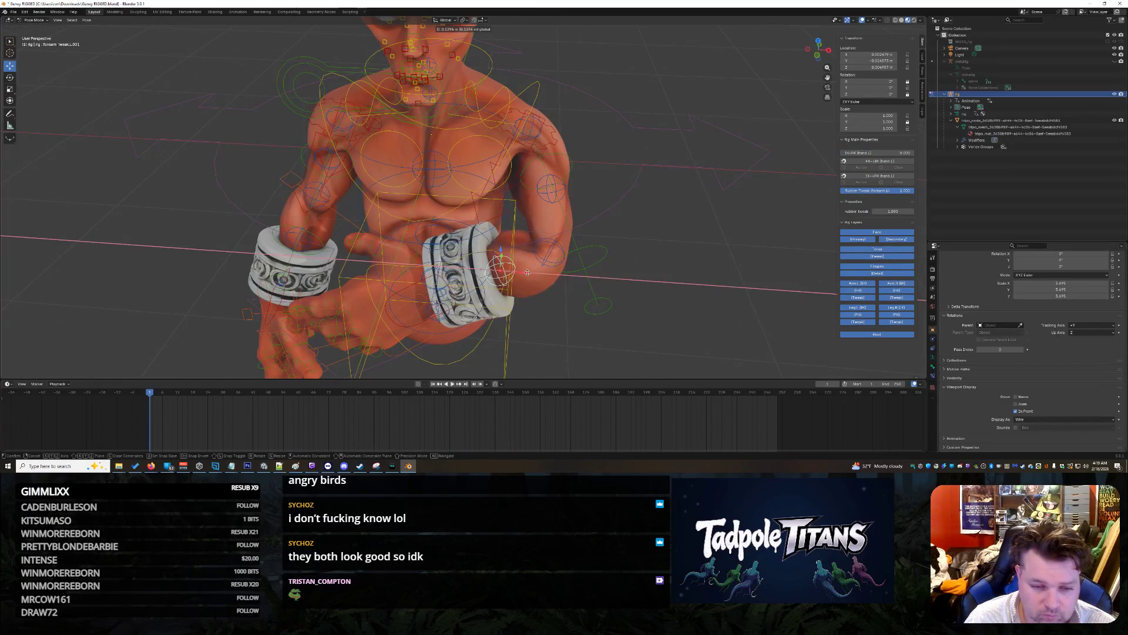
pyautogui.click(527, 273)
pyautogui.moveTo(527, 272)
pyautogui.mouseDown(button='middle')
pyautogui.moveTo(631, 292)
pyautogui.moveTo(500, 254)
pyautogui.mouseUp(button='middle')
# Step: Move forearm_tweak.L sideways on X, then raise it on Z
pyautogui.click(503, 230)
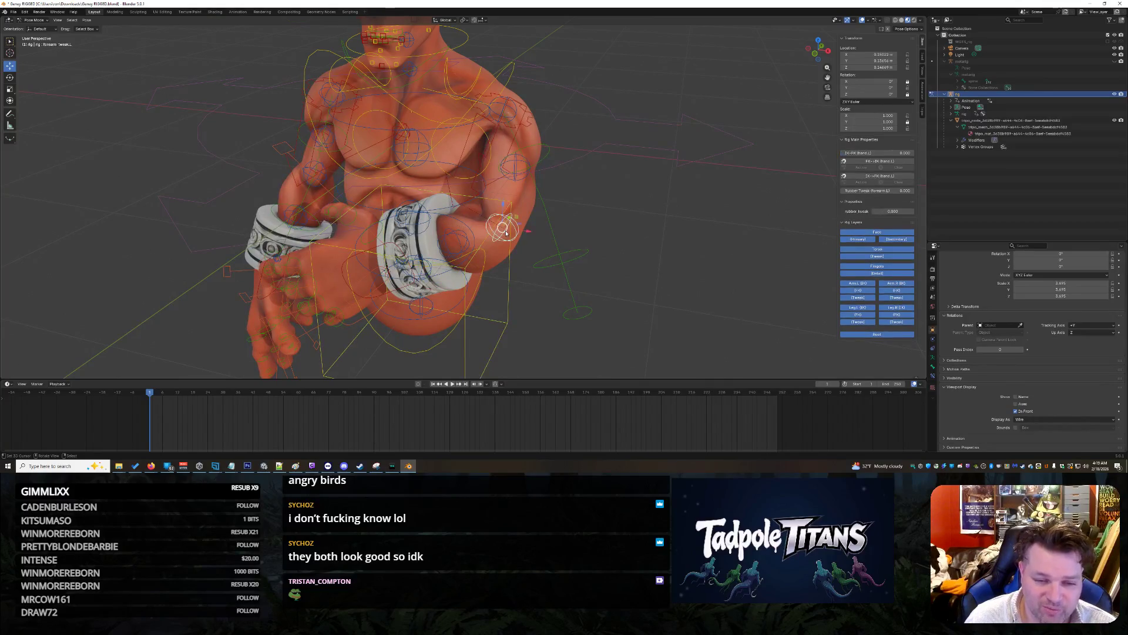
pyautogui.press('g')
pyautogui.press('x')
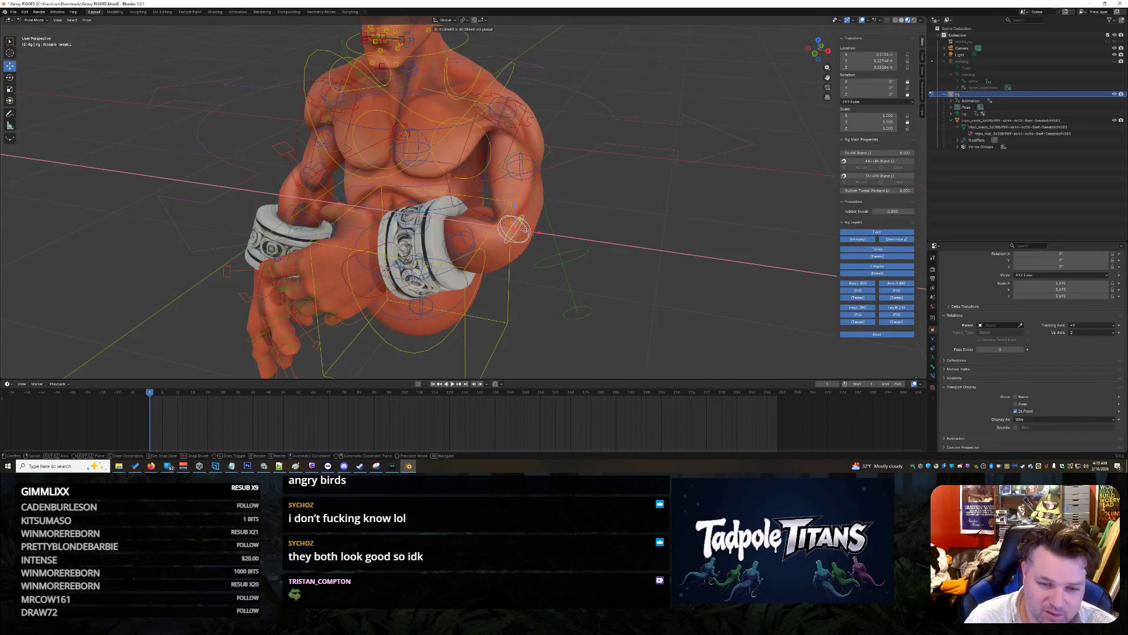
pyautogui.click(525, 229)
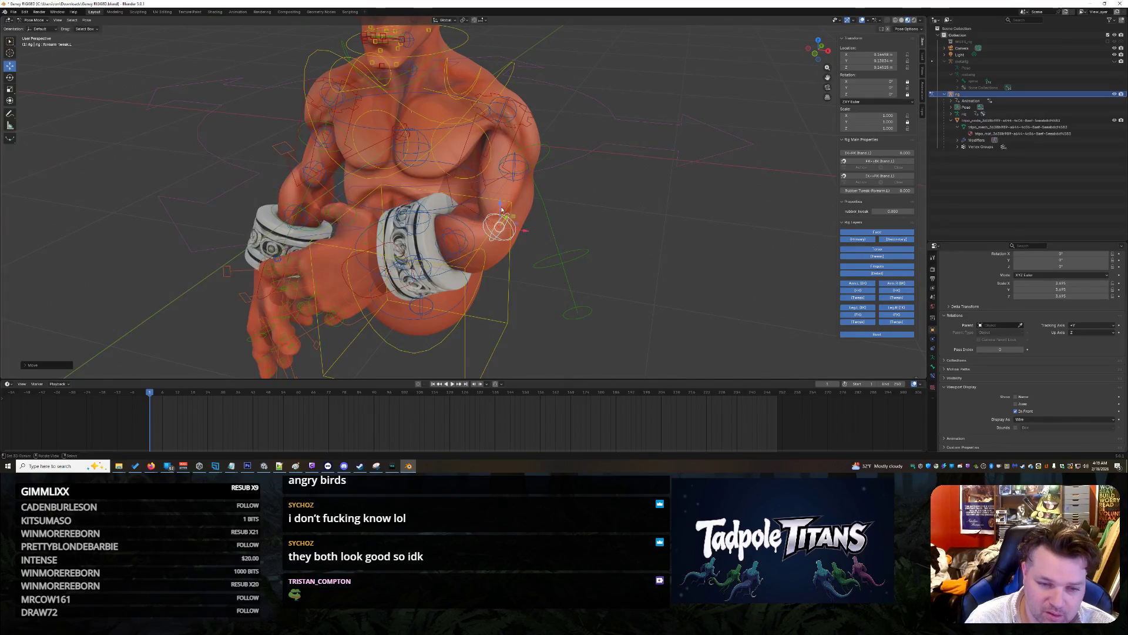
pyautogui.press('g')
pyautogui.press('z')
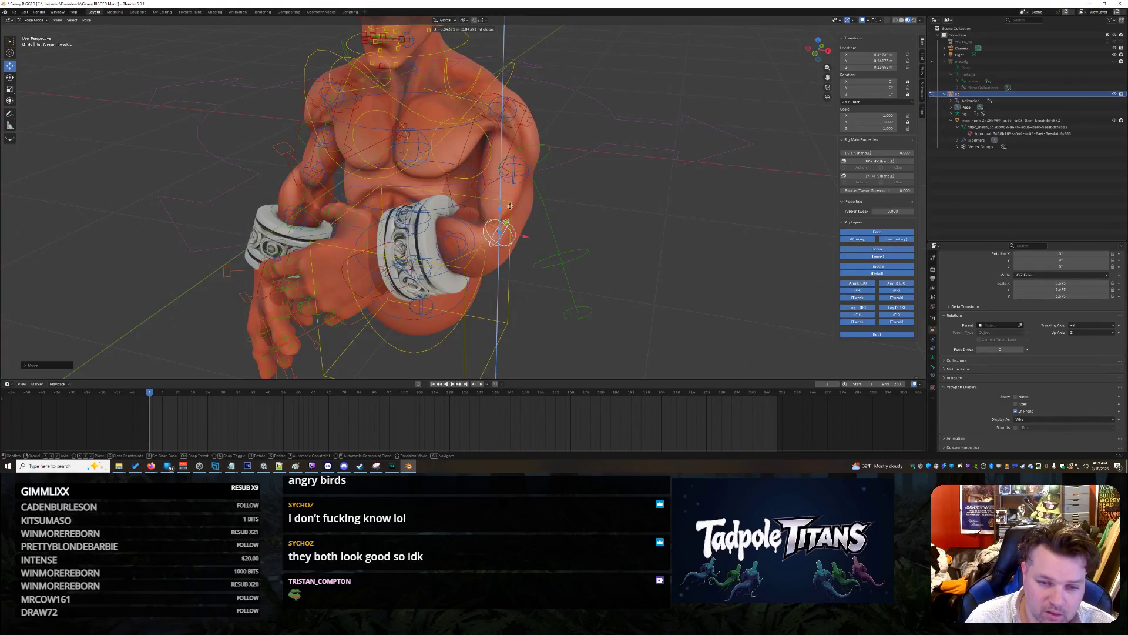
pyautogui.click(512, 210)
pyautogui.moveTo(512, 209)
pyautogui.mouseDown(button='middle')
pyautogui.moveTo(421, 292)
pyautogui.moveTo(499, 199)
pyautogui.mouseUp(button='middle')
# Step: Lift hand_ik.L on Z, then shift it along X across the chest
pyautogui.click(431, 294)
pyautogui.press('g')
pyautogui.press('z')
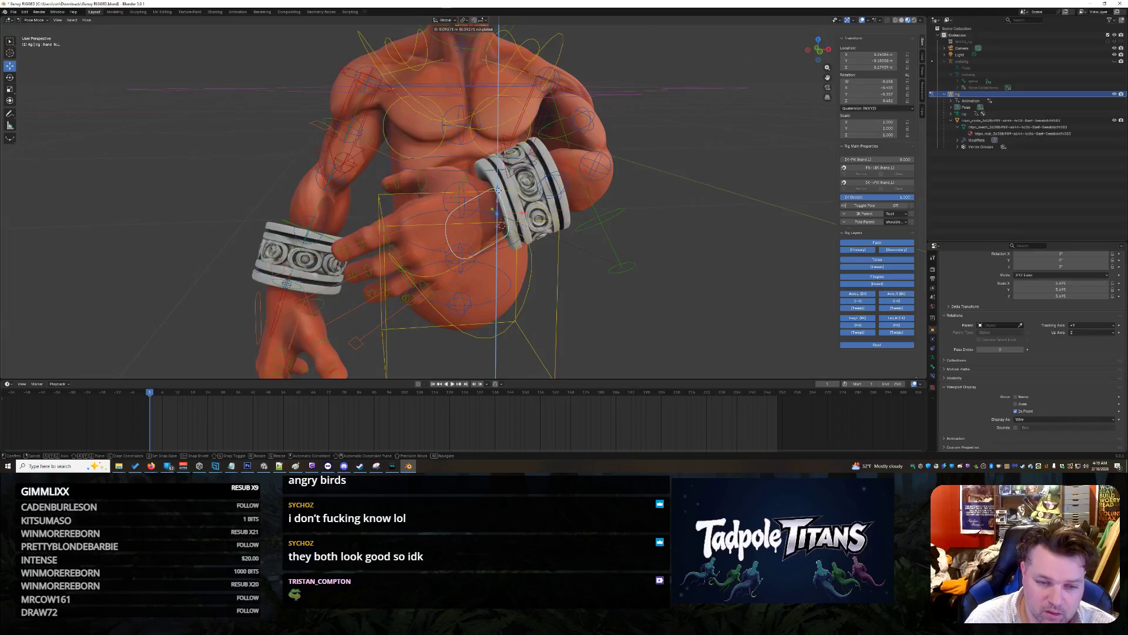
pyautogui.click(503, 188)
pyautogui.press('g')
pyautogui.press('x')
pyautogui.click(507, 196)
pyautogui.moveTo(508, 195)
pyautogui.mouseDown(button='middle')
pyautogui.moveTo(658, 253)
pyautogui.moveTo(592, 272)
pyautogui.mouseUp(button='middle')
pyautogui.moveTo(668, 189)
pyautogui.mouseDown(button='middle')
pyautogui.moveTo(636, 215)
pyautogui.moveTo(594, 189)
pyautogui.moveTo(563, 196)
pyautogui.moveTo(676, 195)
pyautogui.moveTo(362, 215)
pyautogui.mouseUp(button='middle')
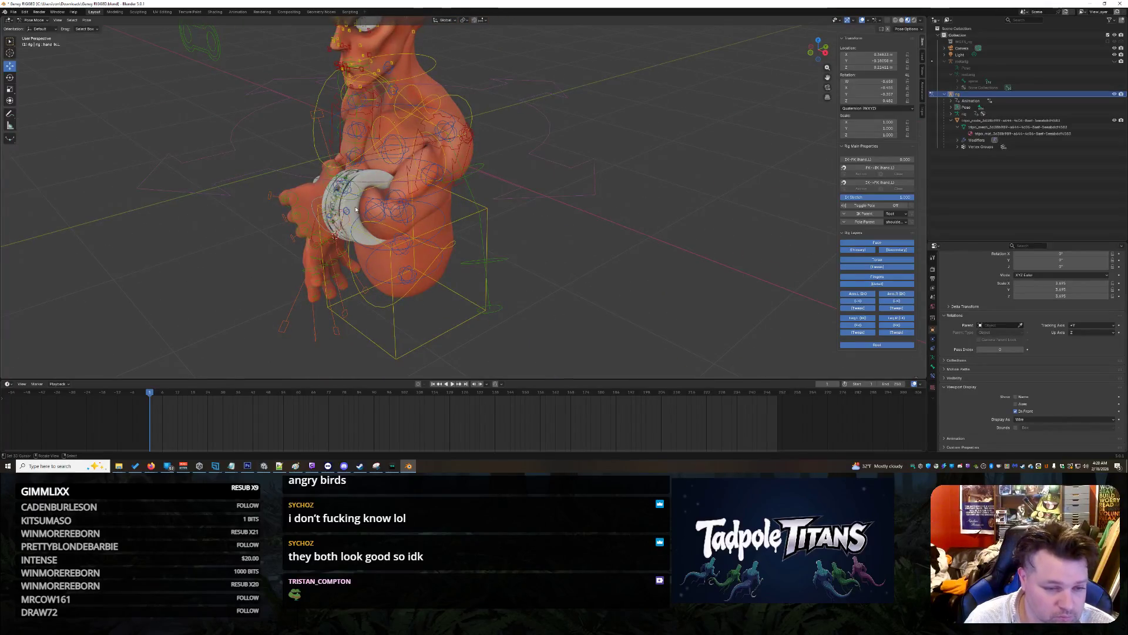
pyautogui.moveTo(542, 318); pyautogui.dragTo(550, 311, button='middle')
pyautogui.scroll(5, 550, 311)
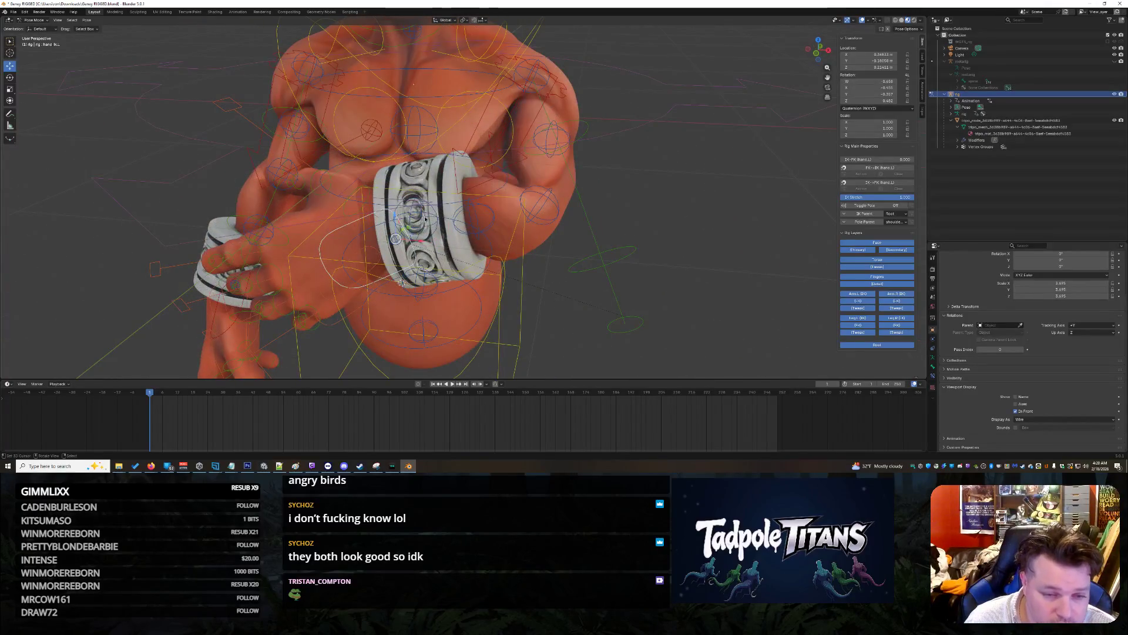
pyautogui.click(438, 216)
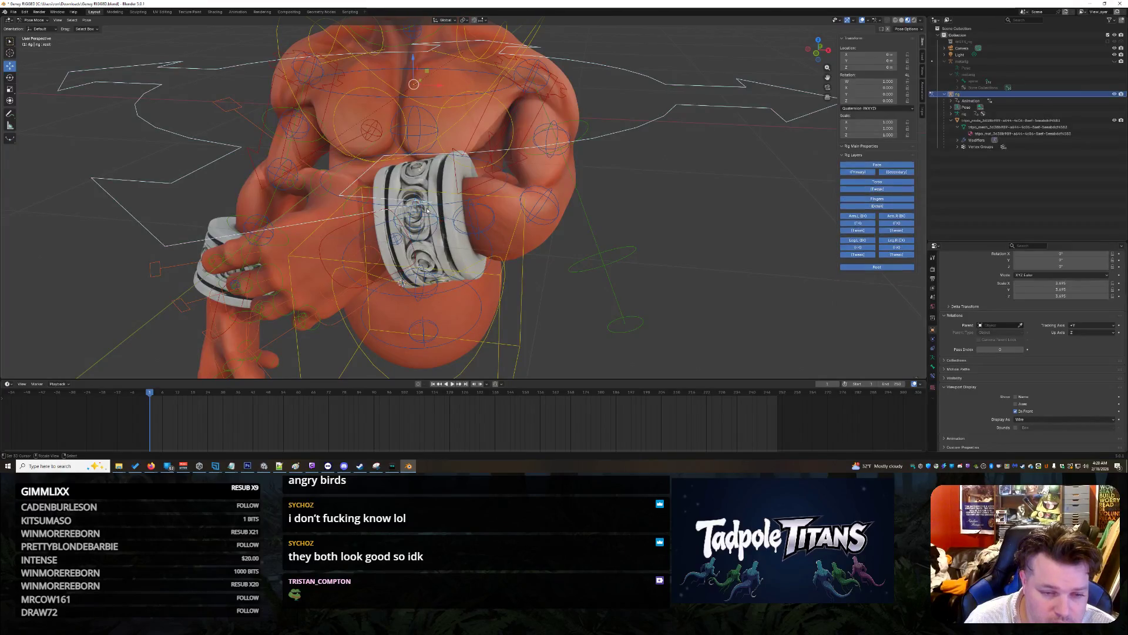
pyautogui.click(442, 214)
pyautogui.press('g')
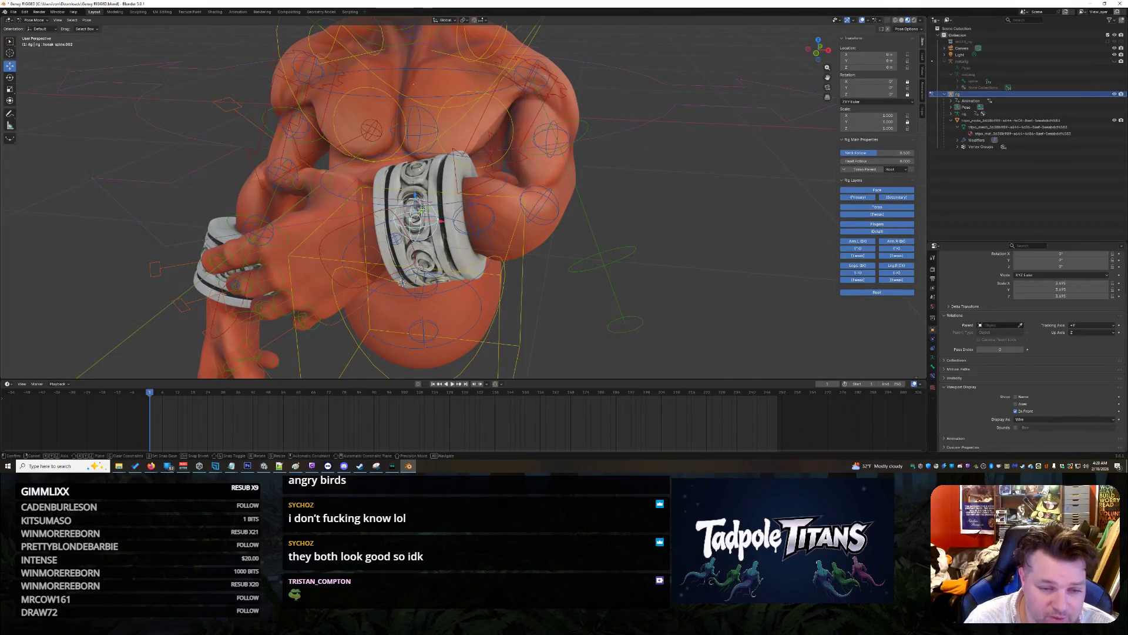
pyautogui.rightClick(415, 217)
pyautogui.scroll(2, 505, 275)
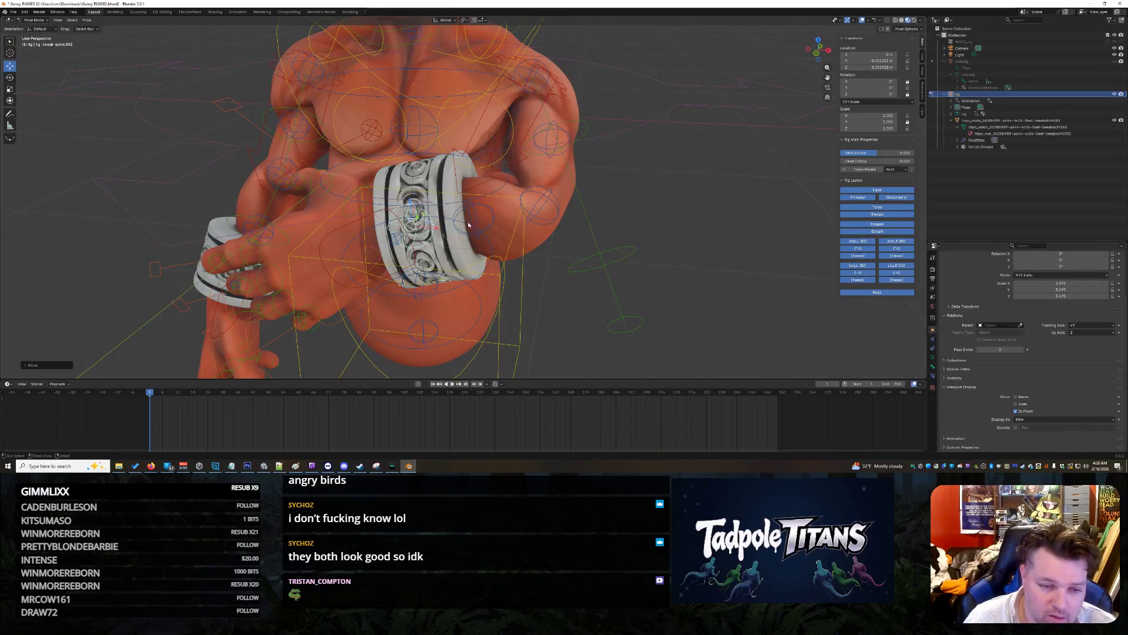
pyautogui.click(476, 219)
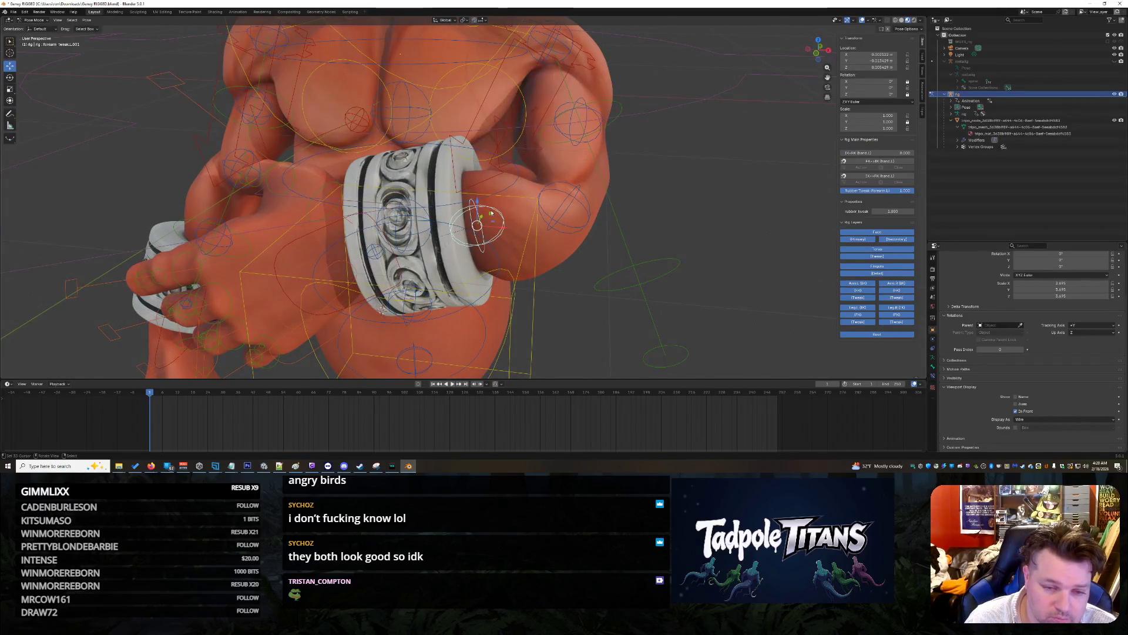
pyautogui.press('g')
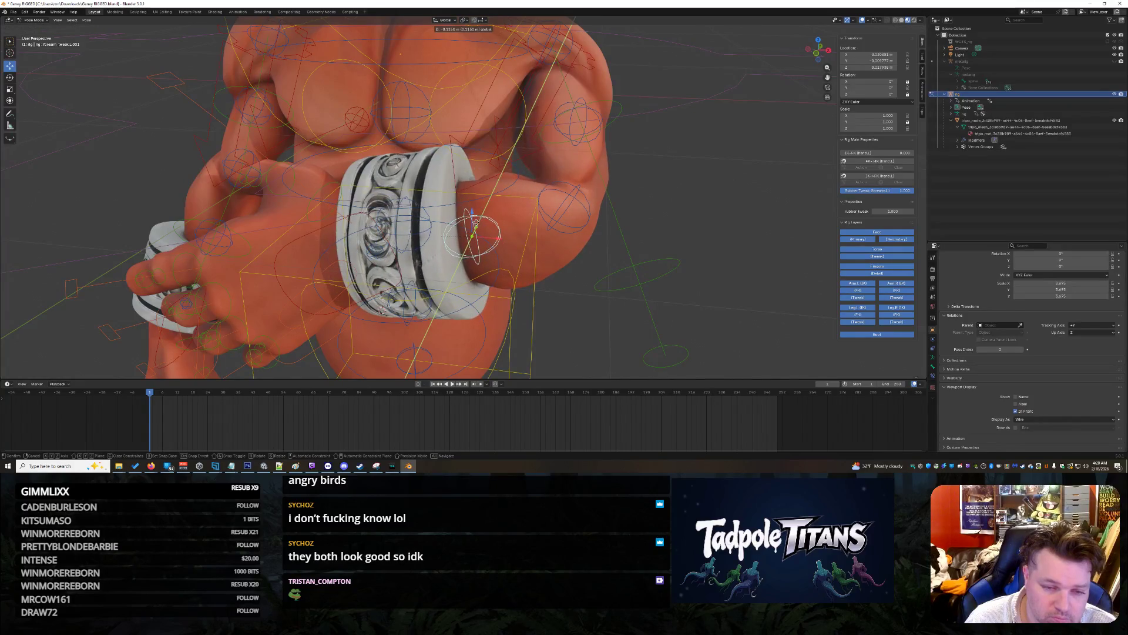
pyautogui.rightClick(476, 219)
pyautogui.click(473, 226)
pyautogui.moveTo(473, 226)
pyautogui.mouseDown(button='middle')
pyautogui.moveTo(618, 279)
pyautogui.moveTo(624, 170)
pyautogui.mouseUp(button='middle')
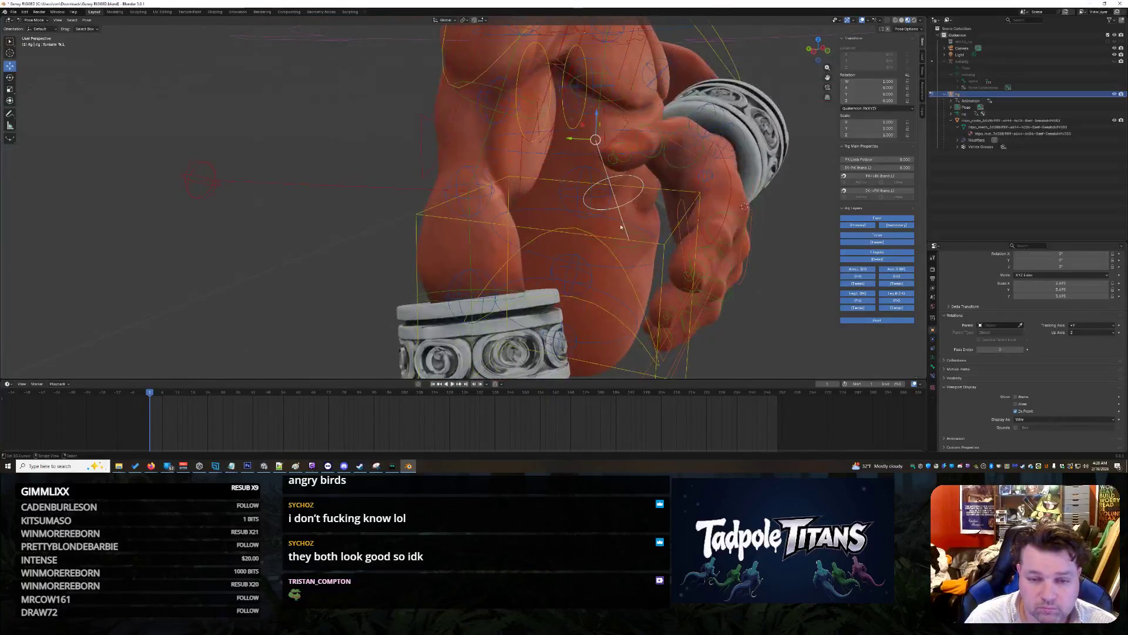
# Step: Select the left pinky master bone and switch to the Rotate tool
pyautogui.scroll(-5, 780, 238)
pyautogui.moveTo(780, 239)
pyautogui.mouseDown(button='middle')
pyautogui.moveTo(730, 234)
pyautogui.moveTo(660, 201)
pyautogui.moveTo(652, 224)
pyautogui.mouseUp(button='middle')
pyautogui.scroll(5, 653, 223)
pyautogui.moveTo(665, 266)
pyautogui.mouseDown(button='middle')
pyautogui.moveTo(730, 236)
pyautogui.moveTo(411, 294)
pyautogui.mouseUp(button='middle')
pyautogui.scroll(4, 731, 236)
pyautogui.click(491, 283)
pyautogui.click(364, 308)
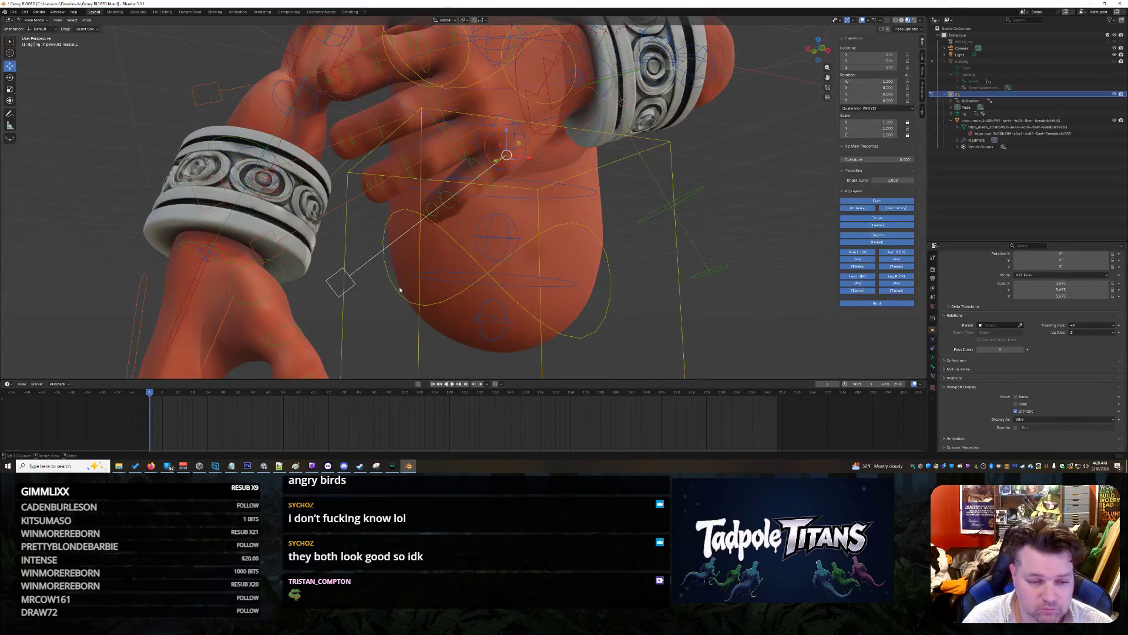
pyautogui.scroll(-4, 492, 286)
pyautogui.moveTo(493, 286)
pyautogui.mouseDown(button='middle')
pyautogui.moveTo(693, 258)
pyautogui.moveTo(666, 284)
pyautogui.mouseUp(button='middle')
pyautogui.scroll(3, 667, 284)
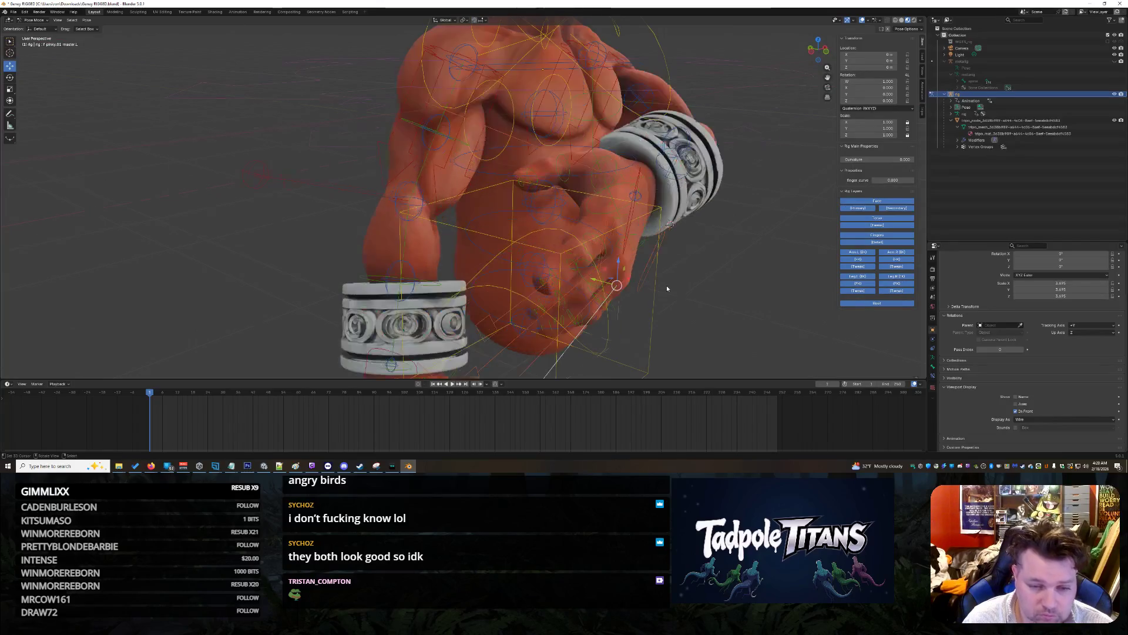
pyautogui.click(10, 77)
pyautogui.moveTo(588, 264); pyautogui.dragTo(635, 237, button='middle')
pyautogui.moveTo(567, 202); pyautogui.dragTo(559, 249, button='middle')
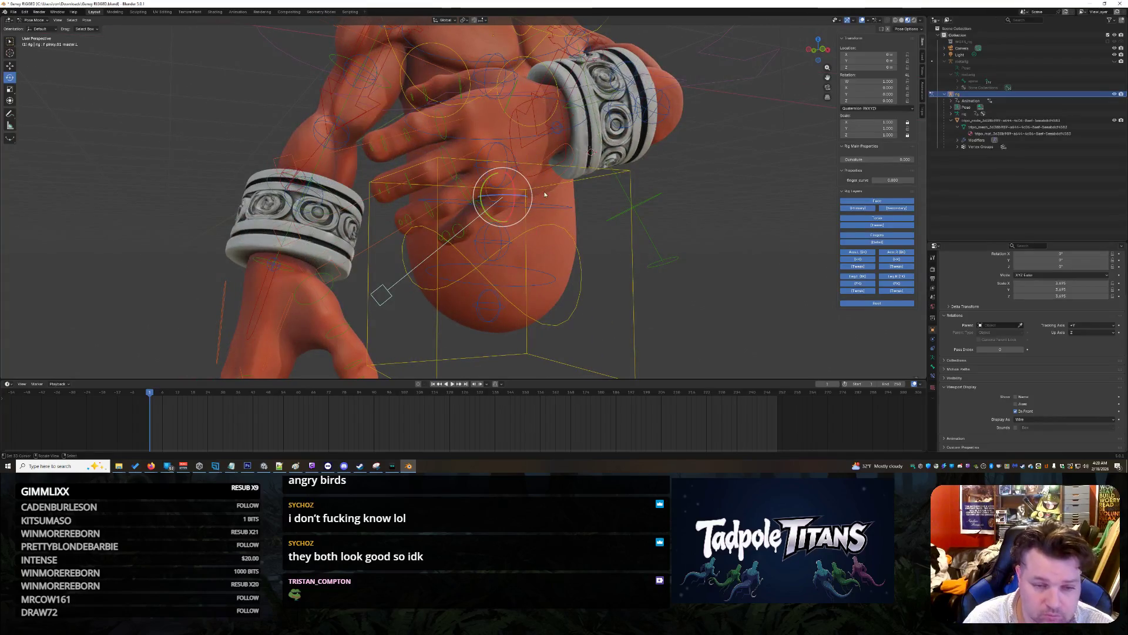
# Step: Curl the pinky master bone, rotating it about X and then Z
pyautogui.moveTo(528, 199); pyautogui.dragTo(509, 198)
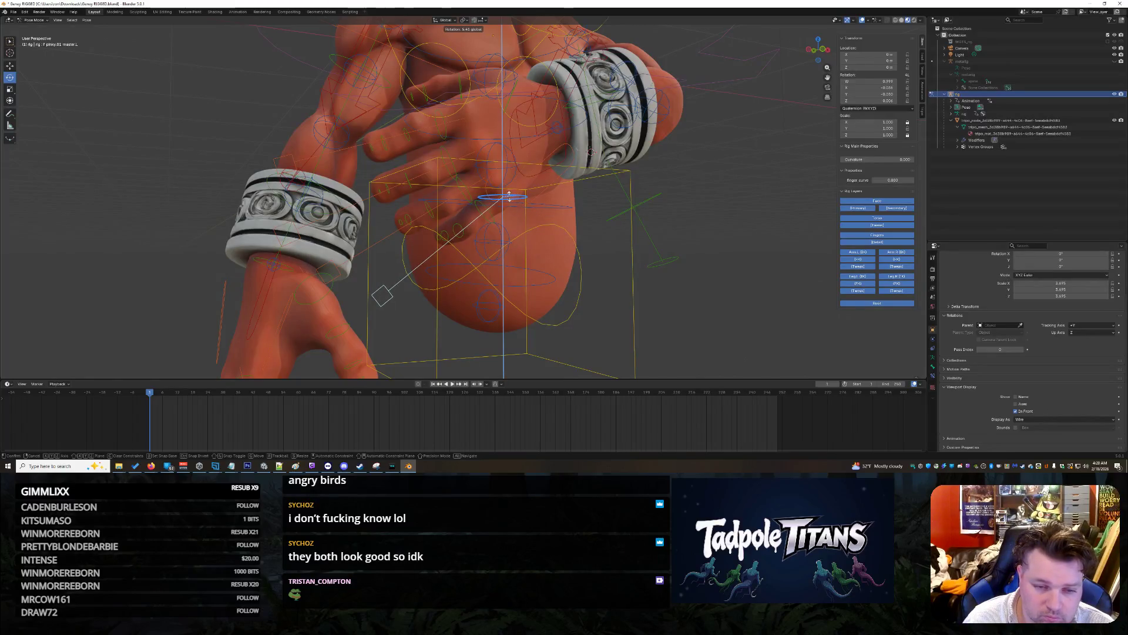
pyautogui.press('r')
pyautogui.press('x')
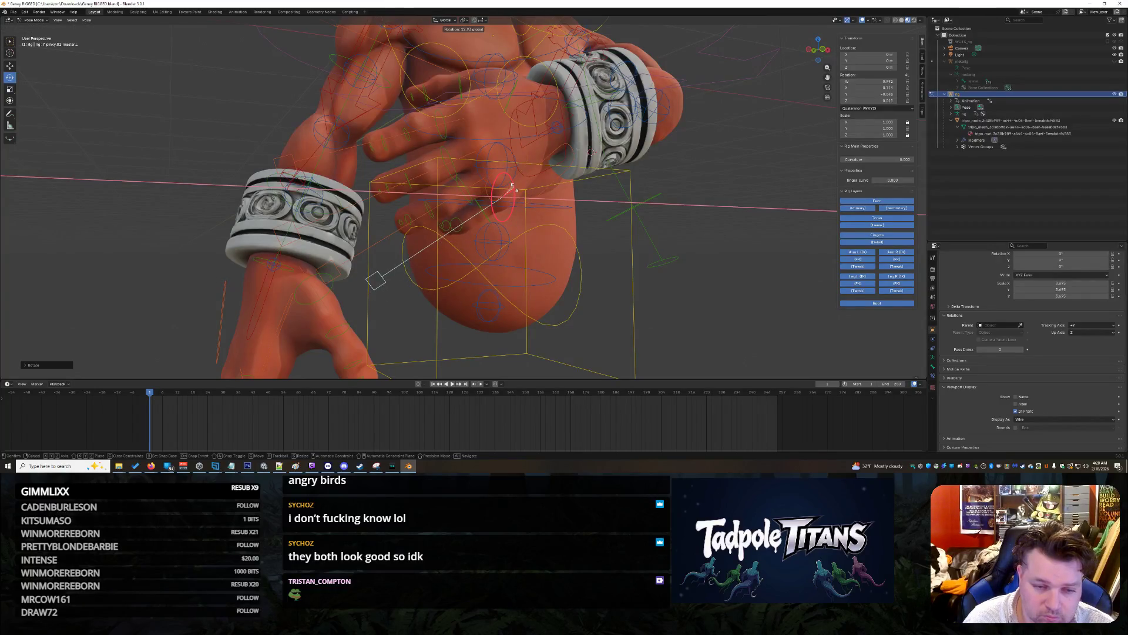
pyautogui.press('x')
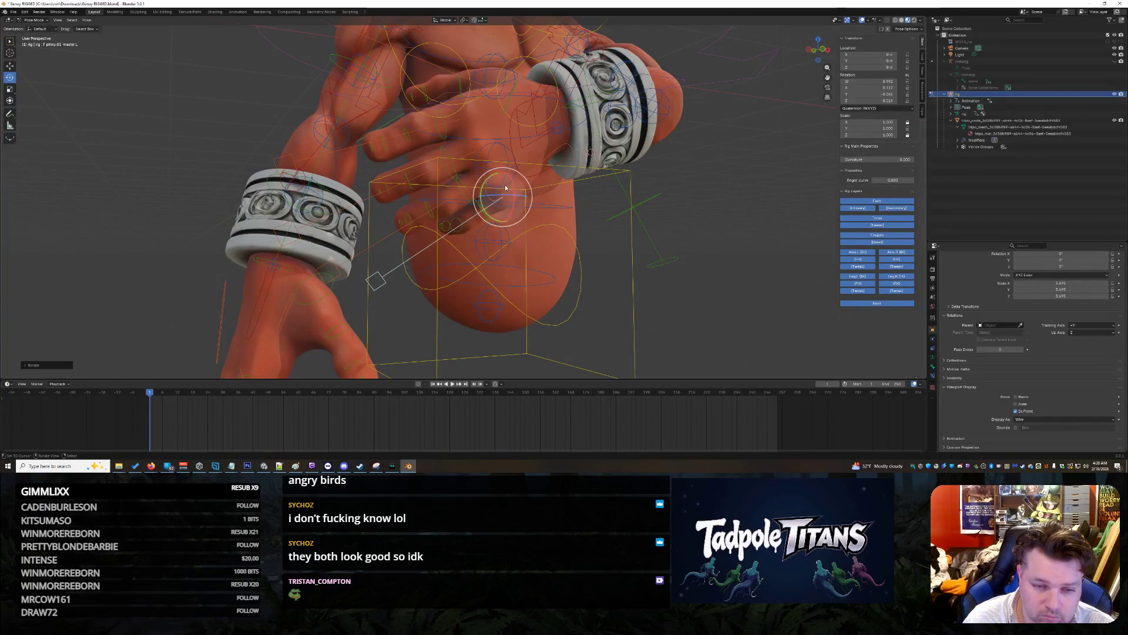
pyautogui.press('z')
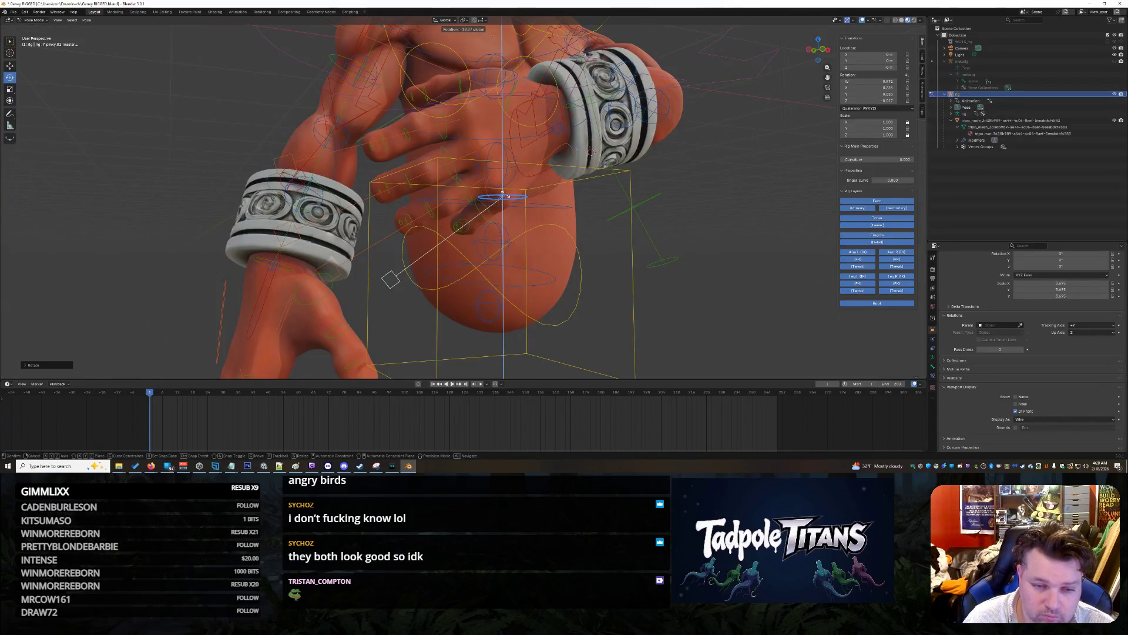
pyautogui.click(500, 200)
pyautogui.moveTo(500, 200)
pyautogui.mouseDown(button='middle')
pyautogui.moveTo(649, 236)
pyautogui.moveTo(422, 214)
pyautogui.mouseUp(button='middle')
# Step: Curl f_ring.01_master.L with rotations constrained to Z and X
pyautogui.scroll(4, 422, 214)
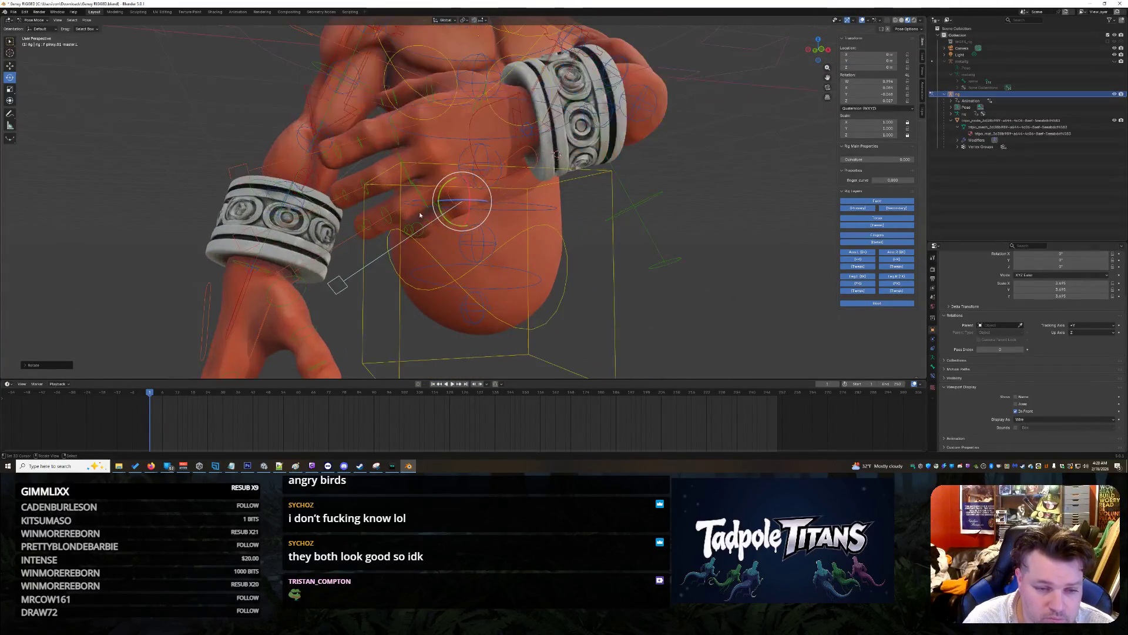
pyautogui.scroll(-2, 400, 218)
pyautogui.click(249, 294)
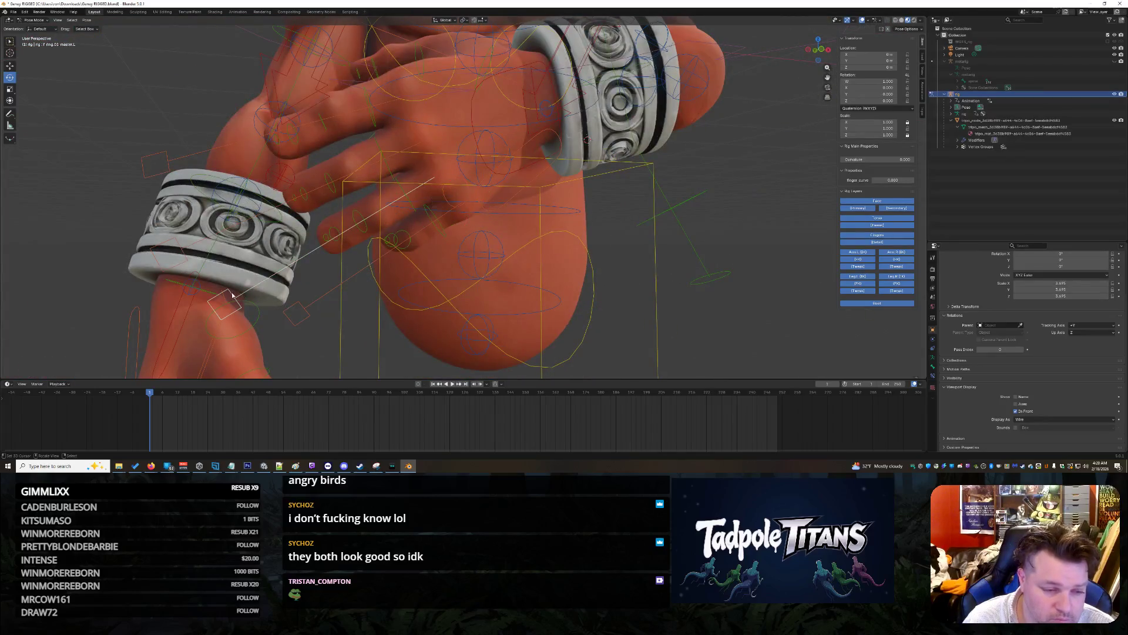
pyautogui.moveTo(439, 179)
pyautogui.mouseDown()
pyautogui.moveTo(431, 187)
pyautogui.moveTo(447, 173)
pyautogui.moveTo(438, 159)
pyautogui.moveTo(449, 175)
pyautogui.moveTo(434, 176)
pyautogui.mouseUp()
pyautogui.press('z')
pyautogui.press('x')
pyautogui.press('z')
pyautogui.moveTo(729, 282); pyautogui.dragTo(762, 290, button='middle')
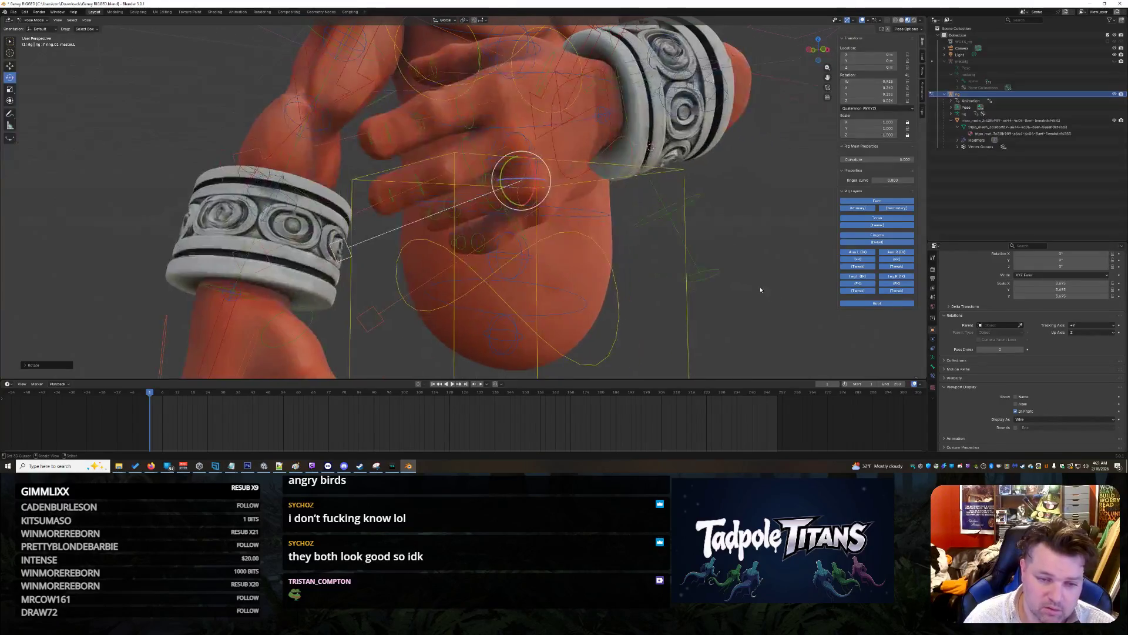
# Step: Curl f_middle.01_master.L with rotations about its Z and X axes
pyautogui.click(370, 184)
pyautogui.click(520, 143)
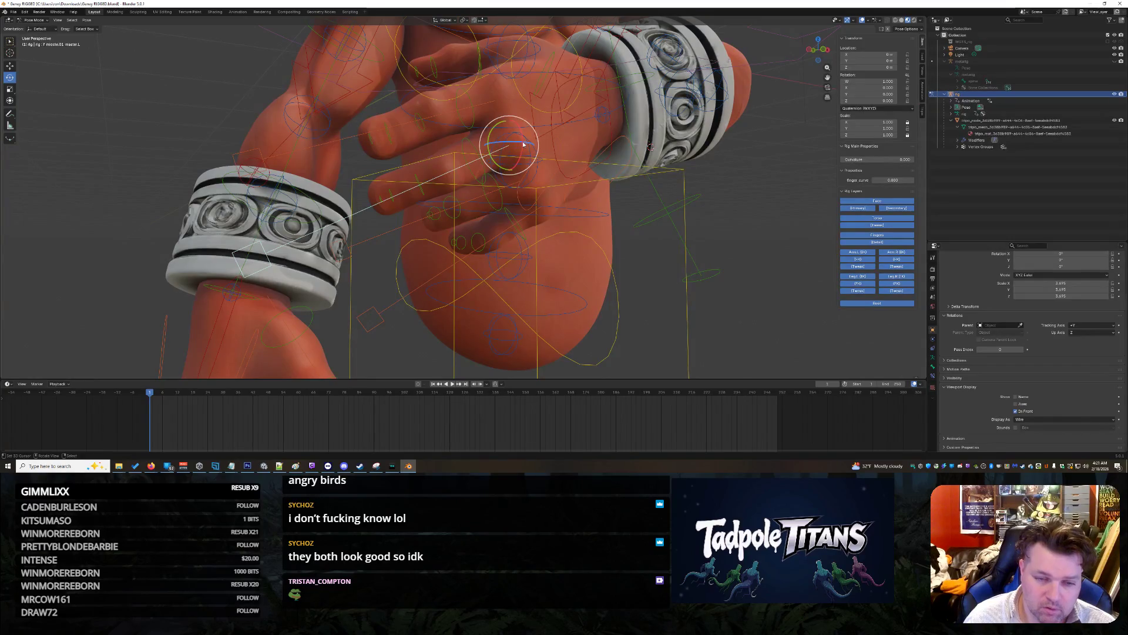
pyautogui.moveTo(729, 261); pyautogui.dragTo(597, 257, button='middle')
pyautogui.moveTo(387, 240); pyautogui.dragTo(517, 306, button='middle')
pyautogui.scroll(2, 535, 311)
pyautogui.moveTo(432, 146)
pyautogui.mouseDown()
pyautogui.moveTo(416, 155)
pyautogui.moveTo(418, 127)
pyautogui.moveTo(440, 144)
pyautogui.mouseUp()
pyautogui.press('z')
pyautogui.press('x')
pyautogui.moveTo(534, 232); pyautogui.dragTo(530, 239, button='middle')
pyautogui.moveTo(512, 232)
pyautogui.mouseDown()
pyautogui.moveTo(490, 231)
pyautogui.moveTo(502, 228)
pyautogui.mouseUp()
pyautogui.press('x')
pyautogui.moveTo(503, 228)
pyautogui.mouseDown(button='middle')
pyautogui.moveTo(712, 260)
pyautogui.moveTo(687, 265)
pyautogui.moveTo(640, 233)
pyautogui.mouseUp(button='middle')
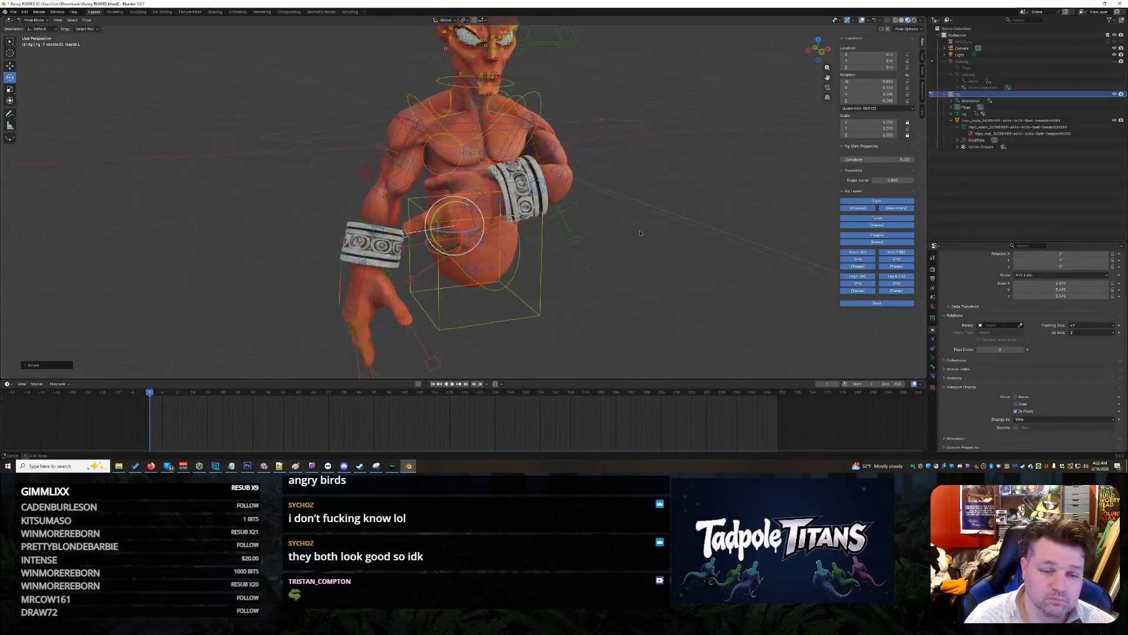
# Step: Curl the left index finger master bone about Z, then tumble it freely
pyautogui.scroll(10, 640, 233)
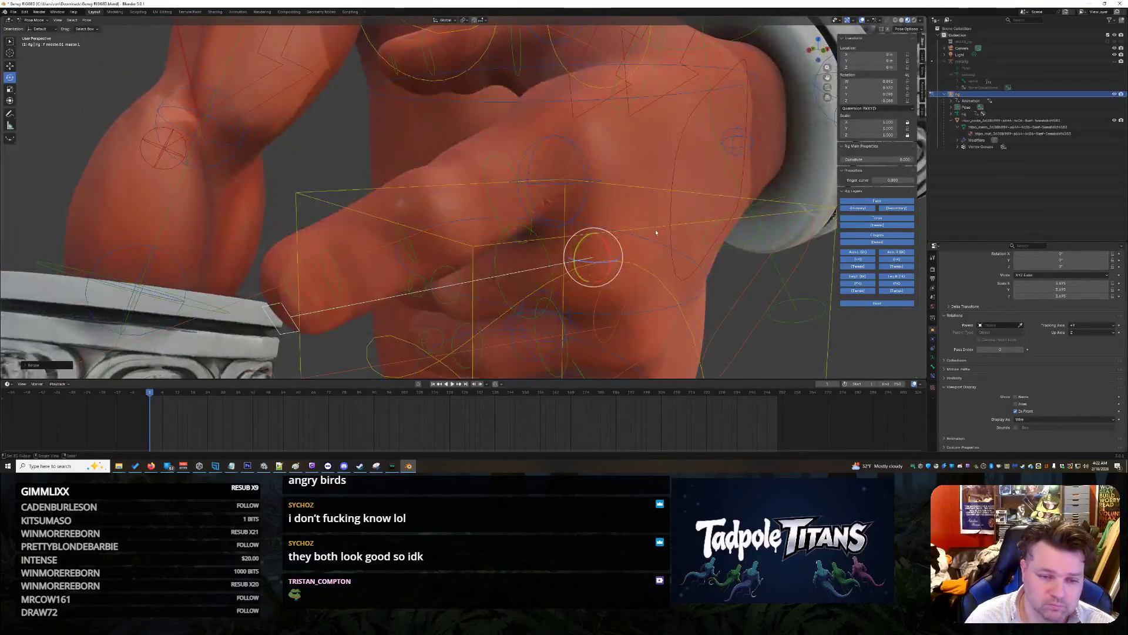
pyautogui.scroll(-4, 447, 170)
pyautogui.click(522, 195)
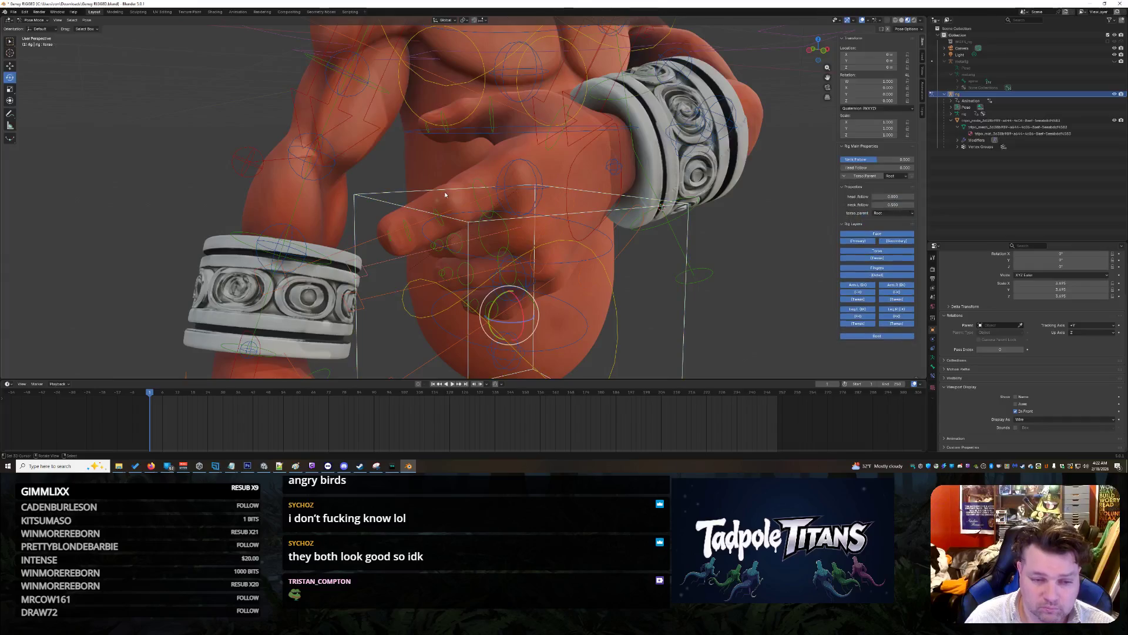
pyautogui.click(326, 261)
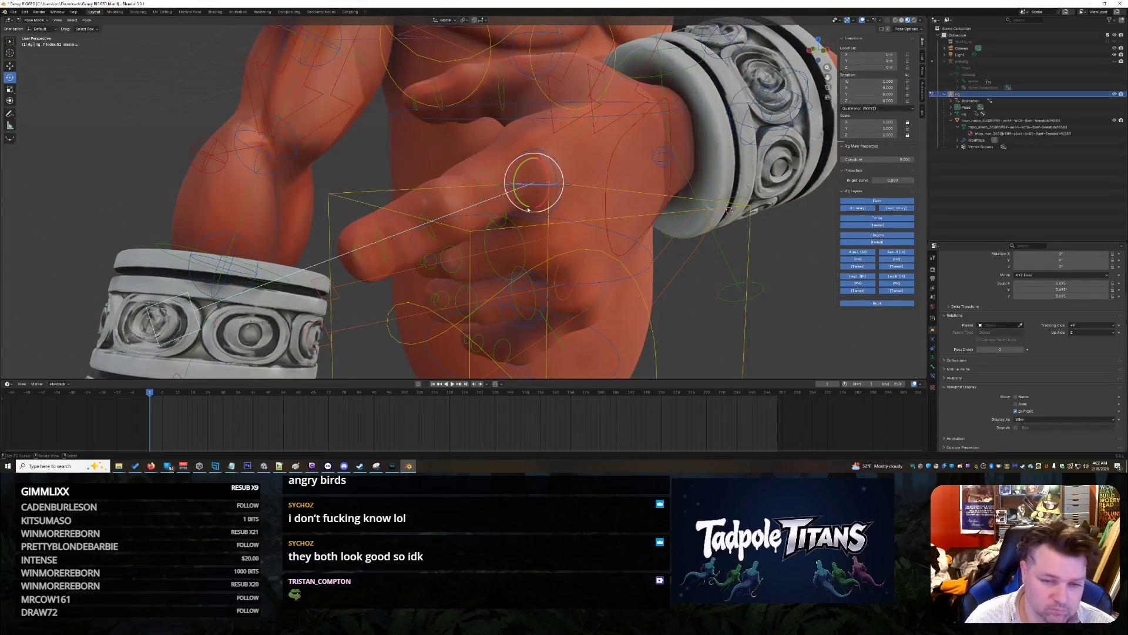
pyautogui.press('r')
pyautogui.press('z')
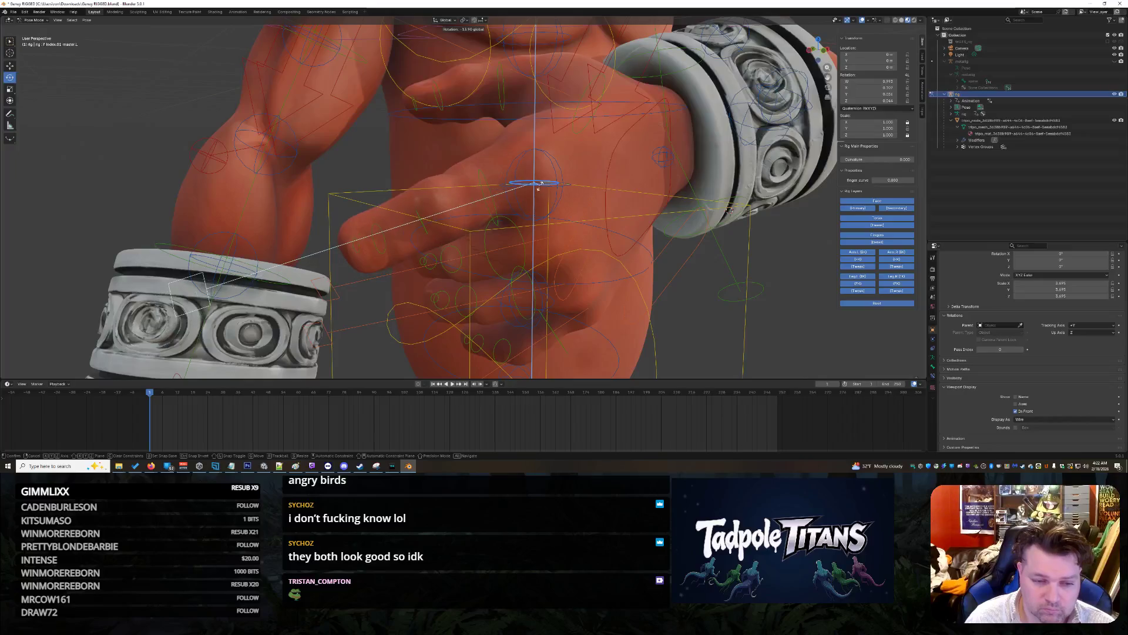
pyautogui.click(535, 187)
pyautogui.moveTo(546, 181); pyautogui.dragTo(548, 184)
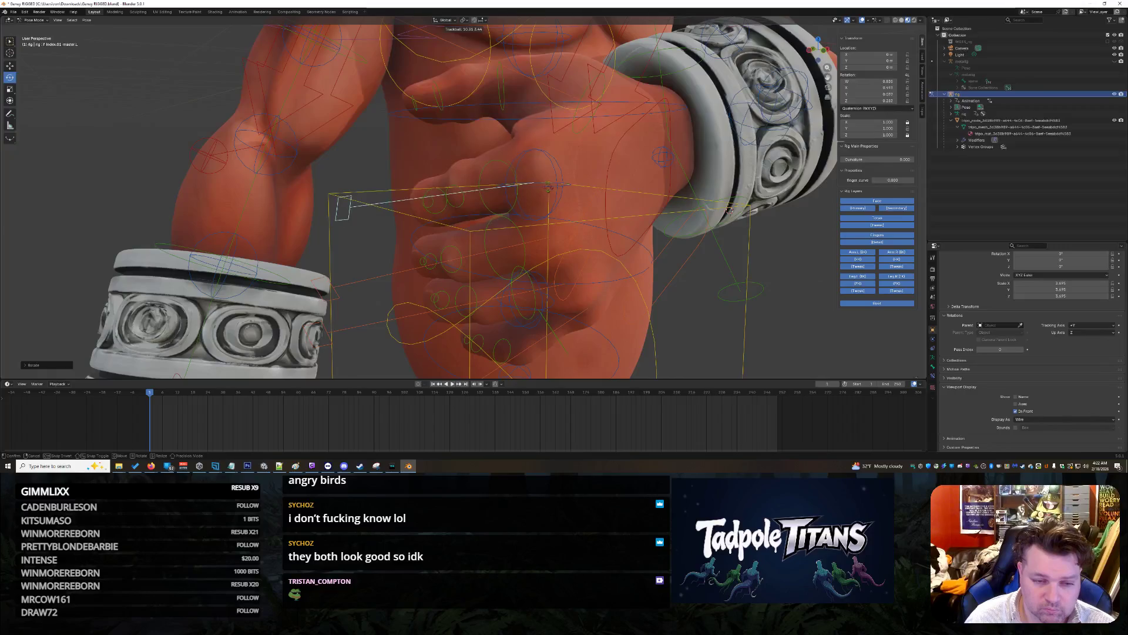
pyautogui.click(548, 187)
pyautogui.moveTo(549, 187); pyautogui.dragTo(708, 261, button='middle')
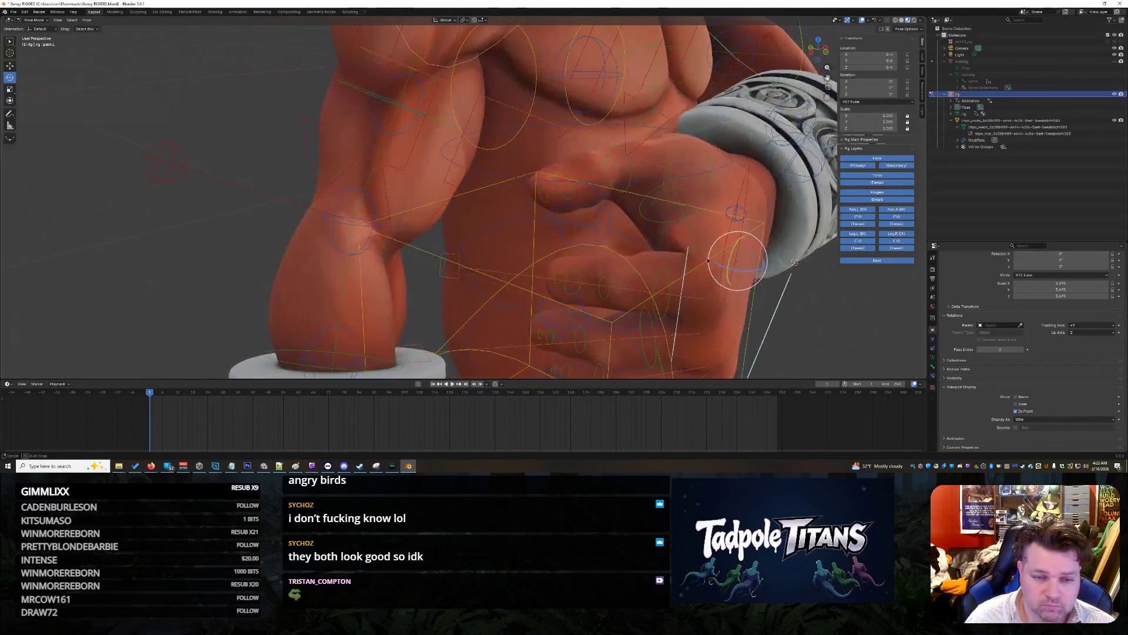
# Step: Bend the thumb's middle joint toward the forearm
pyautogui.click(554, 192)
pyautogui.click(632, 173)
pyautogui.moveTo(632, 173); pyautogui.dragTo(606, 183, button='middle')
pyautogui.click(379, 247)
pyautogui.moveTo(379, 246)
pyautogui.mouseDown(button='middle')
pyautogui.moveTo(438, 233)
pyautogui.moveTo(433, 194)
pyautogui.mouseUp(button='middle')
pyautogui.scroll(4, 433, 193)
pyautogui.click(311, 177)
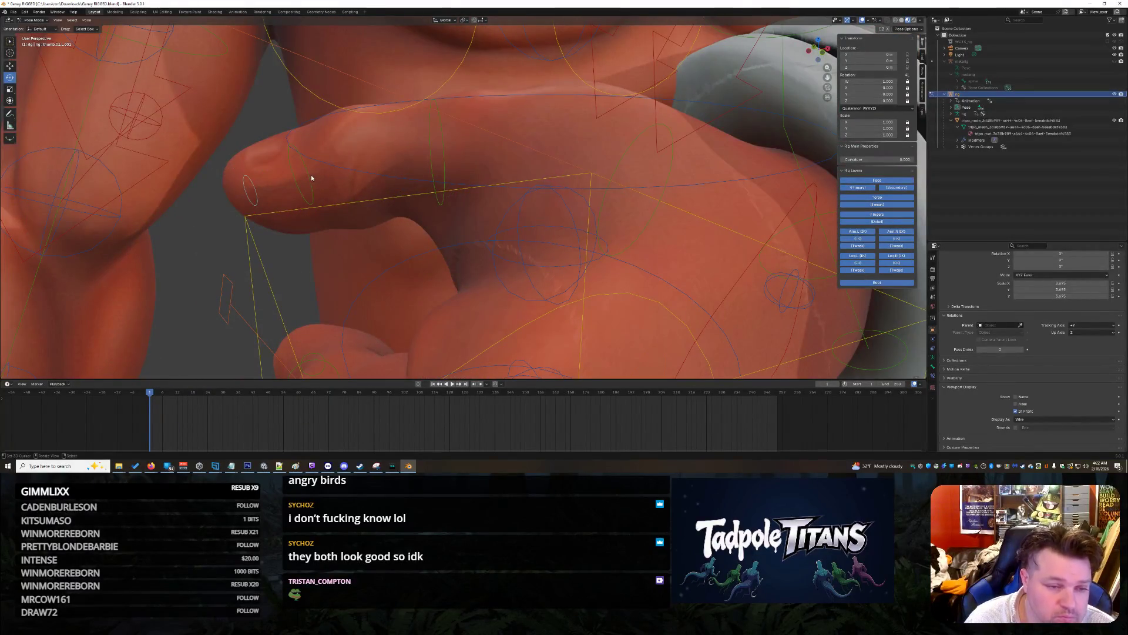
pyautogui.scroll(-3, 312, 175)
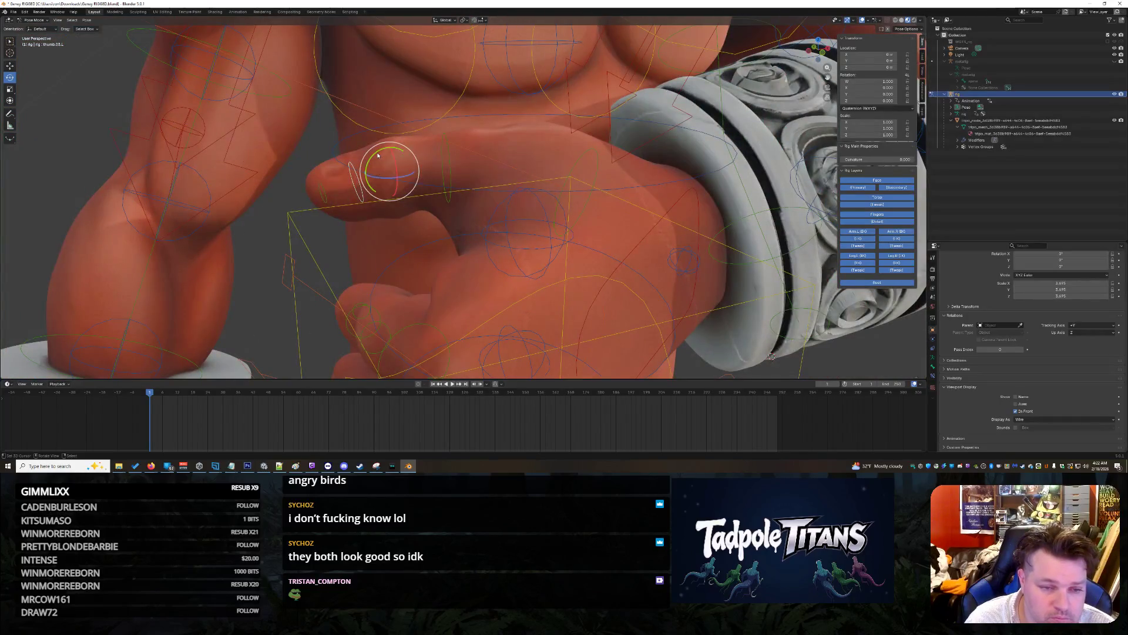
pyautogui.click(454, 170)
pyautogui.press('g')
pyautogui.press('y')
pyautogui.click(393, 219)
# Step: Bend the thumb tip about 28 degrees and tumble the thumb base to wrap around
pyautogui.click(409, 218)
pyautogui.moveTo(393, 205); pyautogui.dragTo(387, 210)
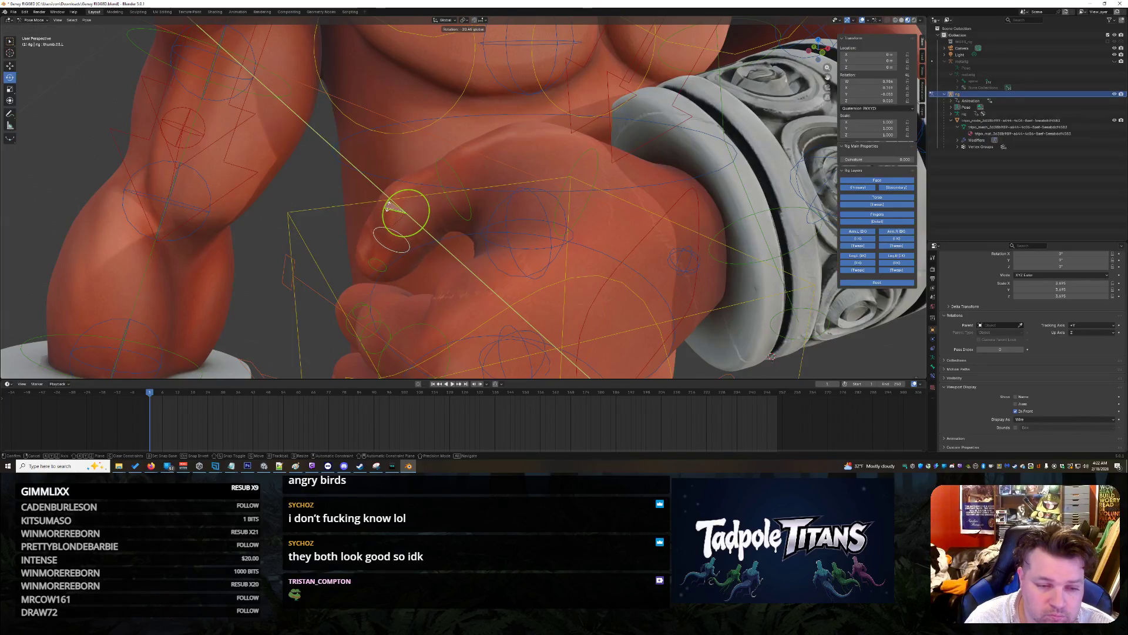
pyautogui.click(388, 207)
pyautogui.click(364, 250)
pyautogui.moveTo(362, 249)
pyautogui.mouseDown()
pyautogui.moveTo(351, 248)
pyautogui.moveTo(374, 265)
pyautogui.moveTo(400, 253)
pyautogui.moveTo(393, 261)
pyautogui.mouseUp()
pyautogui.scroll(-5, 364, 263)
pyautogui.moveTo(394, 262); pyautogui.dragTo(588, 177, button='middle')
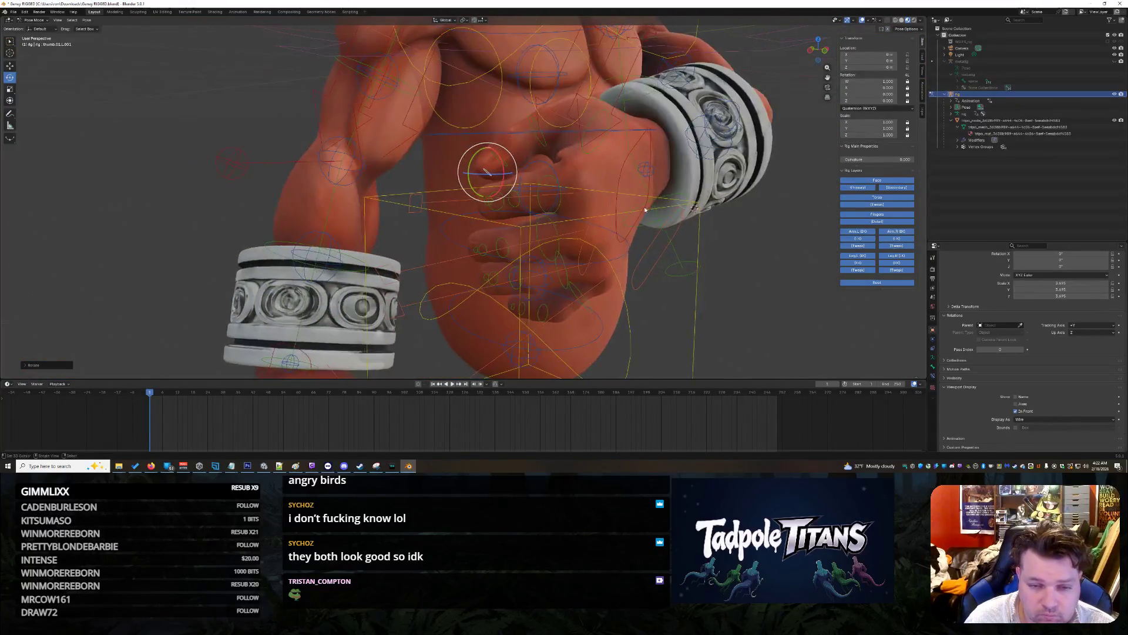
pyautogui.scroll(3, 611, 170)
pyautogui.click(622, 168)
pyautogui.scroll(-6, 621, 169)
pyautogui.moveTo(658, 201); pyautogui.dragTo(651, 199, button='middle')
pyautogui.scroll(5, 655, 201)
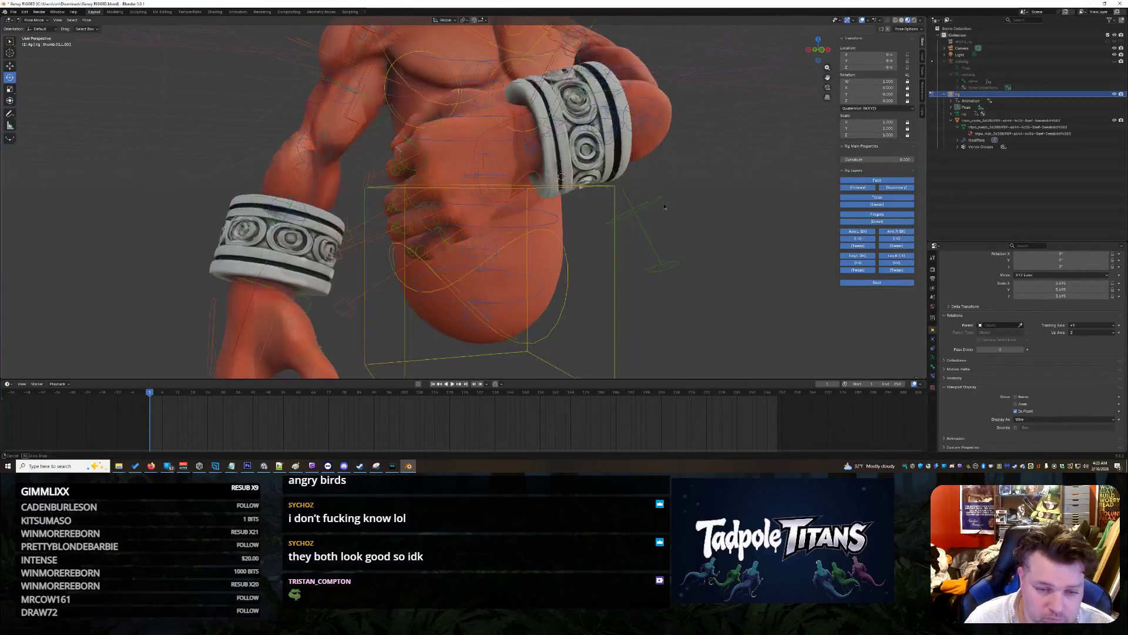
# Step: Move the pinky and ring finger bones into place against the forearm
pyautogui.scroll(3, 444, 246)
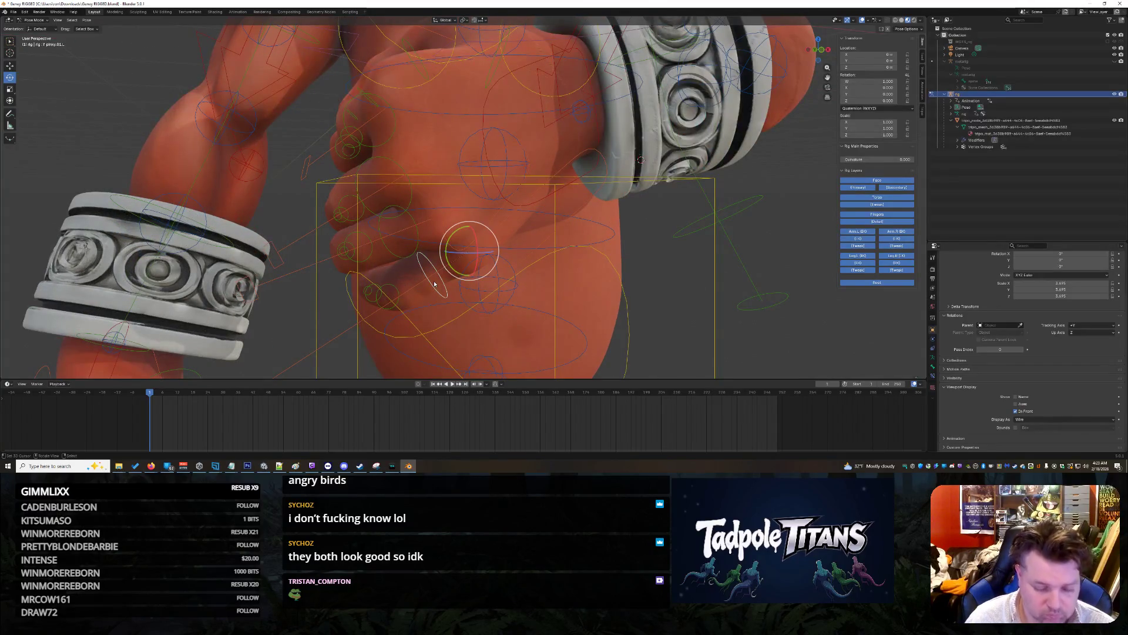
pyautogui.press('m')
pyautogui.press('Escape')
pyautogui.press('g')
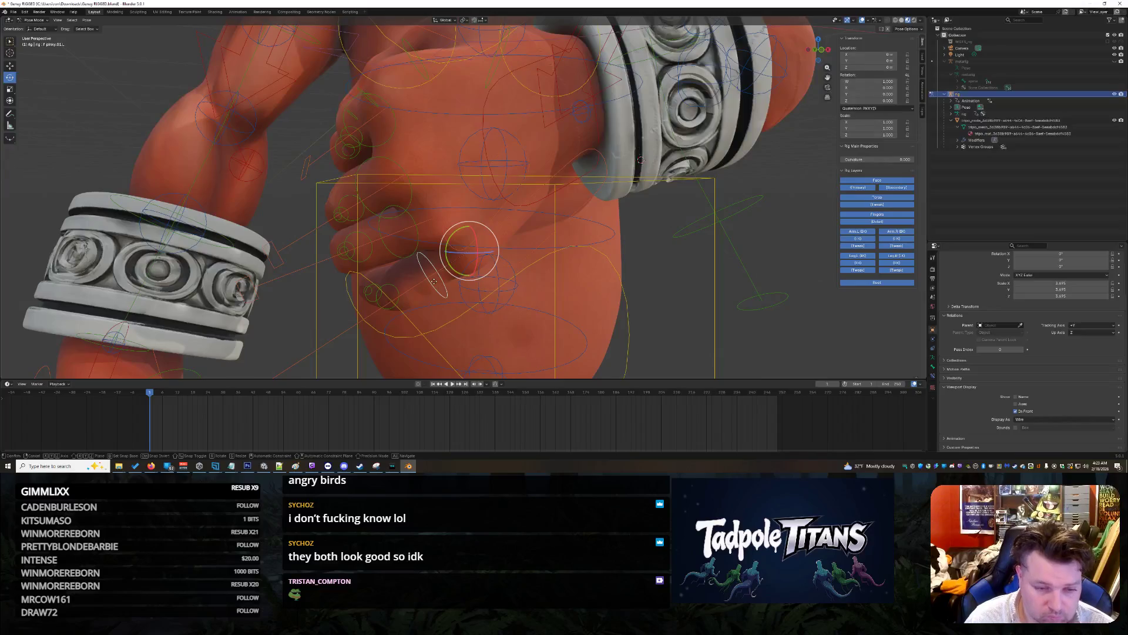
pyautogui.click(432, 280)
pyautogui.click(403, 240)
pyautogui.press('g')
pyautogui.click(428, 214)
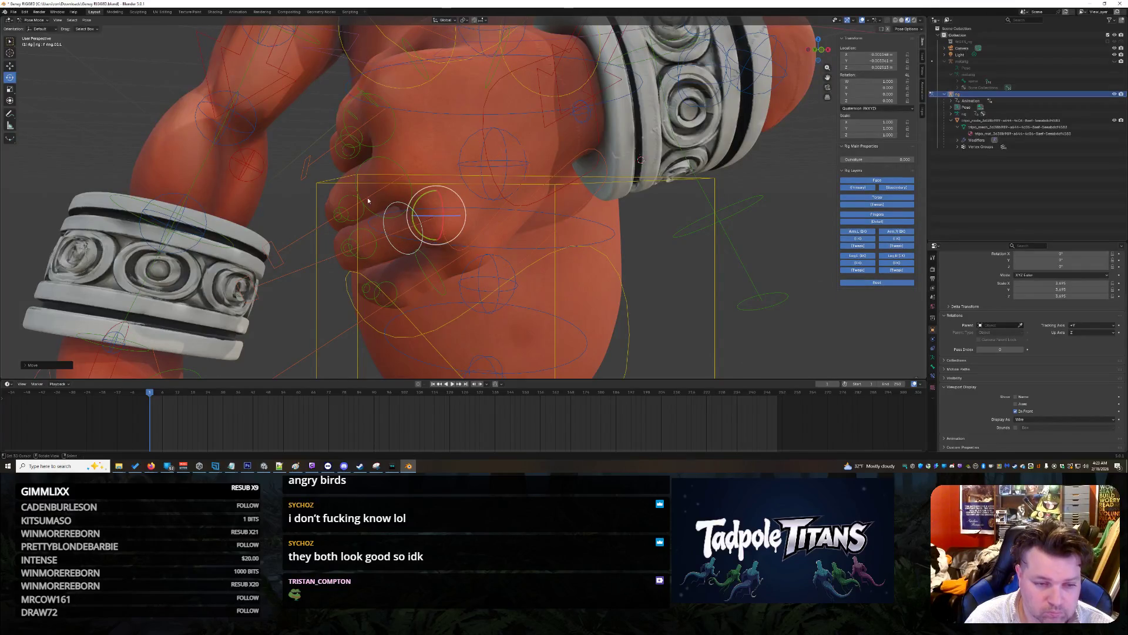
# Step: Move the middle and index finger bones to tuck against the forearm
pyautogui.click(415, 169)
pyautogui.press('g')
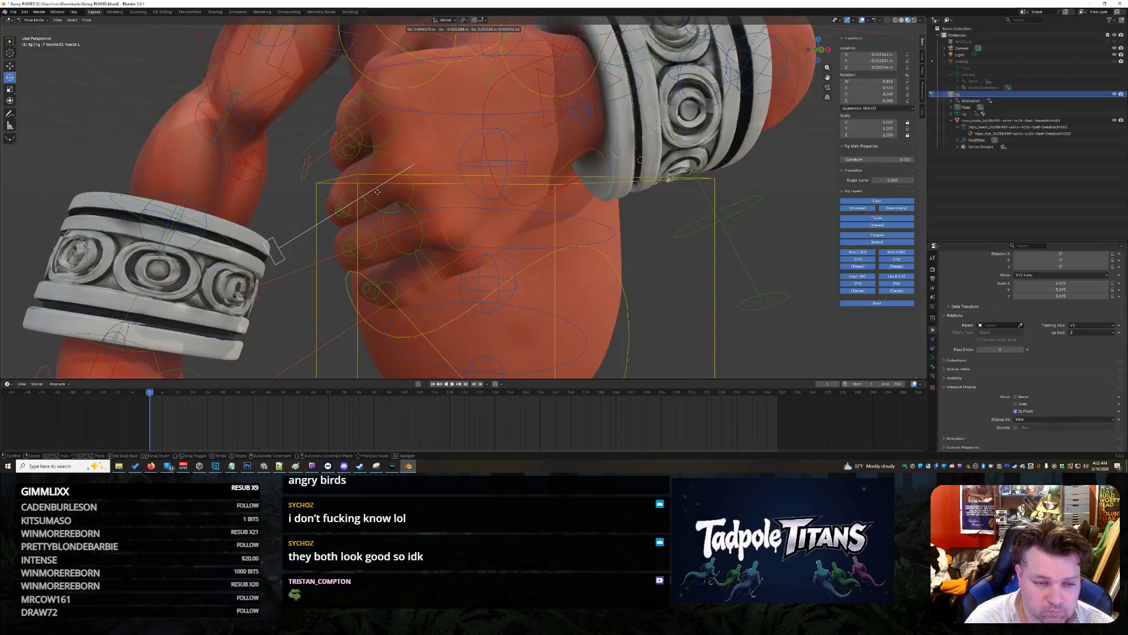
pyautogui.click(377, 191)
pyautogui.click(392, 128)
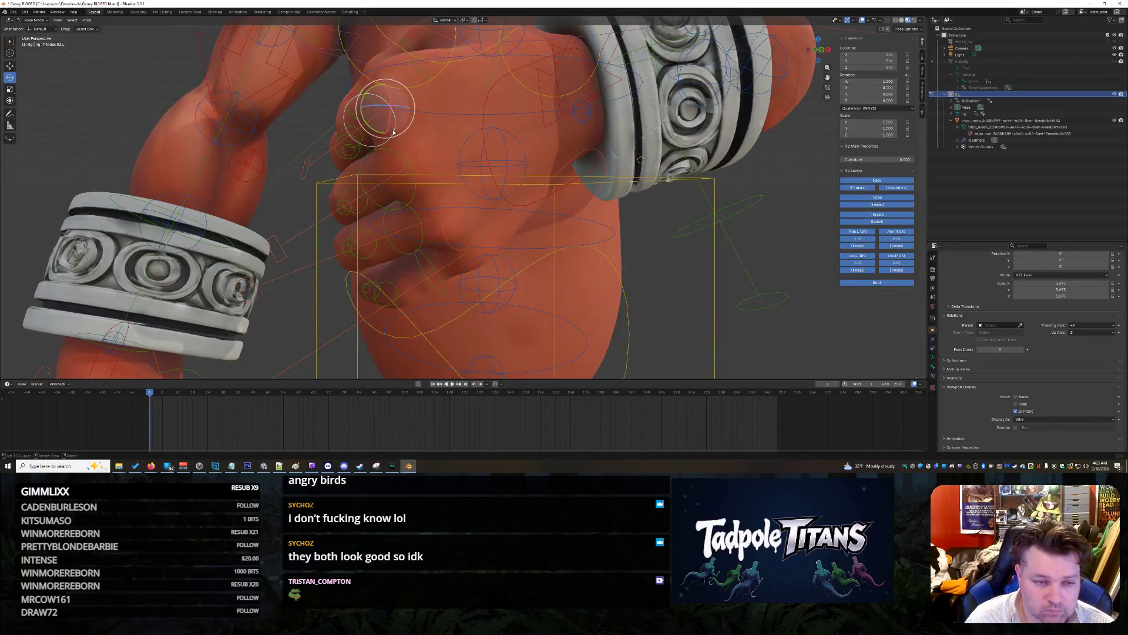
pyautogui.press('g')
pyautogui.click(391, 136)
# Step: Move the thumb's middle joint and rotate the thumb bone into place
pyautogui.moveTo(391, 136); pyautogui.dragTo(459, 169, button='middle')
pyautogui.click(460, 211)
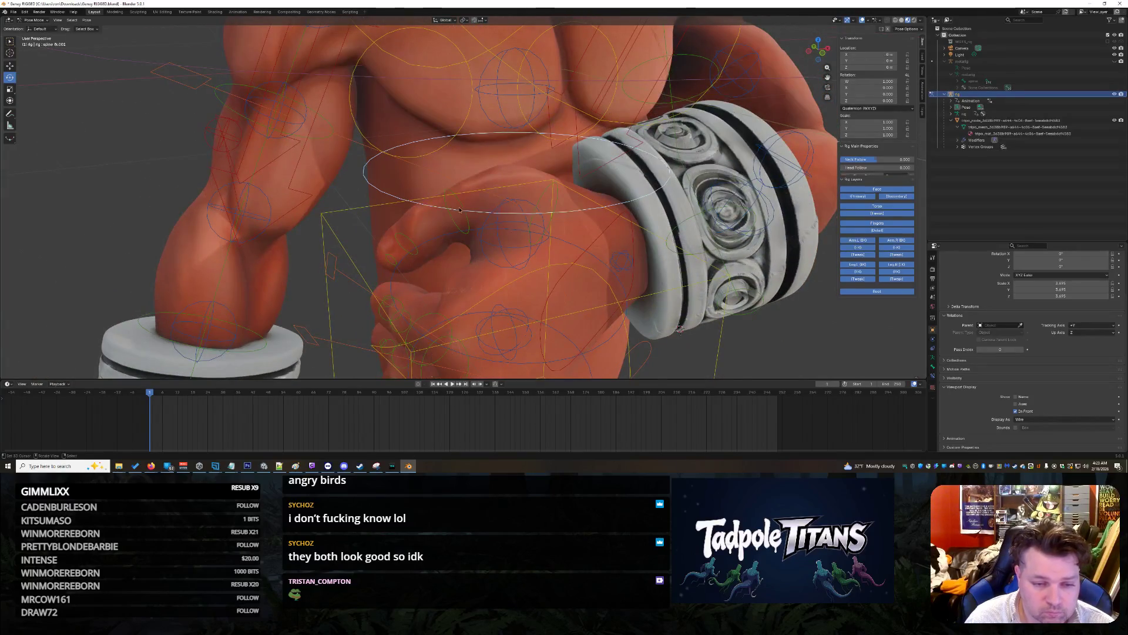
pyautogui.click(456, 221)
pyautogui.press('g')
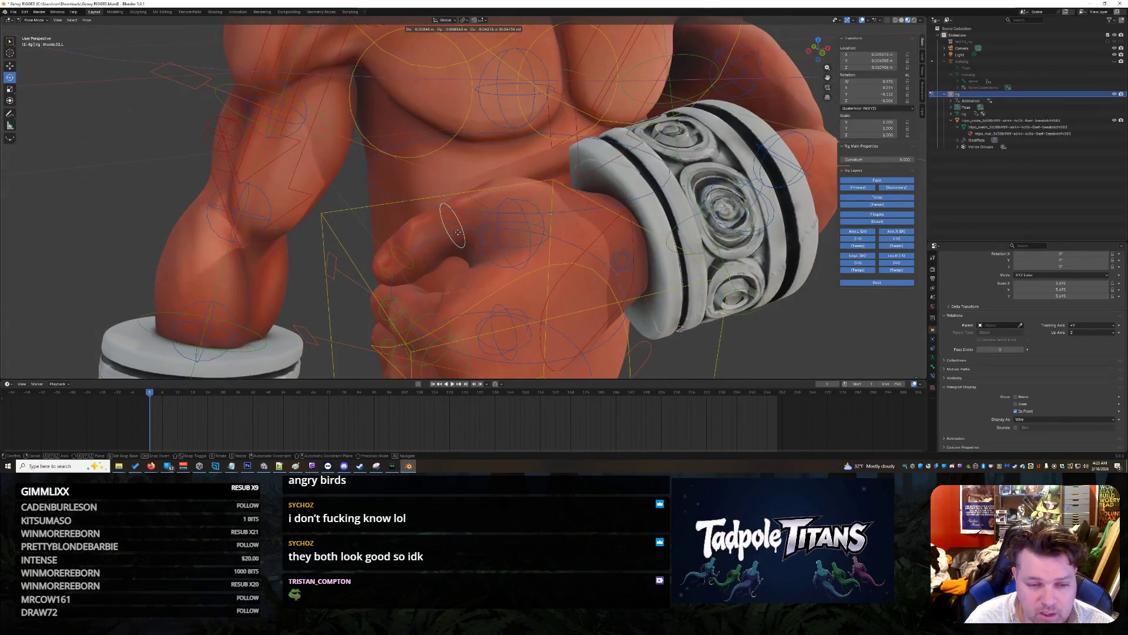
pyautogui.click(472, 239)
pyautogui.hotkey('alt', 'a')
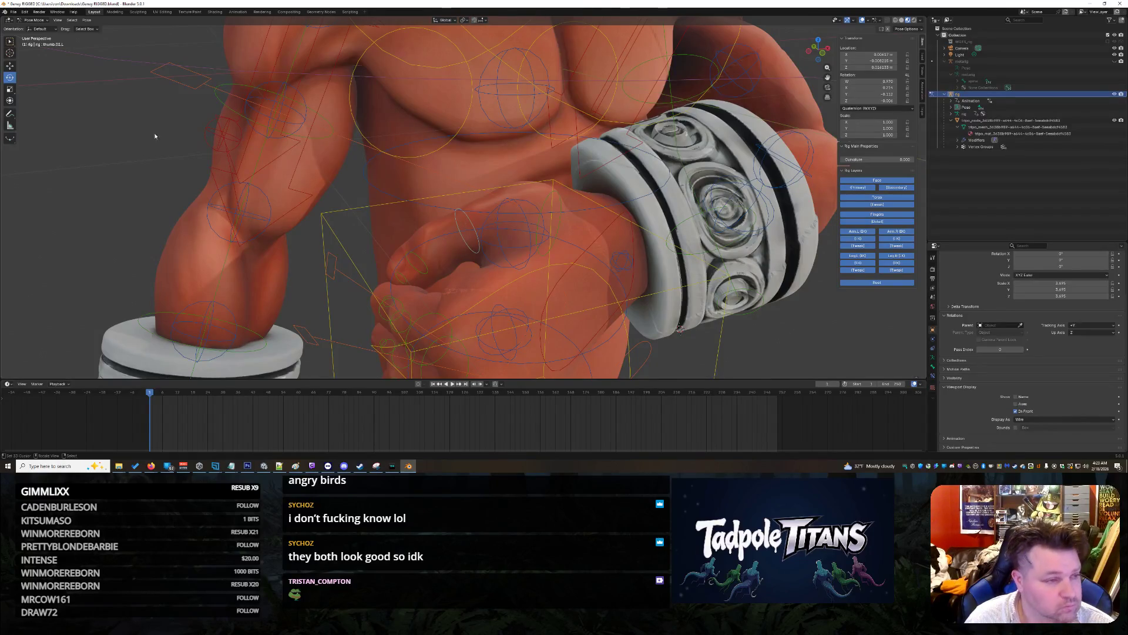
pyautogui.press('r')
pyautogui.click(484, 211)
# Step: Select the left hand FK bone and check the pose from a side view
pyautogui.moveTo(483, 212)
pyautogui.mouseDown(button='middle')
pyautogui.moveTo(819, 297)
pyautogui.moveTo(764, 305)
pyautogui.moveTo(697, 224)
pyautogui.moveTo(629, 259)
pyautogui.mouseUp(button='middle')
pyautogui.click(761, 306)
pyautogui.scroll(-5, 697, 224)
pyautogui.scroll(5, 634, 264)
pyautogui.scroll(1, 640, 265)
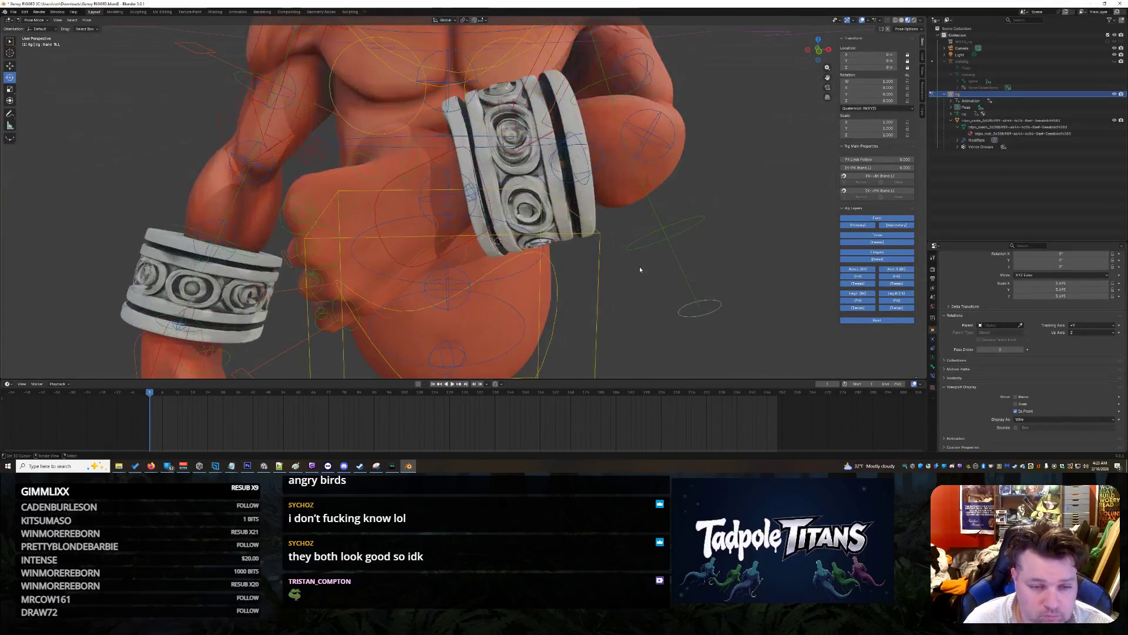
pyautogui.scroll(-3, 637, 253)
pyautogui.moveTo(638, 258)
pyautogui.mouseDown(button='middle')
pyautogui.moveTo(724, 266)
pyautogui.moveTo(687, 262)
pyautogui.mouseUp(button='middle')
pyautogui.scroll(3, 684, 260)
pyautogui.scroll(-3, 684, 260)
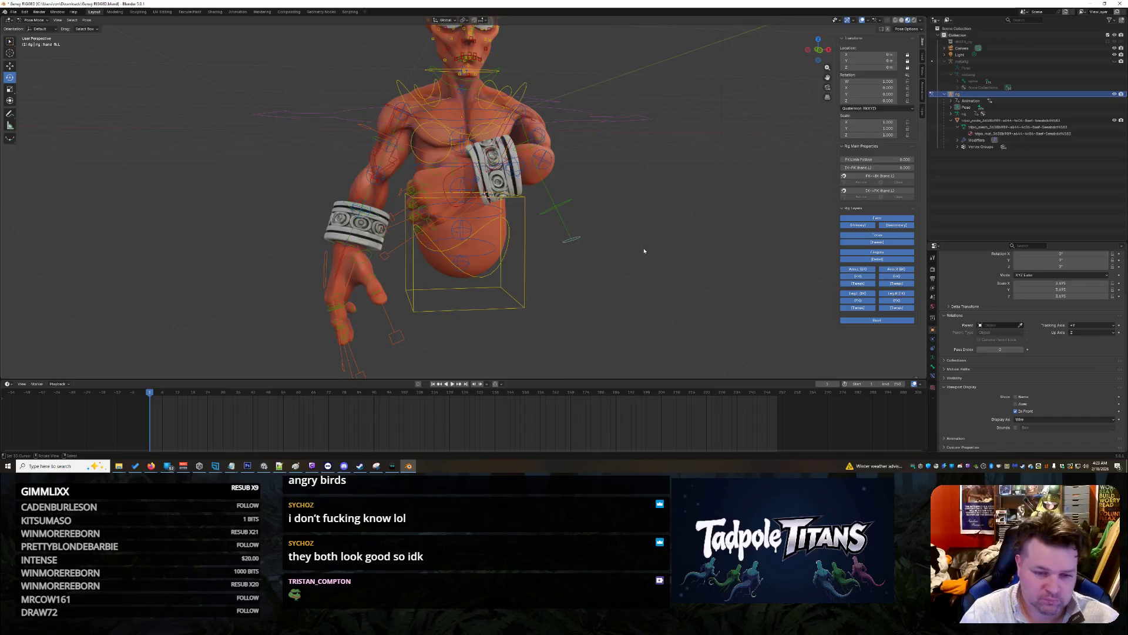
# Step: Select the left hand IK control hand_ik.L and slide it along X
pyautogui.moveTo(640, 196)
pyautogui.mouseDown(button='middle')
pyautogui.moveTo(610, 215)
pyautogui.moveTo(670, 202)
pyautogui.moveTo(633, 194)
pyautogui.mouseUp(button='middle')
pyautogui.moveTo(639, 198); pyautogui.dragTo(644, 210, button='middle')
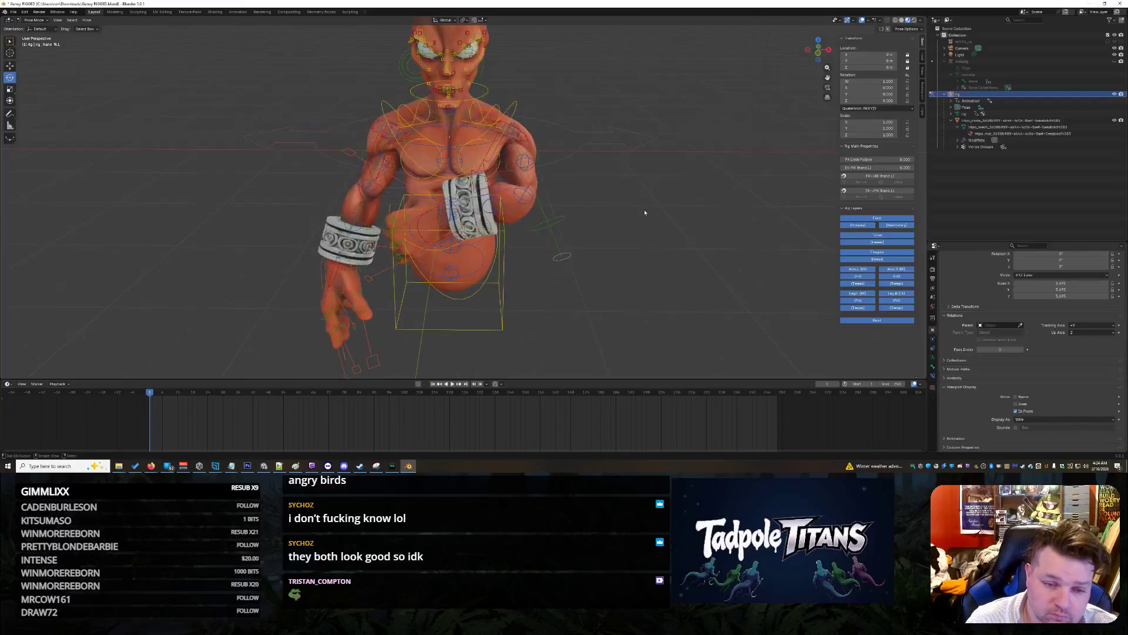
pyautogui.scroll(5, 639, 223)
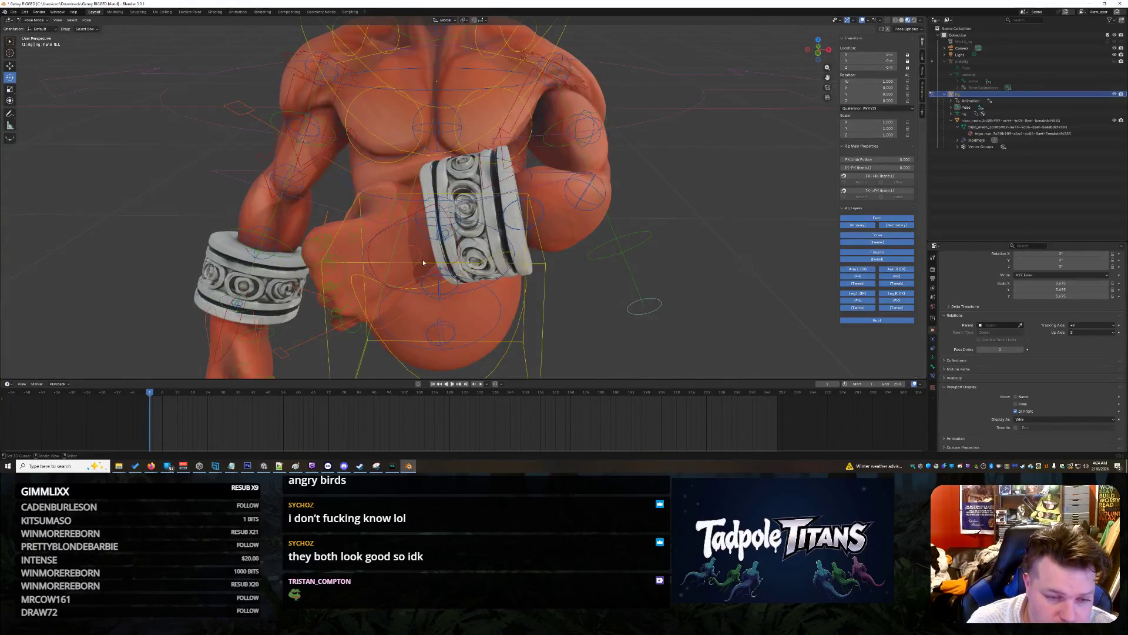
pyautogui.click(422, 262)
pyautogui.click(392, 248)
pyautogui.click(370, 255)
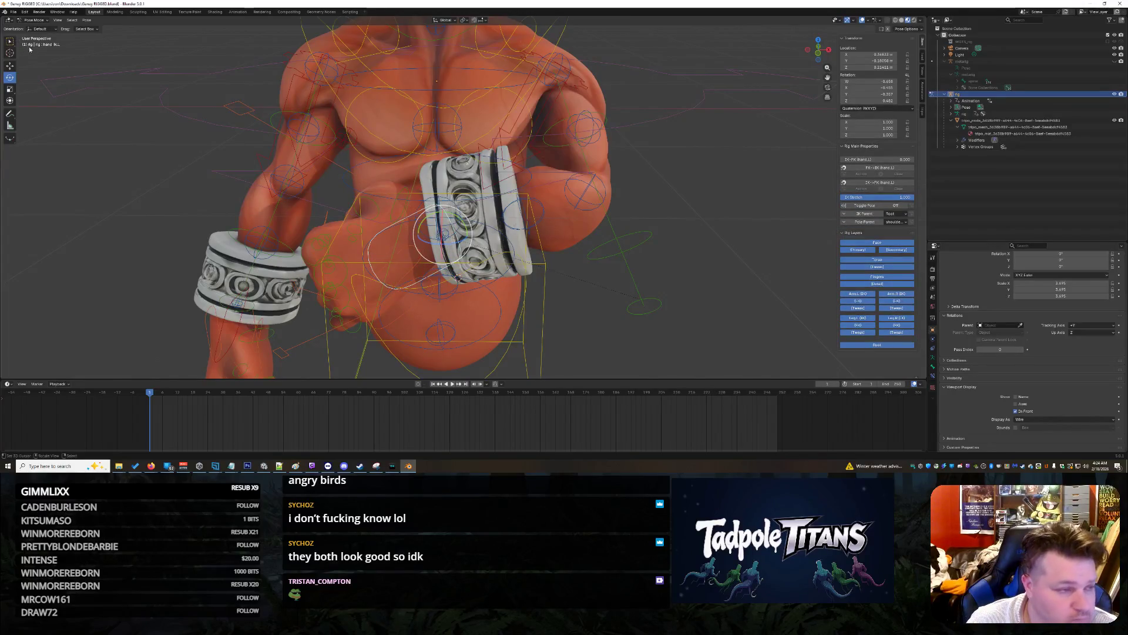
pyautogui.moveTo(475, 234); pyautogui.dragTo(665, 241)
# Step: Lower hand_ik.L along Z, shift it along Y, then lower it further against the body
pyautogui.moveTo(664, 240); pyautogui.dragTo(665, 234, button='middle')
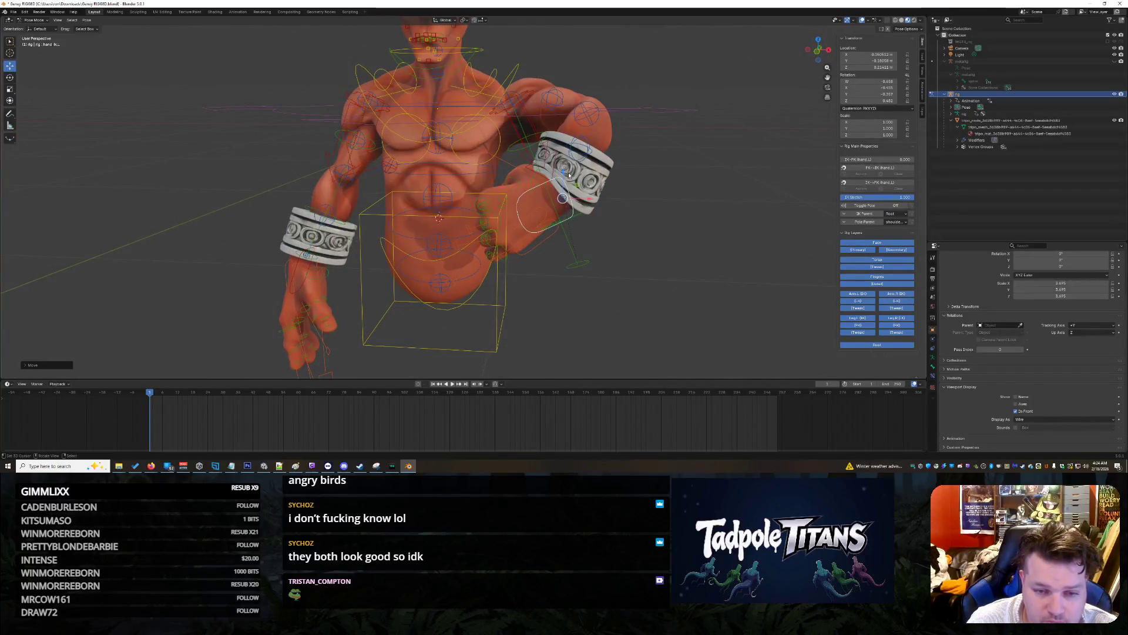
pyautogui.moveTo(566, 174); pyautogui.dragTo(565, 195)
pyautogui.moveTo(566, 195); pyautogui.dragTo(627, 253, button='middle')
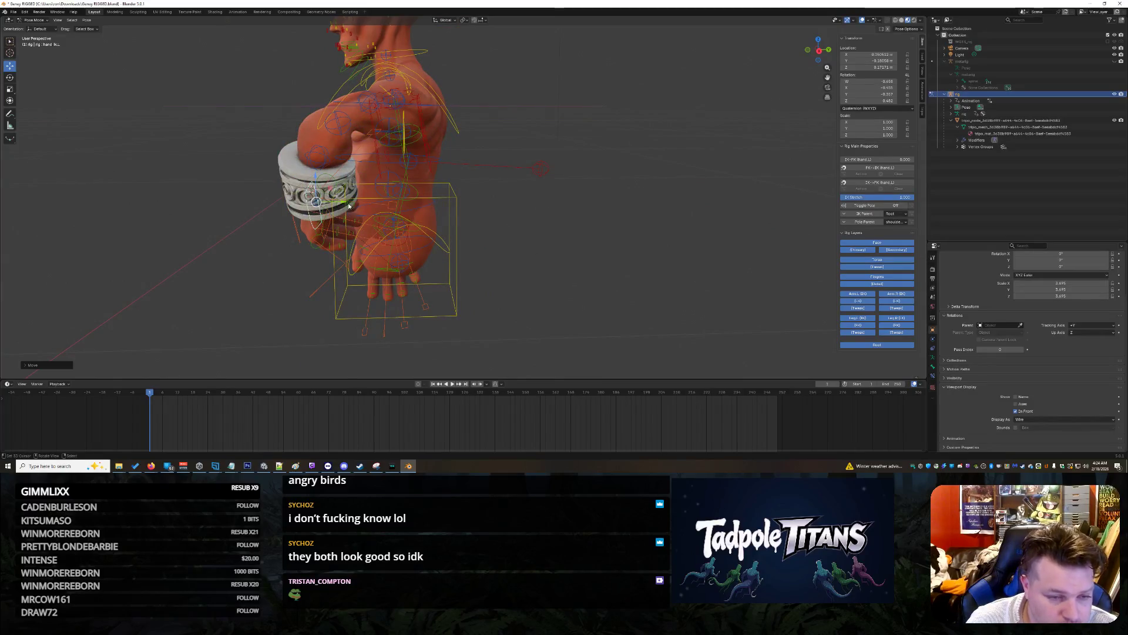
pyautogui.moveTo(347, 204); pyautogui.dragTo(397, 201)
pyautogui.moveTo(397, 201); pyautogui.dragTo(598, 256, button='middle')
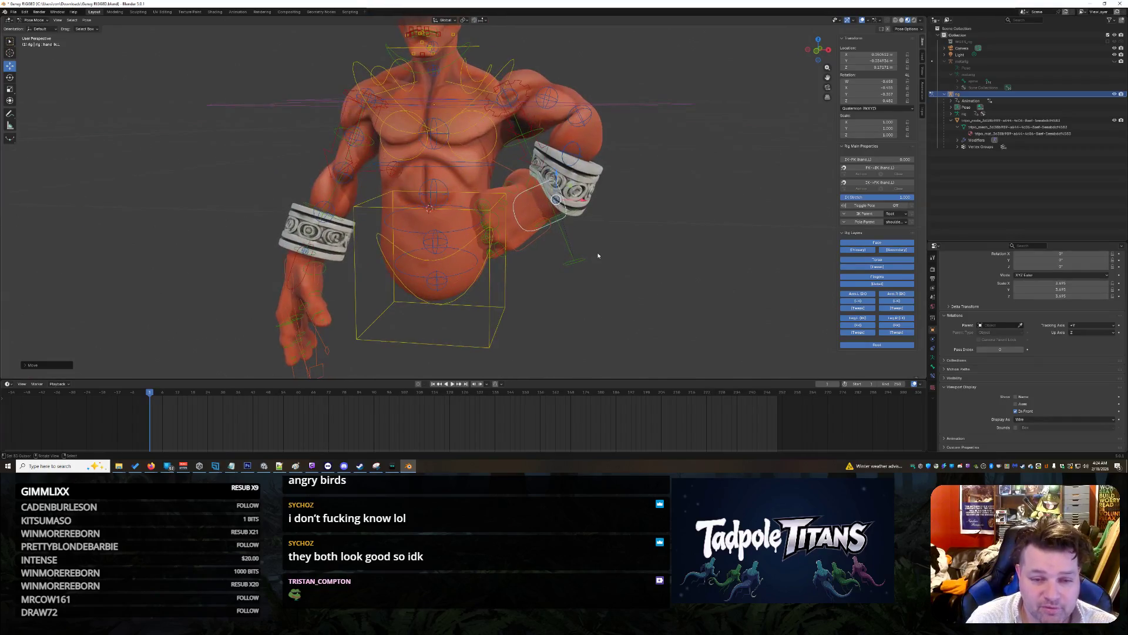
pyautogui.moveTo(630, 211); pyautogui.dragTo(562, 189, button='middle')
pyautogui.moveTo(539, 179)
pyautogui.mouseDown()
pyautogui.moveTo(571, 219)
pyautogui.moveTo(557, 216)
pyautogui.mouseUp()
pyautogui.click(565, 223)
# Step: Check the hand from a rear view and select the left pinky base bone
pyautogui.moveTo(564, 222); pyautogui.dragTo(476, 255, button='middle')
pyautogui.scroll(5, 476, 256)
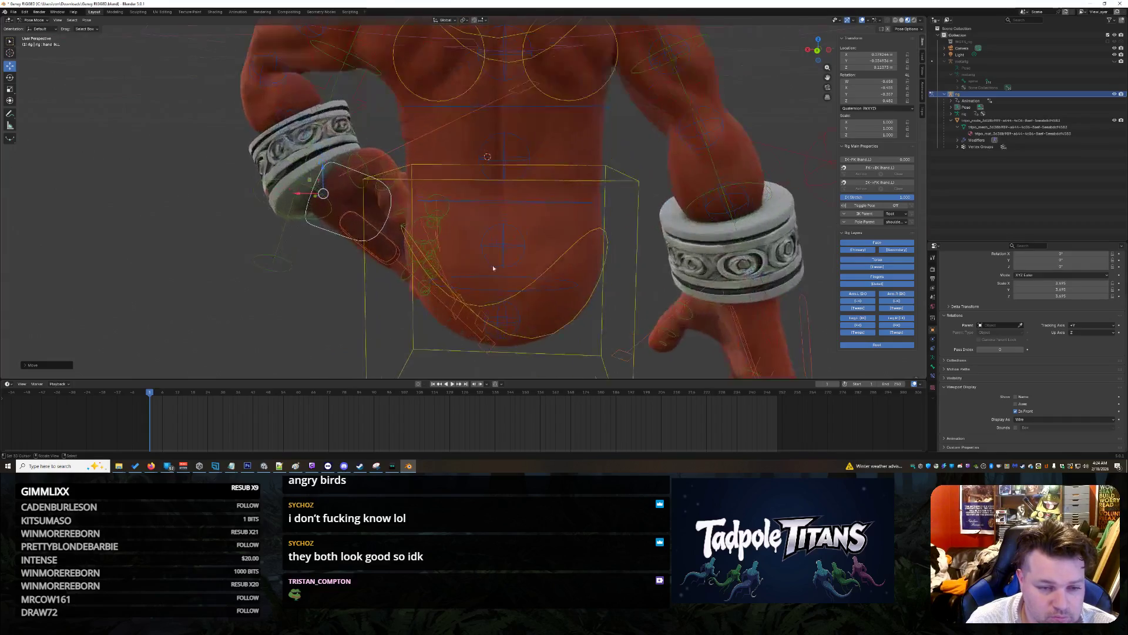
pyautogui.moveTo(273, 305)
pyautogui.mouseDown(button='middle')
pyautogui.moveTo(353, 279)
pyautogui.moveTo(262, 284)
pyautogui.moveTo(263, 310)
pyautogui.mouseUp(button='middle')
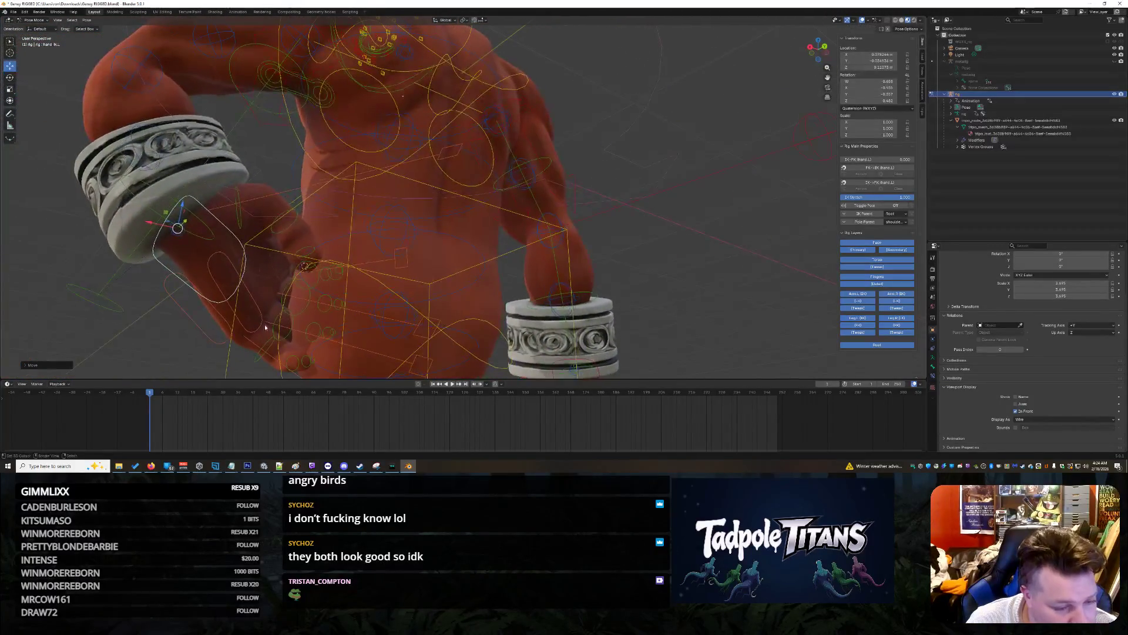
pyautogui.moveTo(274, 356)
pyautogui.mouseDown(button='middle')
pyautogui.moveTo(299, 310)
pyautogui.moveTo(277, 308)
pyautogui.moveTo(325, 322)
pyautogui.moveTo(470, 281)
pyautogui.mouseUp(button='middle')
pyautogui.scroll(6, 278, 308)
pyautogui.click(426, 270)
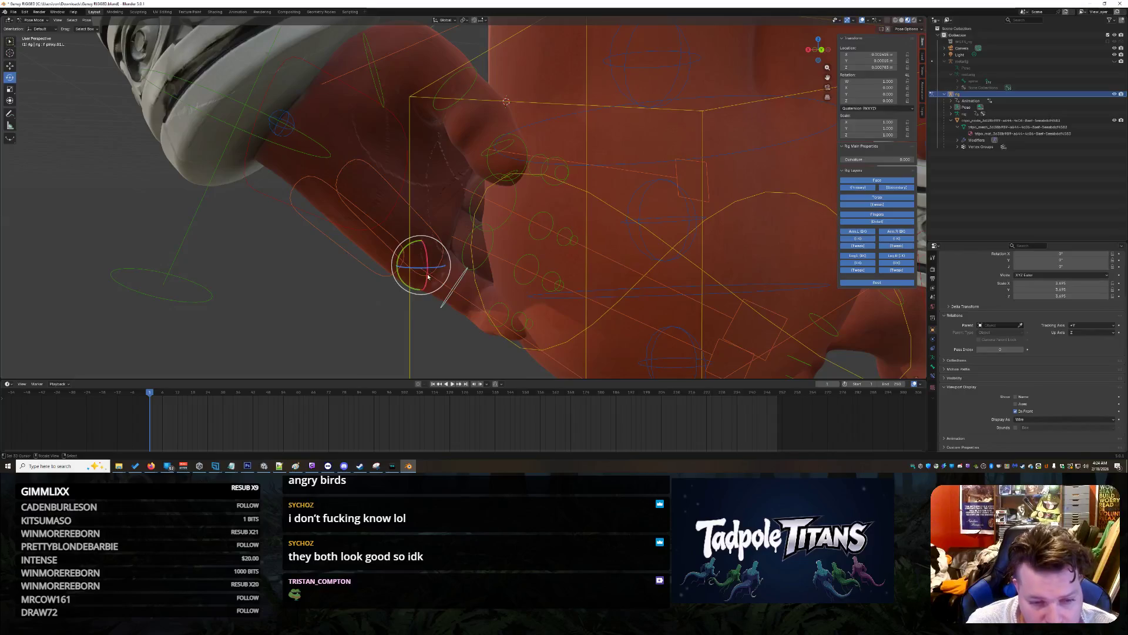
# Step: Rotate the left pinky about 72 degrees, discarding a trial curl of the pinky master bone
pyautogui.moveTo(433, 270)
pyautogui.mouseDown()
pyautogui.moveTo(416, 253)
pyautogui.moveTo(426, 264)
pyautogui.moveTo(411, 264)
pyautogui.moveTo(431, 268)
pyautogui.moveTo(422, 273)
pyautogui.mouseUp()
pyautogui.moveTo(422, 273)
pyautogui.mouseDown(button='middle')
pyautogui.moveTo(411, 318)
pyautogui.moveTo(346, 354)
pyautogui.mouseUp(button='middle')
pyautogui.moveTo(281, 343); pyautogui.dragTo(290, 335, button='middle')
pyautogui.click(515, 321)
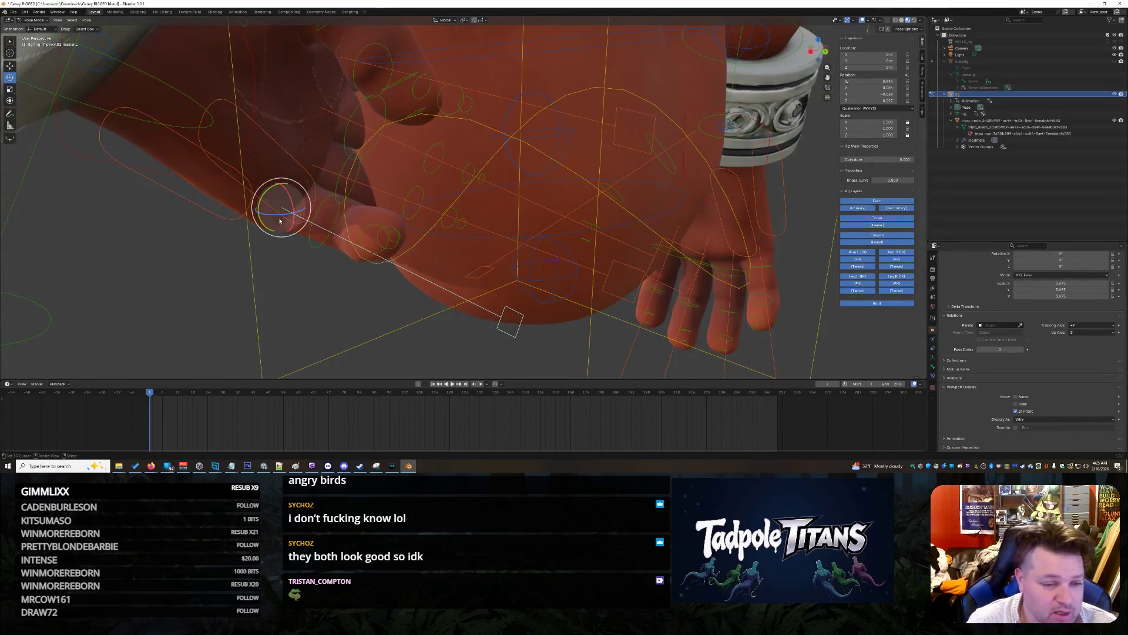
pyautogui.moveTo(292, 204)
pyautogui.mouseDown()
pyautogui.moveTo(276, 197)
pyautogui.moveTo(280, 215)
pyautogui.mouseUp()
pyautogui.moveTo(280, 215)
pyautogui.mouseDown(button='middle')
pyautogui.moveTo(350, 283)
pyautogui.moveTo(284, 327)
pyautogui.moveTo(282, 339)
pyautogui.moveTo(713, 228)
pyautogui.moveTo(504, 245)
pyautogui.moveTo(477, 220)
pyautogui.moveTo(504, 252)
pyautogui.moveTo(471, 271)
pyautogui.moveTo(560, 283)
pyautogui.moveTo(485, 293)
pyautogui.mouseUp(button='middle')
pyautogui.hotkey('ctrl', 'z')
pyautogui.scroll(3, 479, 294)
pyautogui.scroll(4, 488, 282)
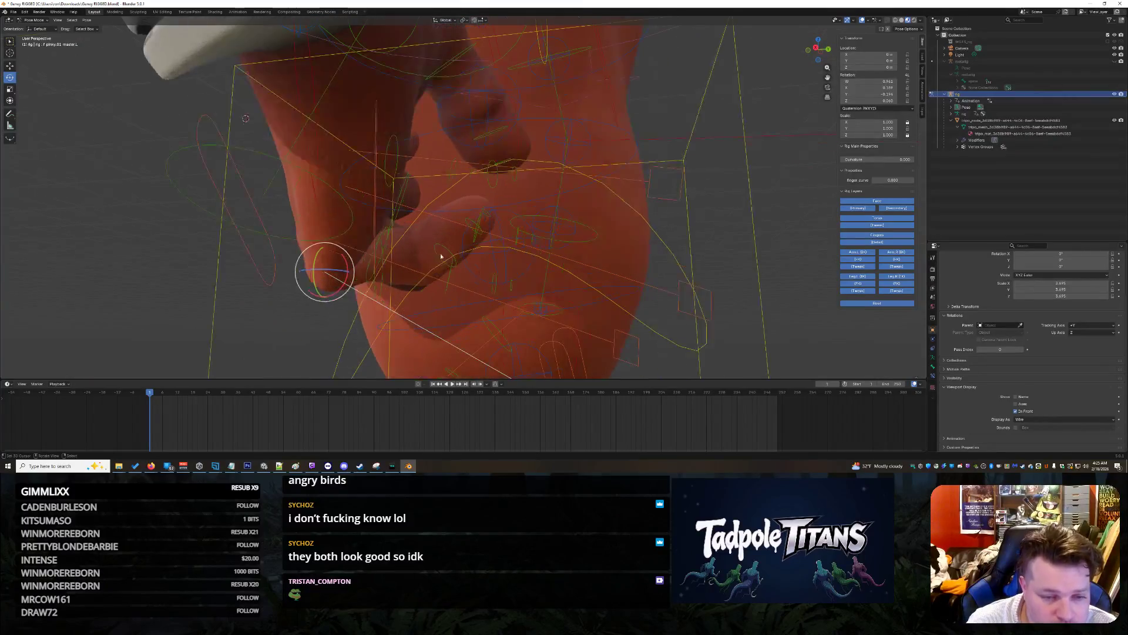
# Step: Bend pinky.02.L, the pinky's second joint, about 28 degrees
pyautogui.click(436, 260)
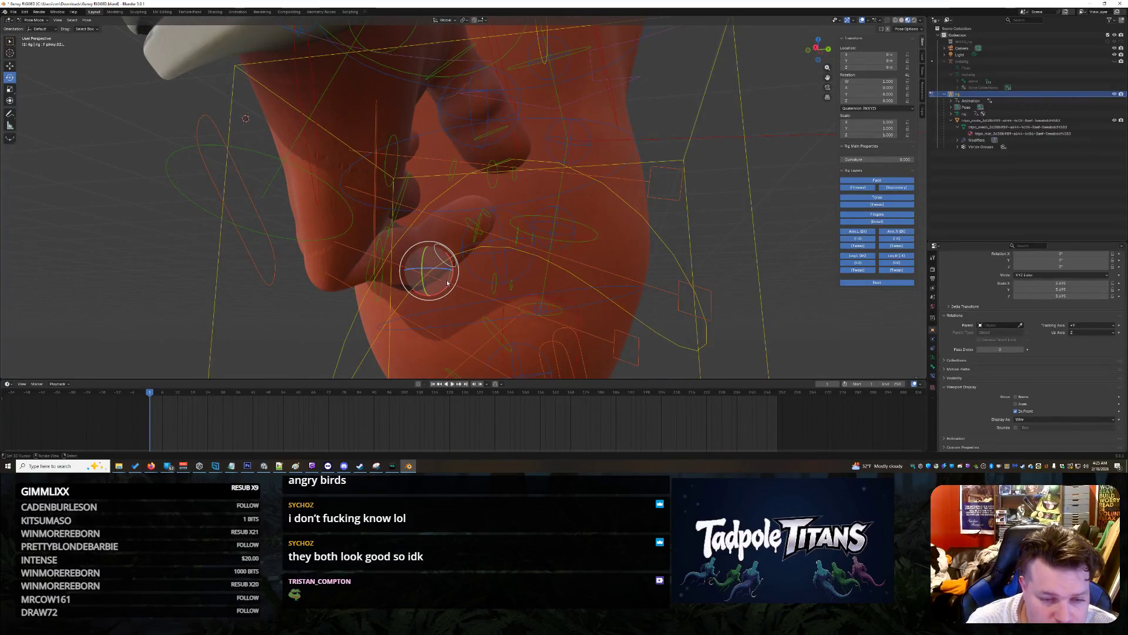
pyautogui.moveTo(446, 282)
pyautogui.mouseDown()
pyautogui.moveTo(449, 253)
pyautogui.moveTo(461, 262)
pyautogui.mouseUp()
pyautogui.moveTo(460, 262); pyautogui.dragTo(539, 254, button='middle')
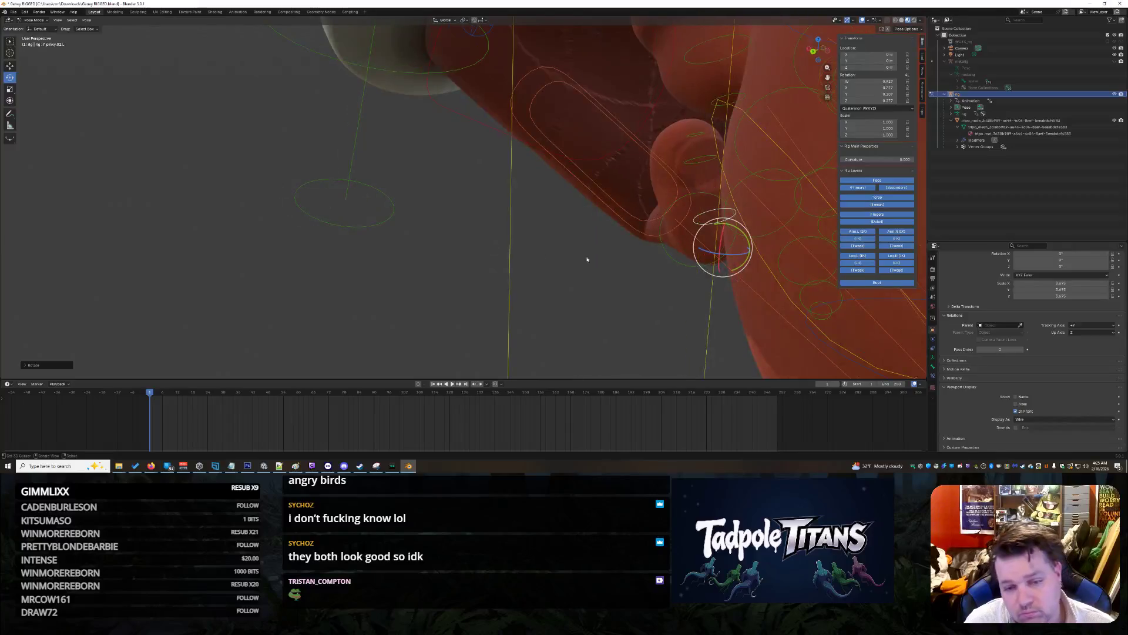
pyautogui.moveTo(729, 257); pyautogui.dragTo(744, 259)
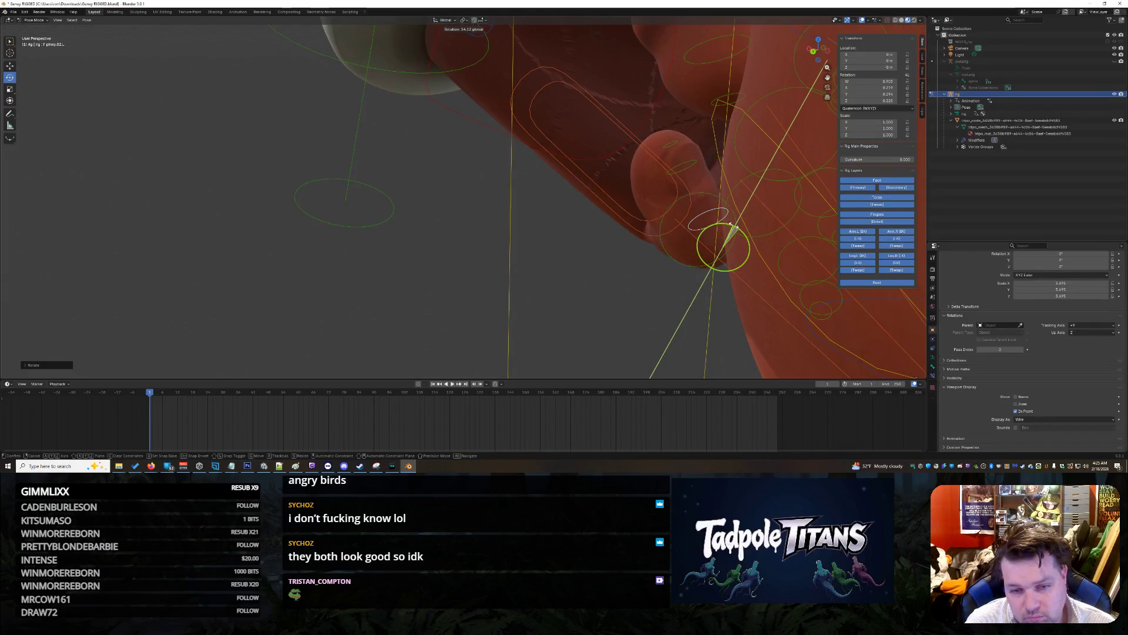
pyautogui.moveTo(585, 279)
pyautogui.mouseDown(button='middle')
pyautogui.moveTo(626, 286)
pyautogui.moveTo(655, 258)
pyautogui.mouseUp(button='middle')
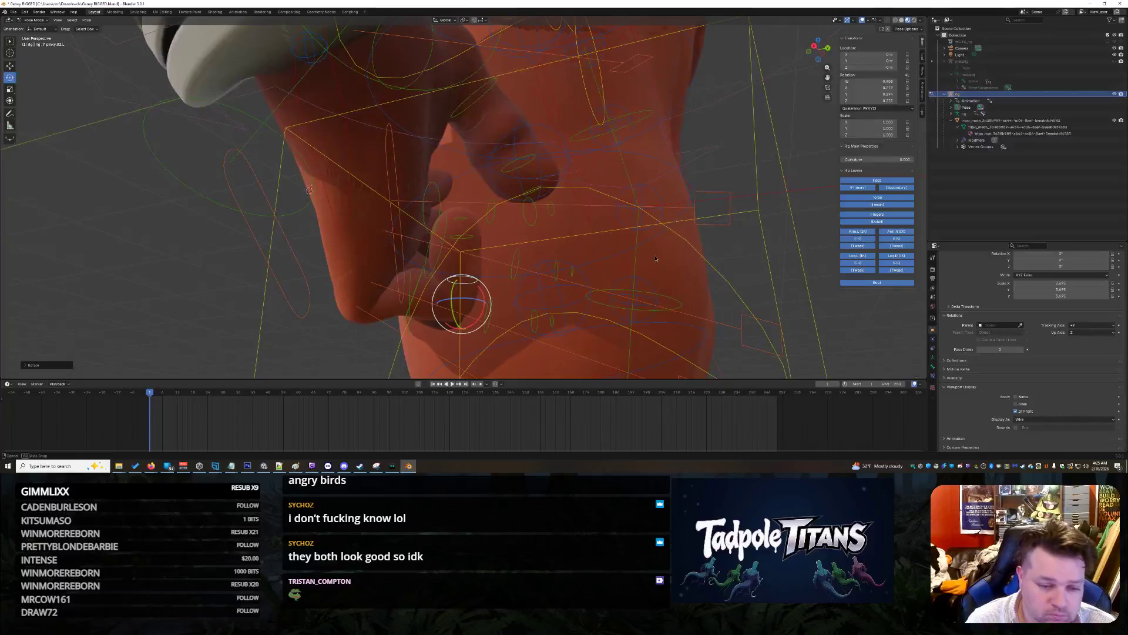
# Step: Move the pinky master bone and the pinky.01 base bone into place with G
pyautogui.click(356, 310)
pyautogui.moveTo(356, 318); pyautogui.dragTo(273, 334, button='middle')
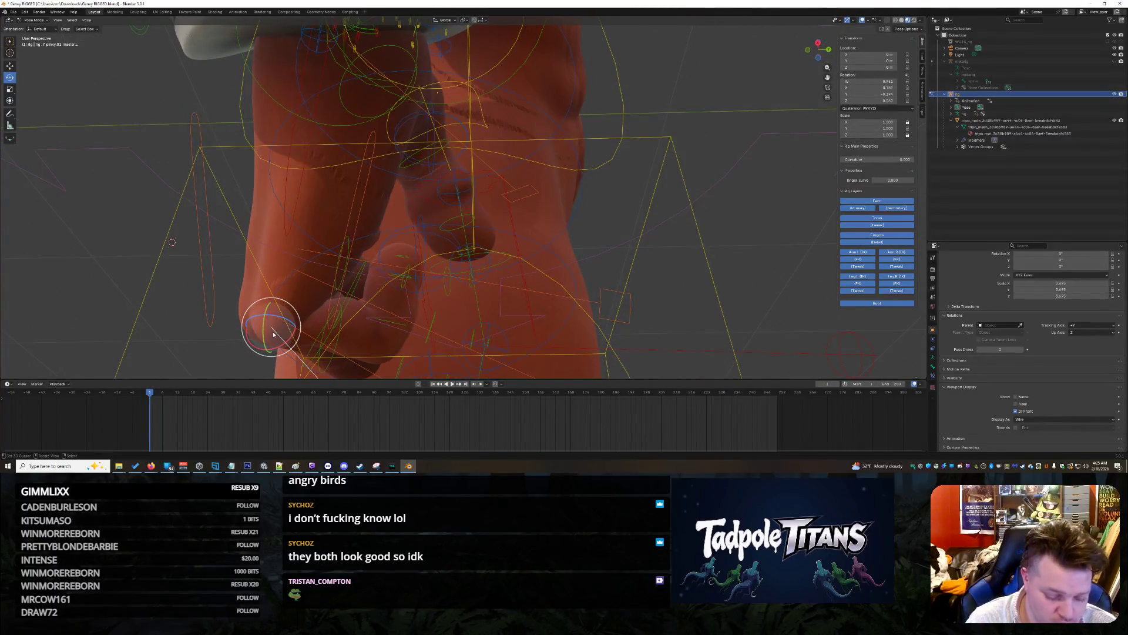
pyautogui.press('g')
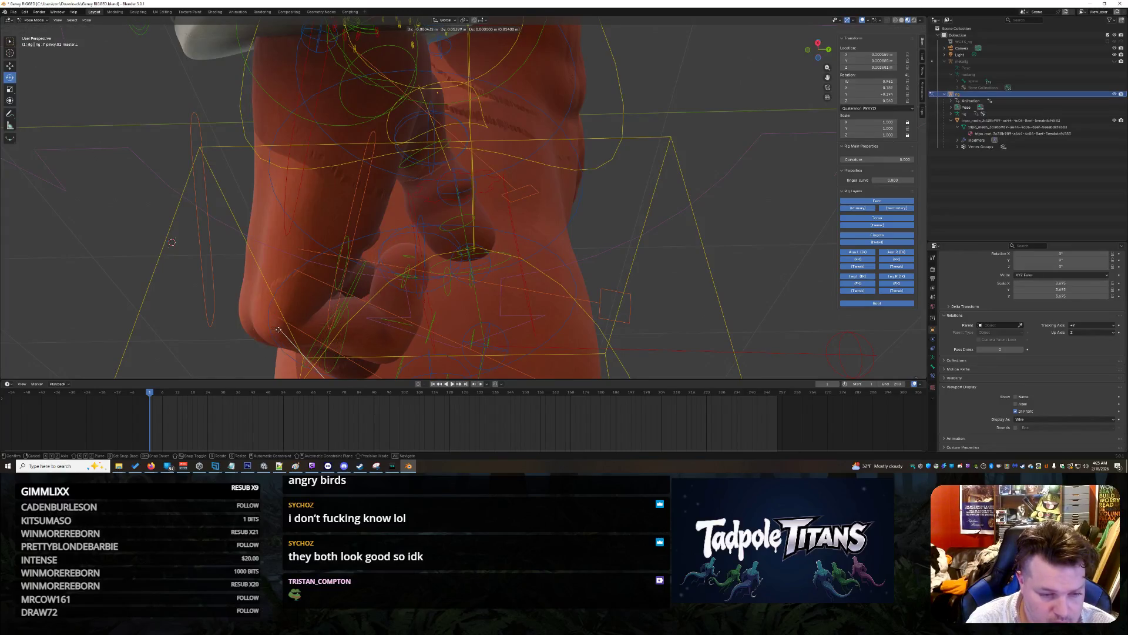
pyautogui.click(282, 332)
pyautogui.moveTo(282, 332)
pyautogui.mouseDown(button='middle')
pyautogui.moveTo(437, 318)
pyautogui.moveTo(452, 335)
pyautogui.moveTo(384, 312)
pyautogui.moveTo(382, 288)
pyautogui.moveTo(346, 325)
pyautogui.mouseUp(button='middle')
pyautogui.click(392, 278)
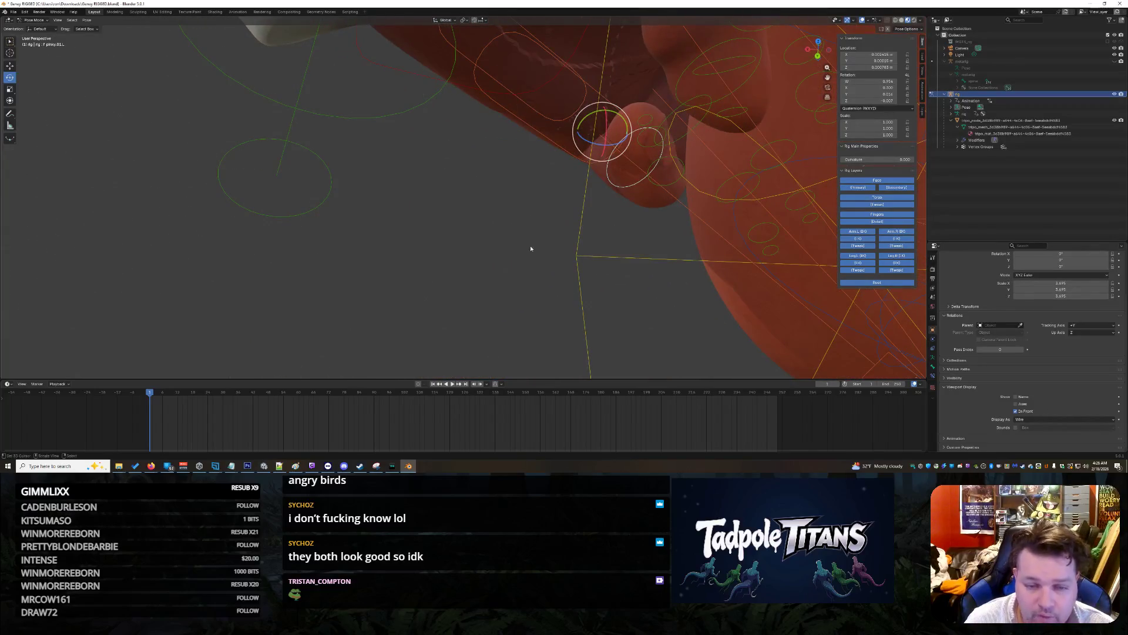
pyautogui.rightClick(560, 219)
pyautogui.moveTo(491, 219)
pyautogui.mouseDown(button='middle')
pyautogui.moveTo(482, 221)
pyautogui.moveTo(497, 210)
pyautogui.moveTo(506, 220)
pyautogui.mouseUp(button='middle')
pyautogui.press('g')
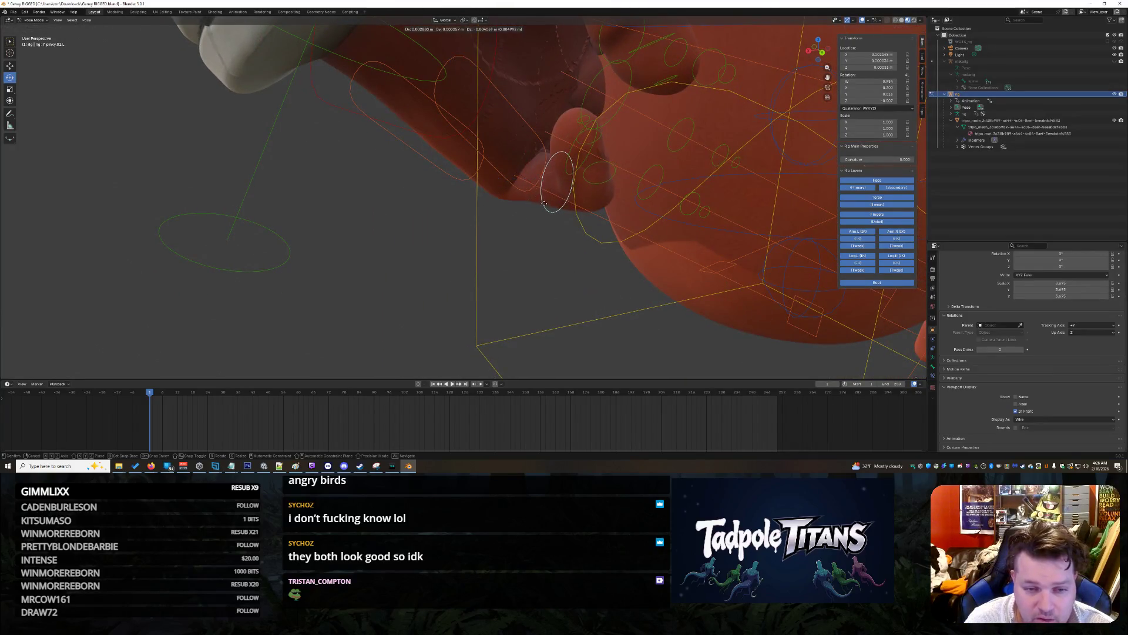
pyautogui.click(539, 210)
pyautogui.moveTo(539, 210); pyautogui.dragTo(577, 235, button='middle')
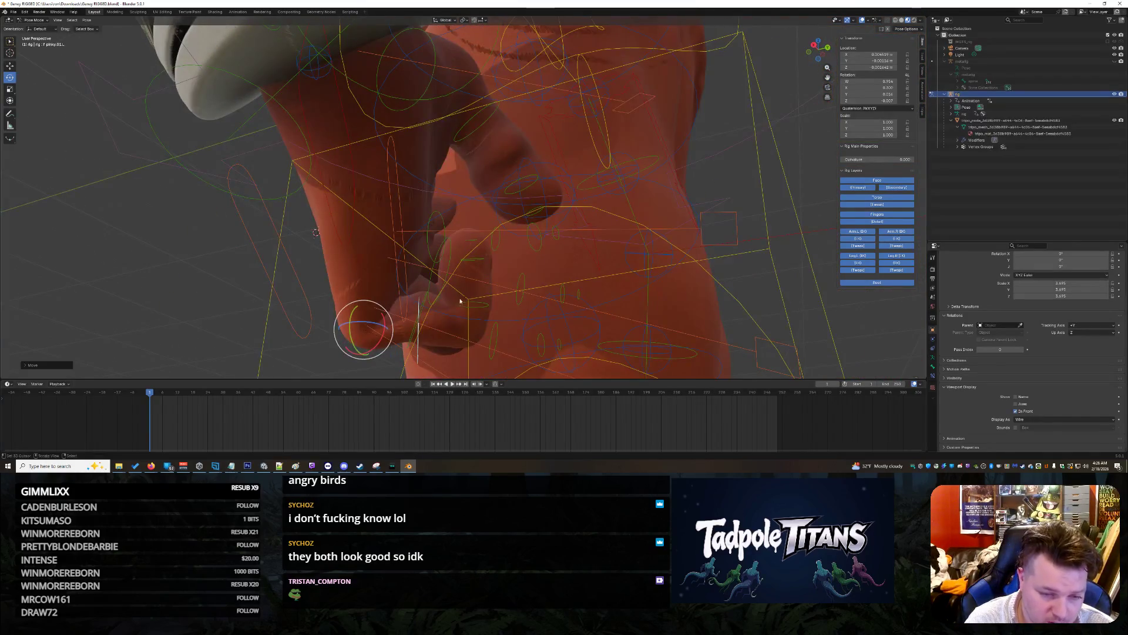
# Step: Trackball-rotate the pinky base bone f_pinky.01.L, after abandoning a ring finger rotation
pyautogui.moveTo(464, 302); pyautogui.dragTo(443, 316, button='middle')
pyautogui.click(419, 325)
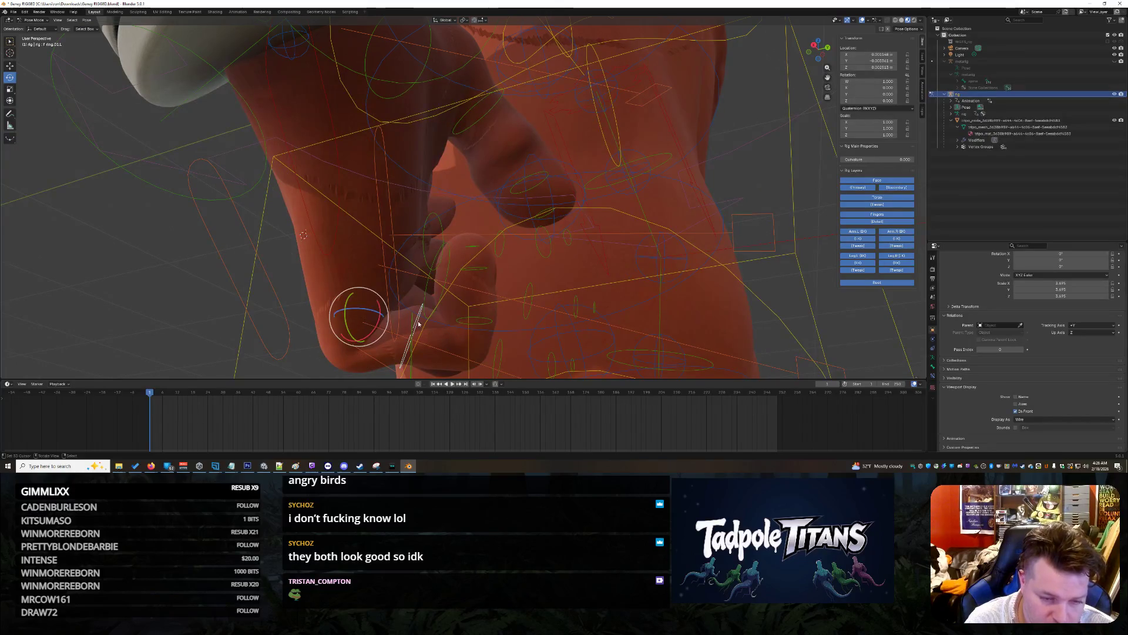
pyautogui.moveTo(427, 303); pyautogui.dragTo(477, 319, button='middle')
pyautogui.scroll(-5, 478, 319)
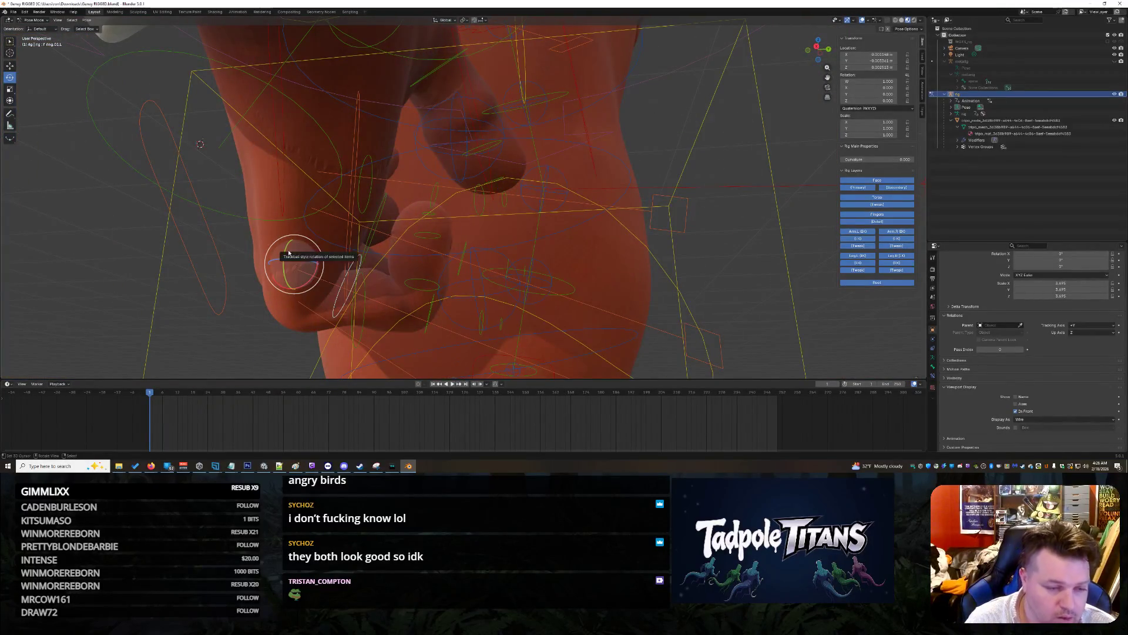
pyautogui.moveTo(290, 253); pyautogui.dragTo(289, 250)
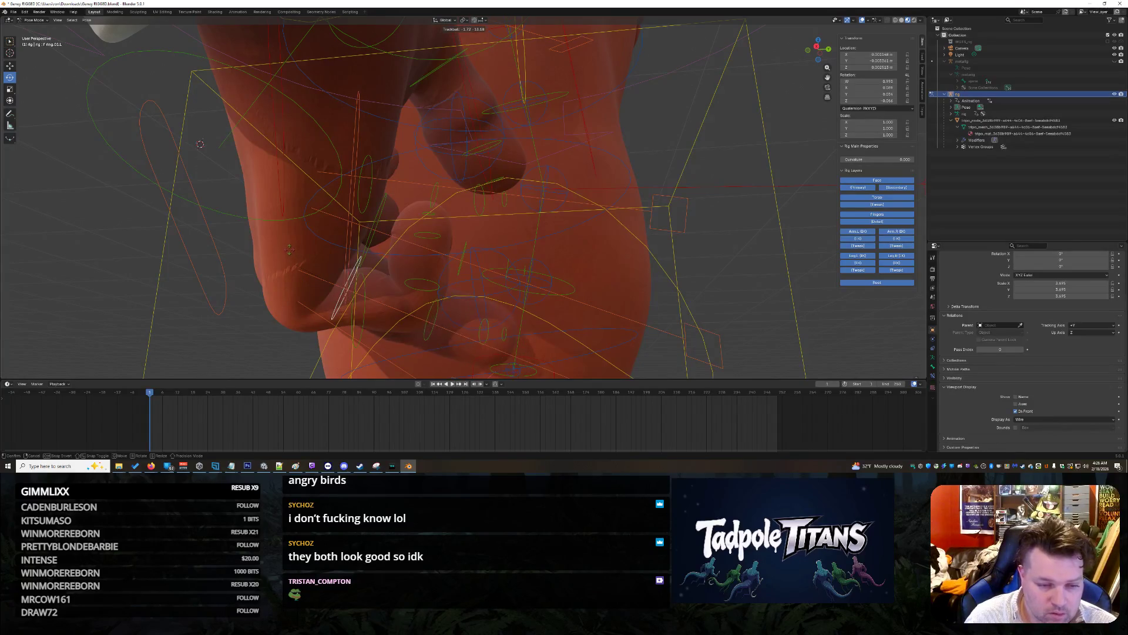
pyautogui.press('Escape')
pyautogui.click(362, 292)
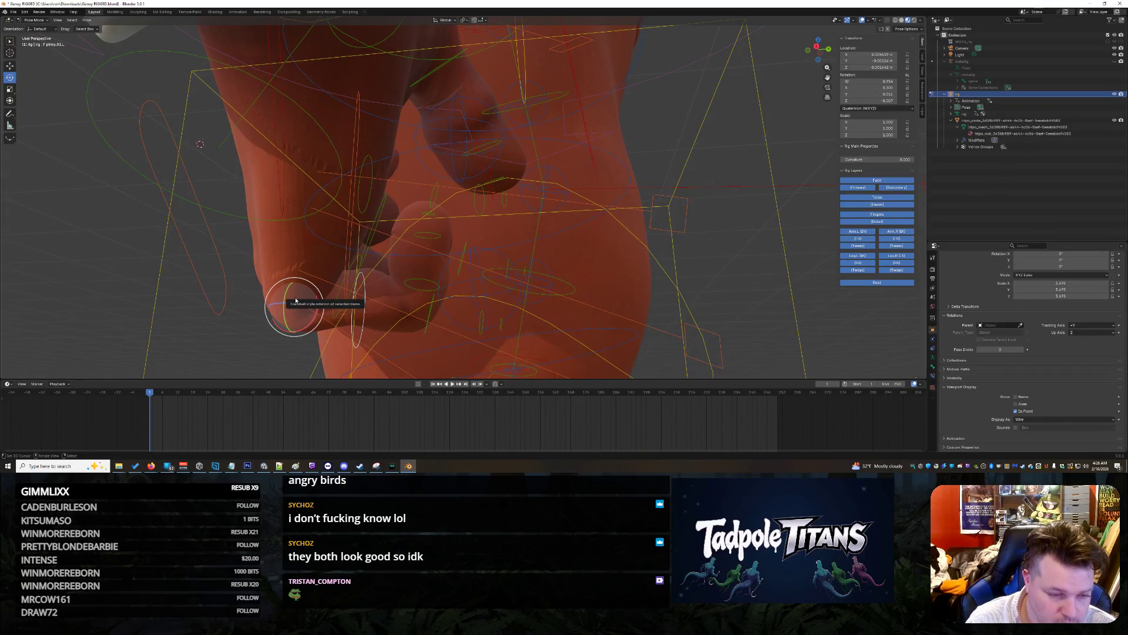
pyautogui.moveTo(297, 292); pyautogui.dragTo(268, 293)
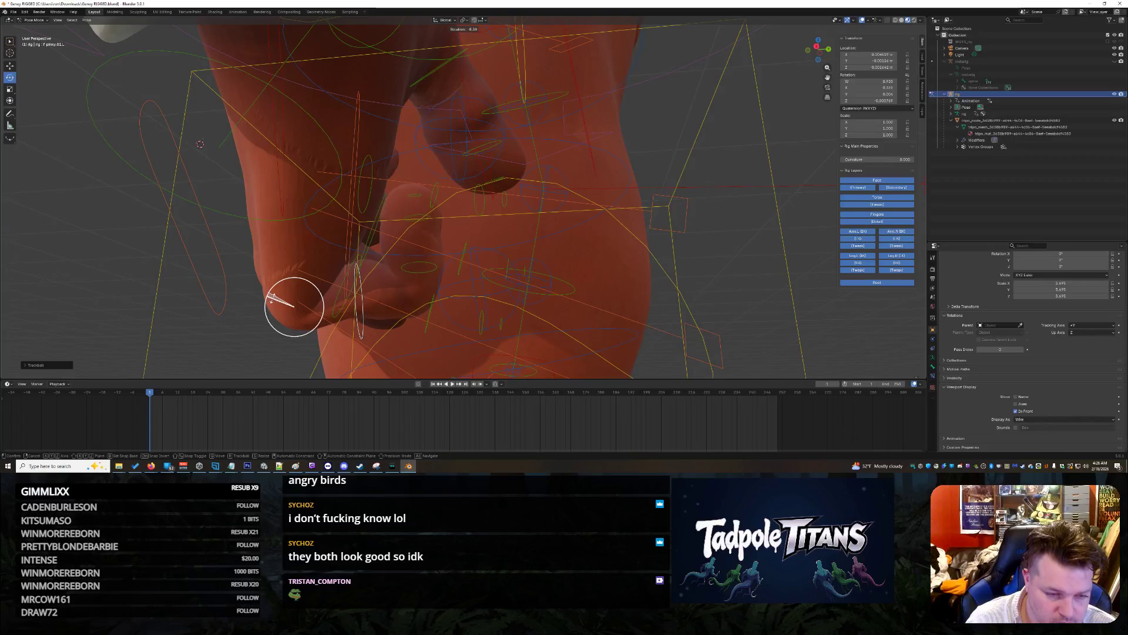
pyautogui.moveTo(275, 298); pyautogui.dragTo(276, 299)
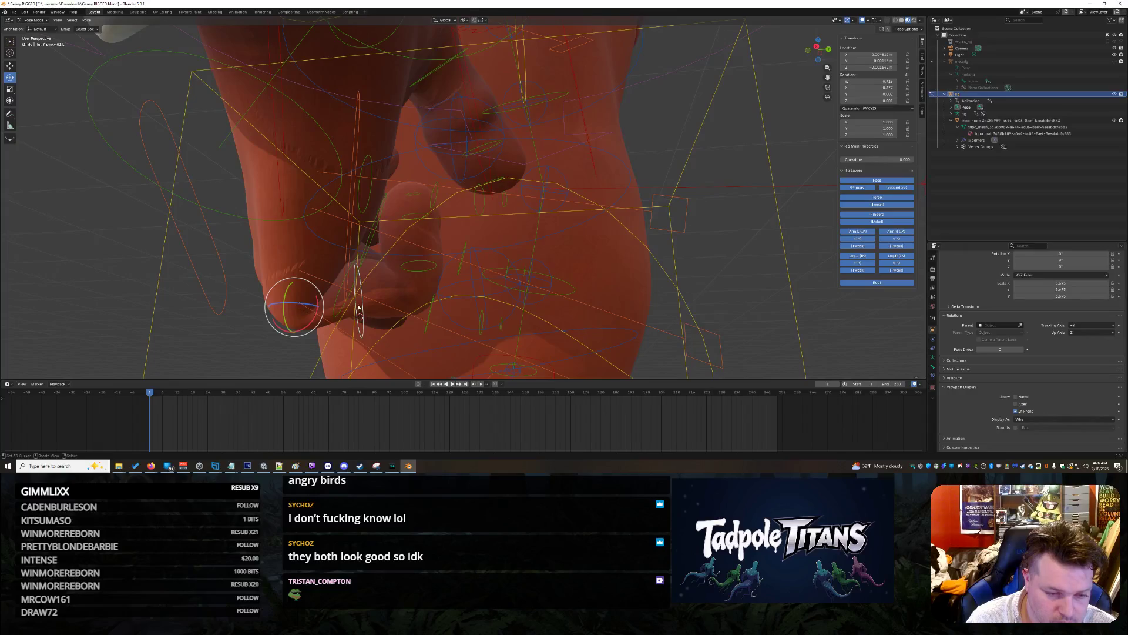
# Step: Scale f_pinky.01.L along Z to about 1.1555 with the Scale tool
pyautogui.click(360, 300)
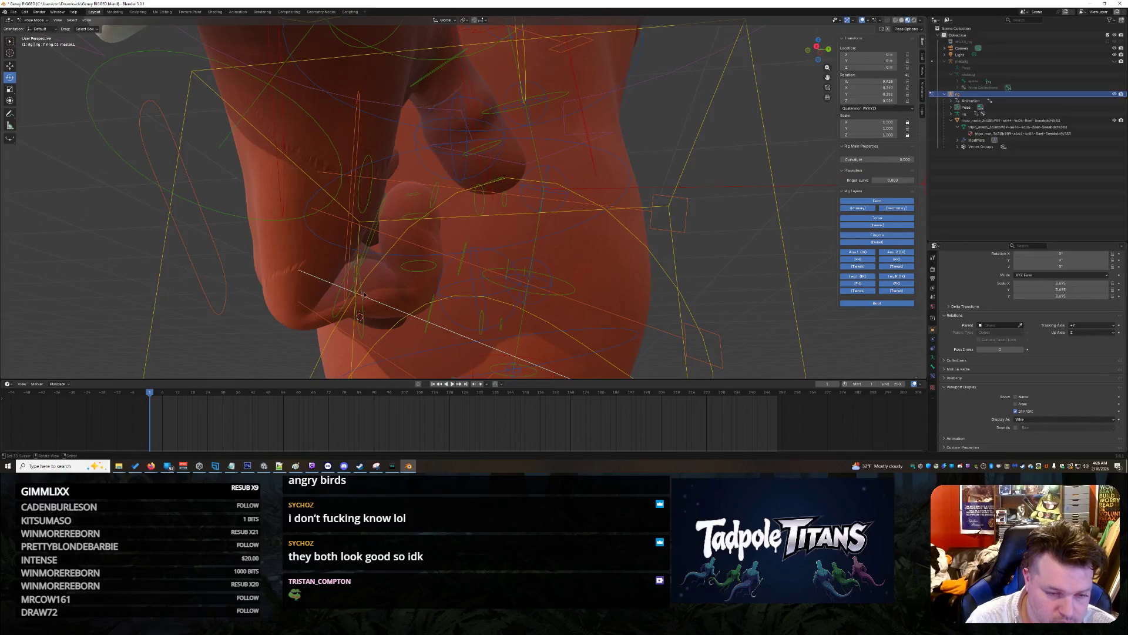
pyautogui.click(361, 325)
pyautogui.press('s')
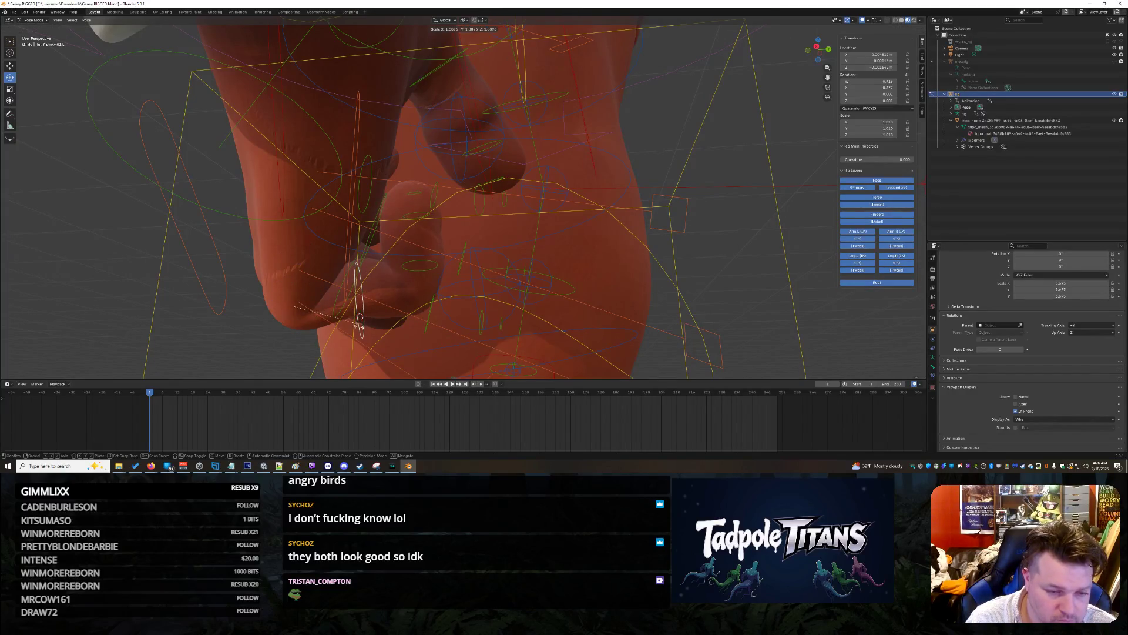
pyautogui.press('Escape')
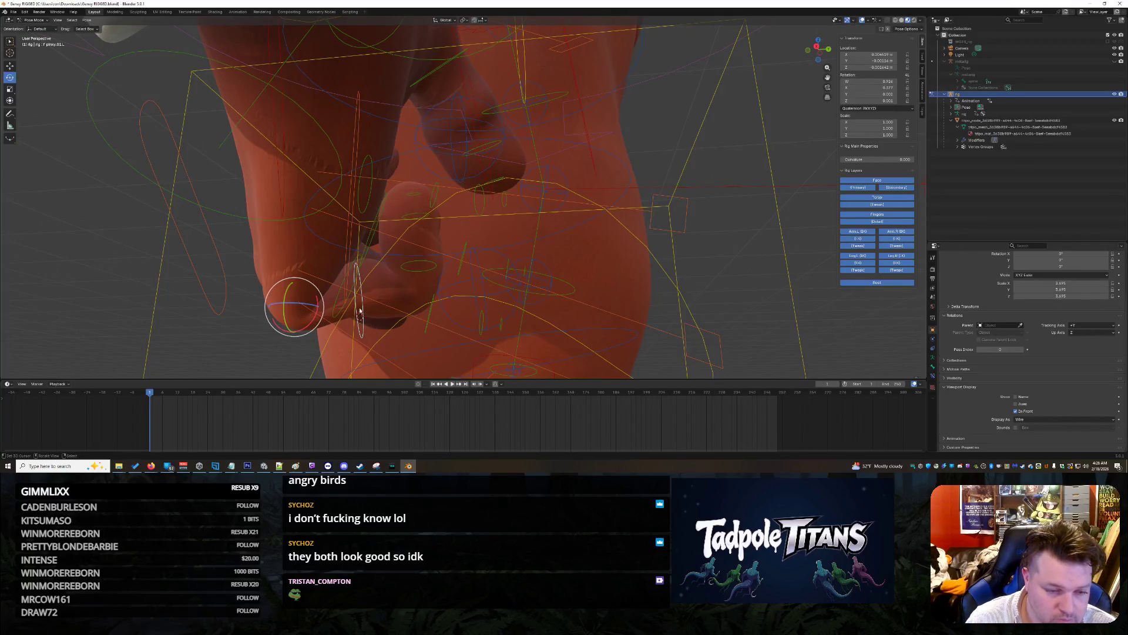
pyautogui.click(10, 90)
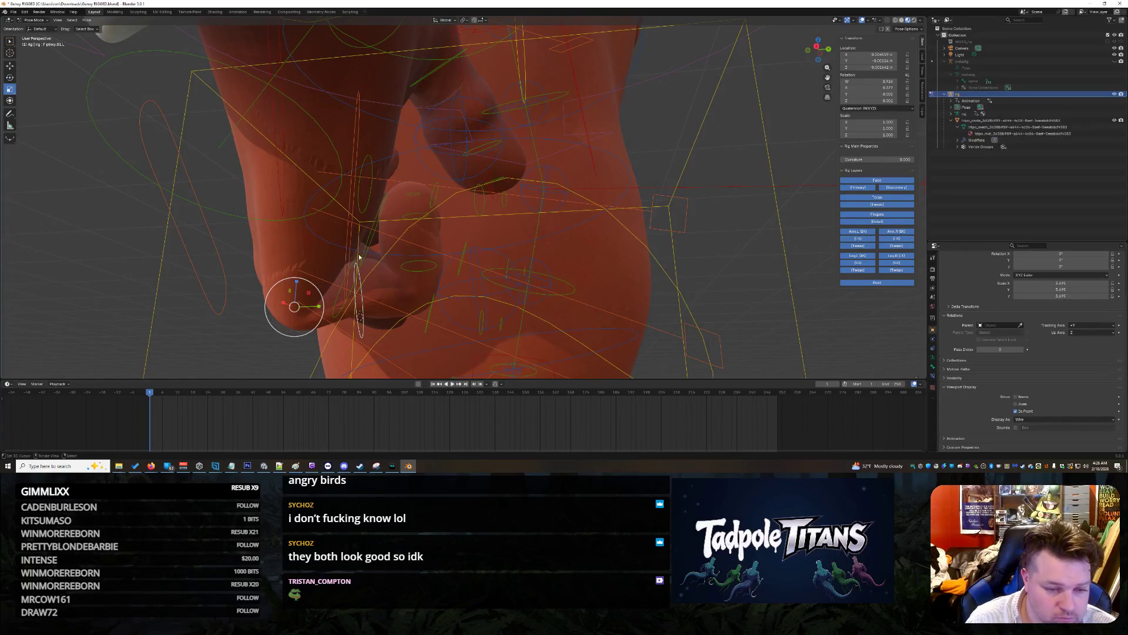
pyautogui.moveTo(296, 283); pyautogui.dragTo(296, 279)
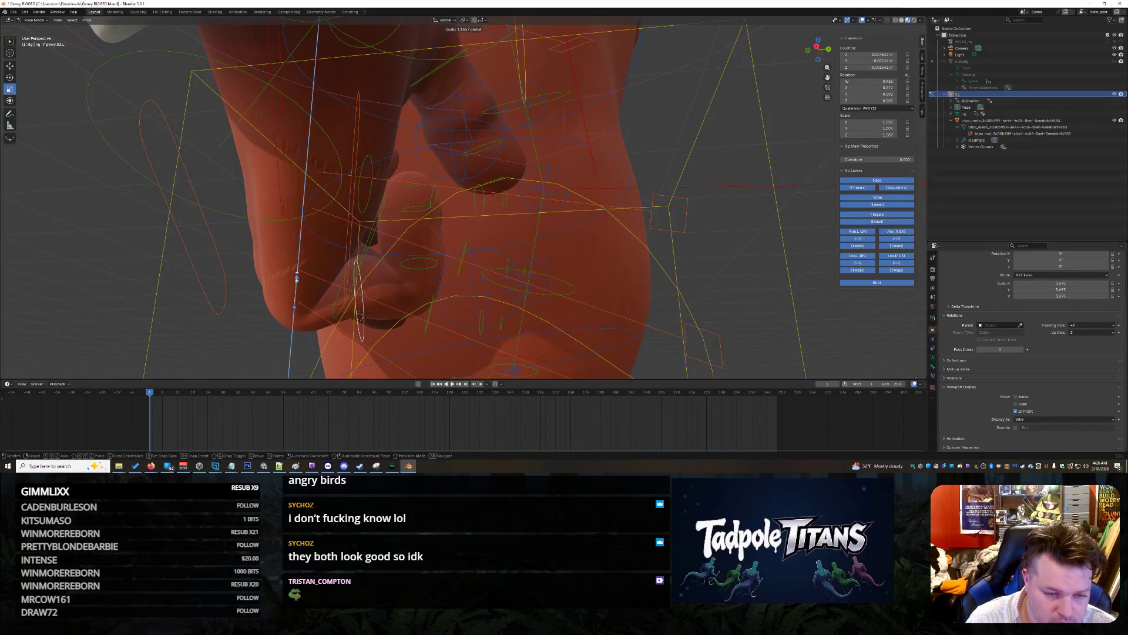
pyautogui.moveTo(297, 276); pyautogui.dragTo(297, 280)
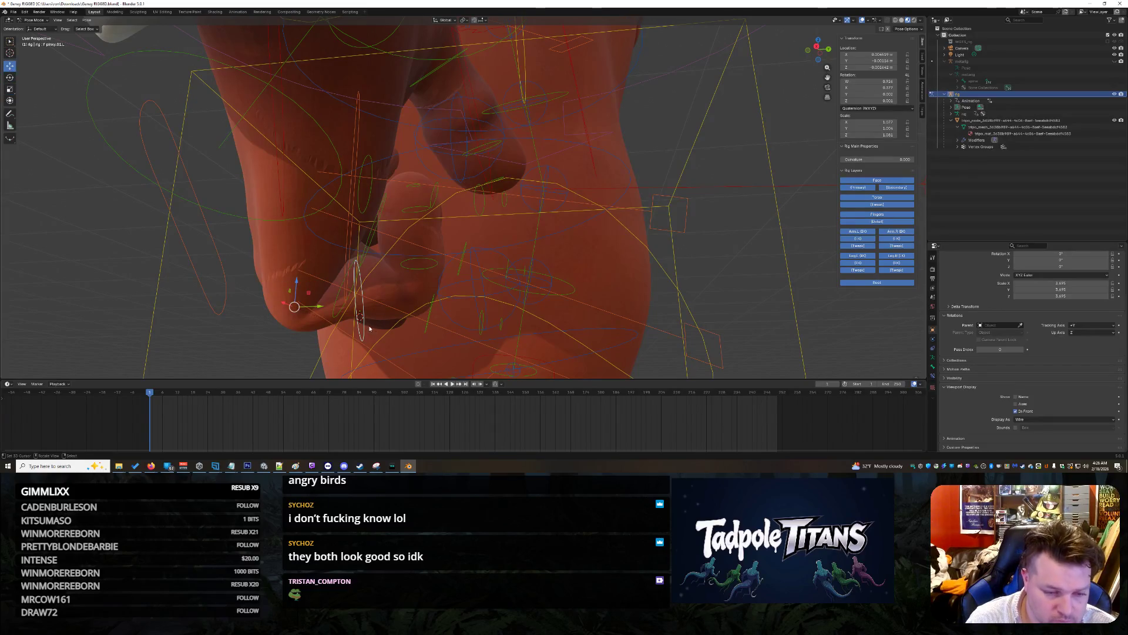
# Step: Shift f_pinky.01.L slightly along Z
pyautogui.moveTo(296, 283); pyautogui.dragTo(299, 292)
pyautogui.moveTo(300, 293)
pyautogui.mouseDown(button='middle')
pyautogui.moveTo(609, 265)
pyautogui.moveTo(677, 244)
pyautogui.moveTo(676, 263)
pyautogui.moveTo(707, 229)
pyautogui.mouseUp(button='middle')
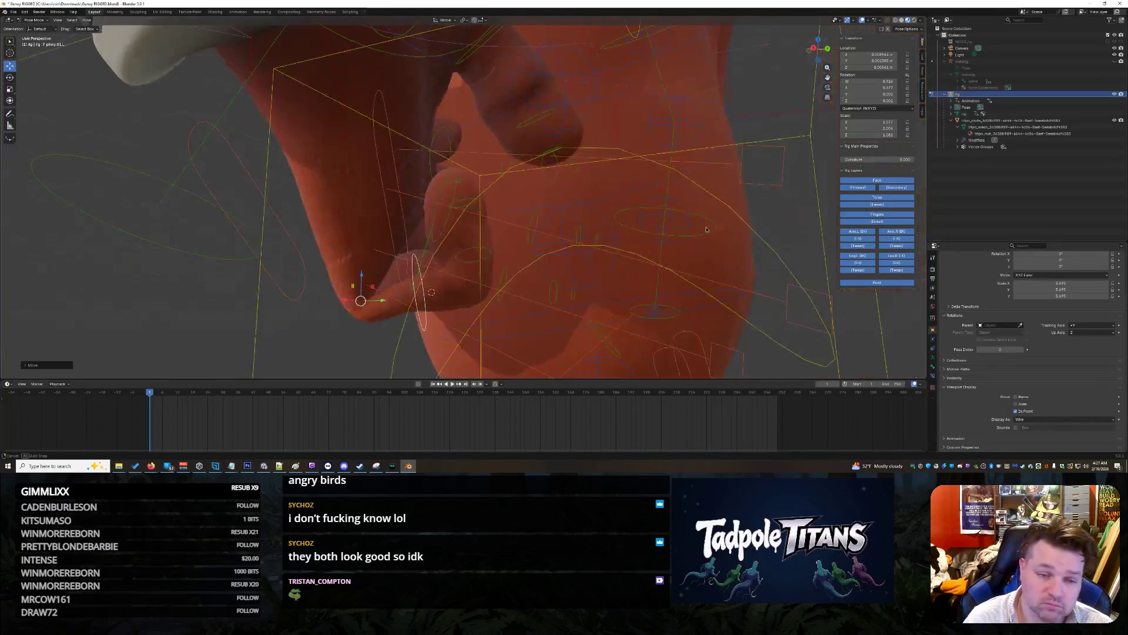
pyautogui.moveTo(519, 222); pyautogui.dragTo(486, 229, button='middle')
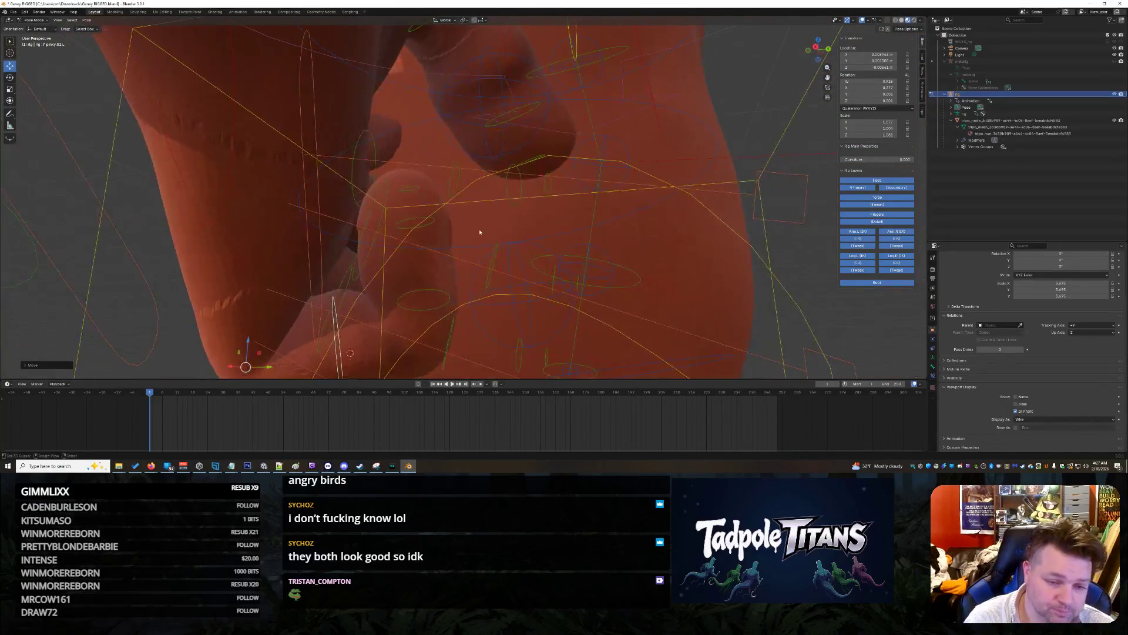
# Step: Move the pinky's middle bone along X, after cancelling trial moves on other pinky bones
pyautogui.click(424, 225)
pyautogui.click(412, 193)
pyautogui.moveTo(434, 189); pyautogui.dragTo(419, 187)
pyautogui.rightClick(414, 186)
pyautogui.click(408, 225)
pyautogui.moveTo(444, 254); pyautogui.dragTo(432, 256)
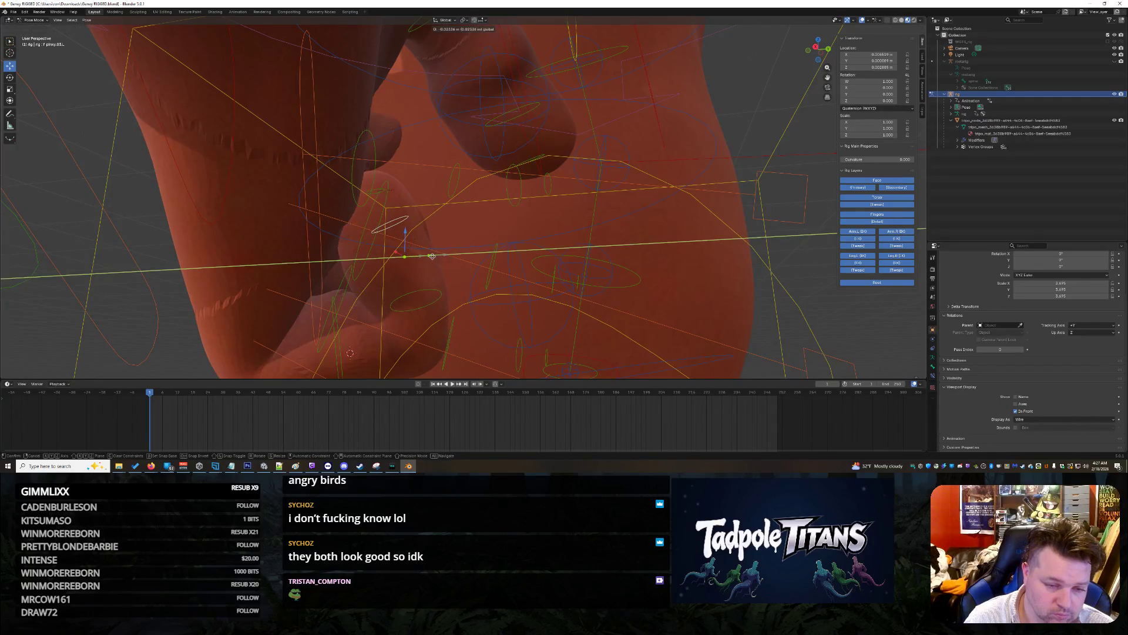
pyautogui.rightClick(434, 256)
pyautogui.click(442, 306)
pyautogui.moveTo(455, 342)
pyautogui.mouseDown()
pyautogui.moveTo(428, 340)
pyautogui.moveTo(476, 345)
pyautogui.moveTo(466, 342)
pyautogui.mouseUp()
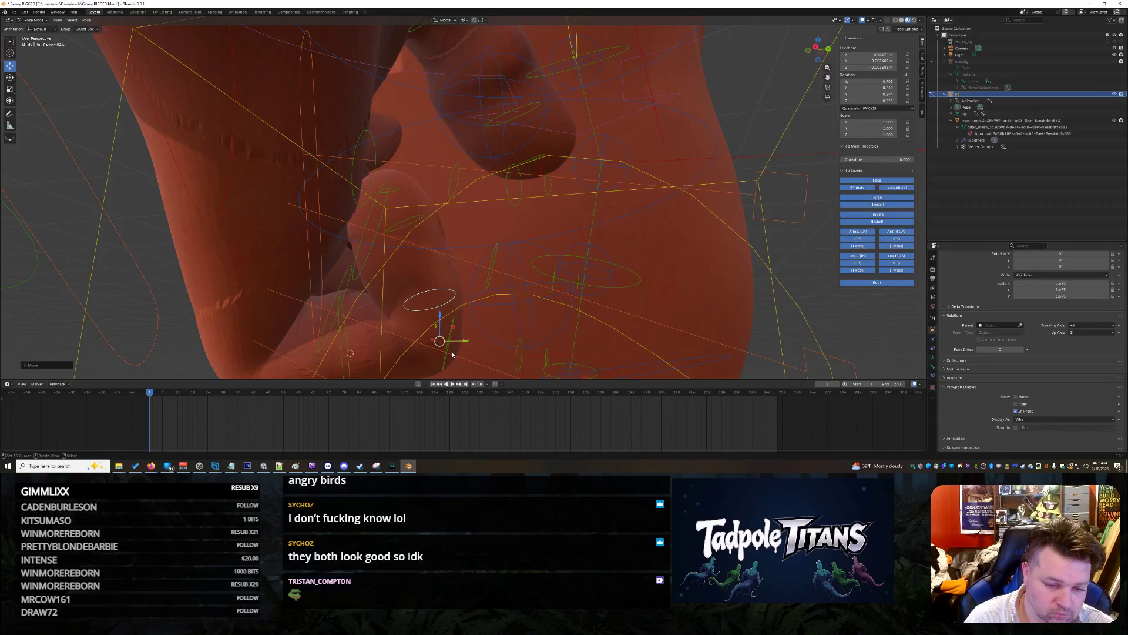
# Step: Nudge the pinky base bone along Y, then slide the pinky middle bone left along Y
pyautogui.click(451, 352)
pyautogui.moveTo(490, 335); pyautogui.dragTo(486, 322, button='middle')
pyautogui.moveTo(486, 321); pyautogui.dragTo(454, 309, button='middle')
pyautogui.click(343, 297)
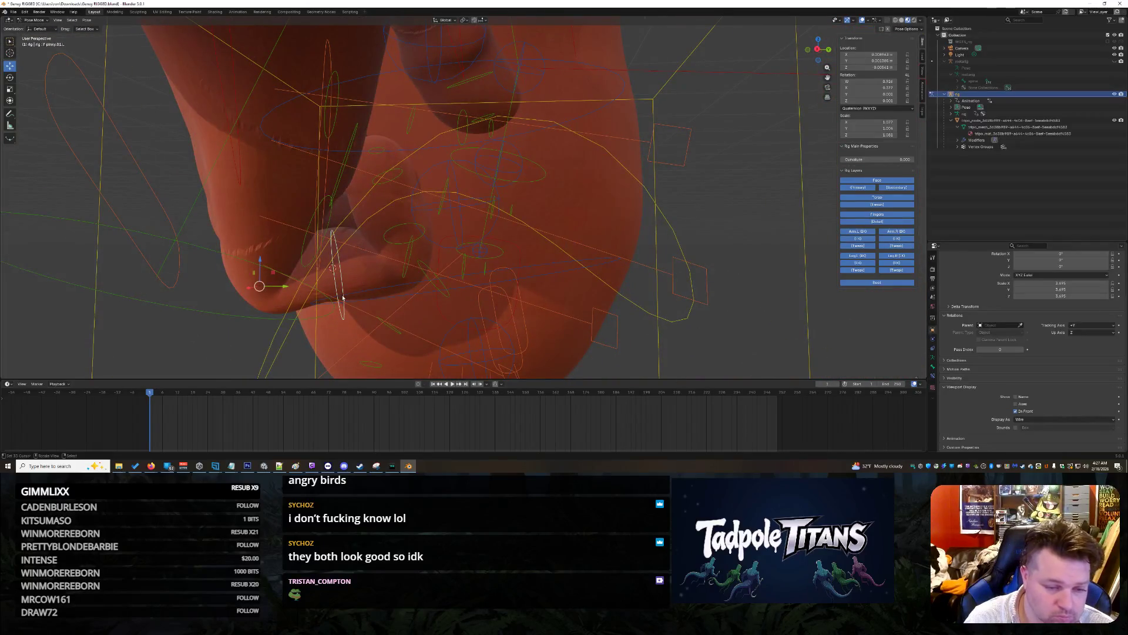
pyautogui.moveTo(285, 289); pyautogui.dragTo(284, 288)
pyautogui.click(405, 242)
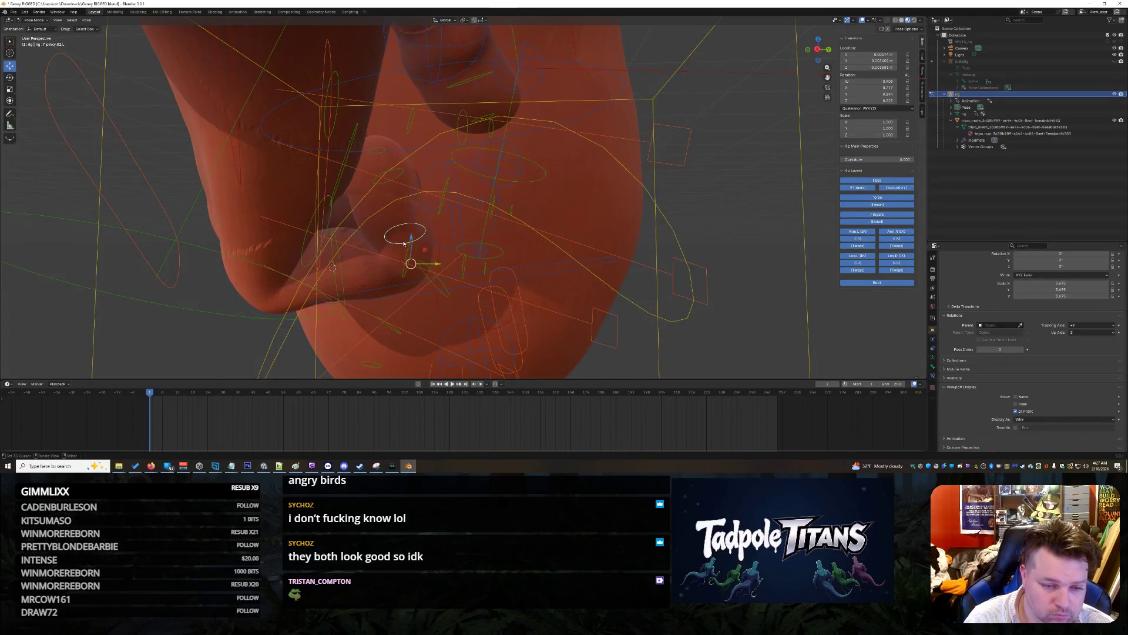
pyautogui.moveTo(399, 249); pyautogui.dragTo(379, 249)
pyautogui.hotkey('ctrl', 'z')
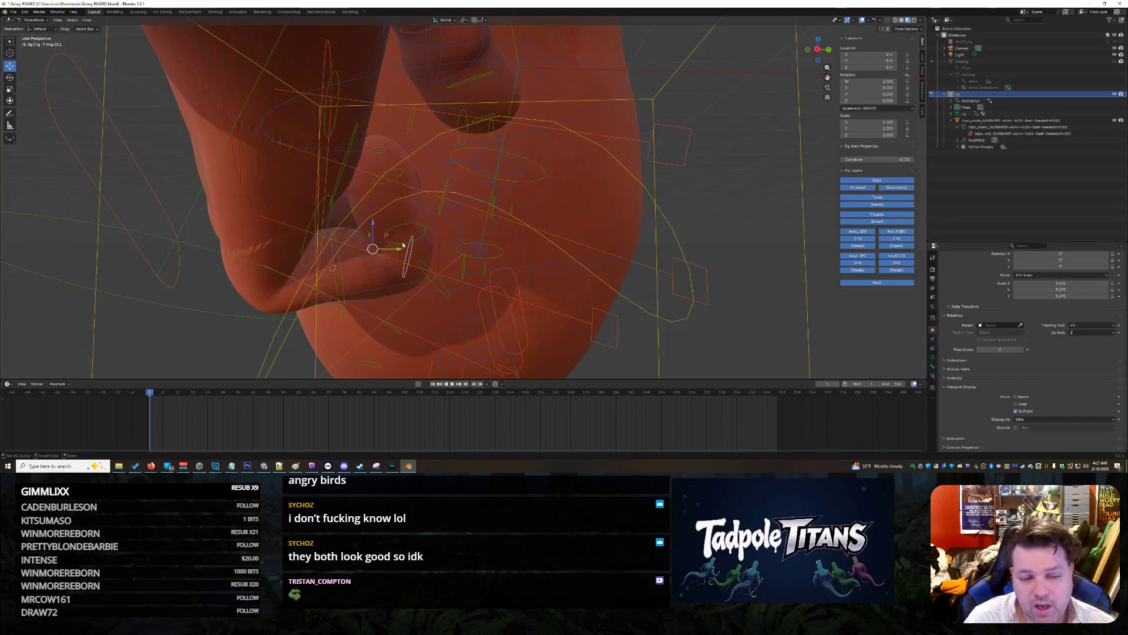
pyautogui.click(423, 243)
pyautogui.moveTo(423, 243); pyautogui.dragTo(433, 248, button='middle')
pyautogui.moveTo(434, 272); pyautogui.dragTo(411, 272)
# Step: Adjust the pinky tip and the remaining pinky bones along their Y arrows
pyautogui.click(347, 184)
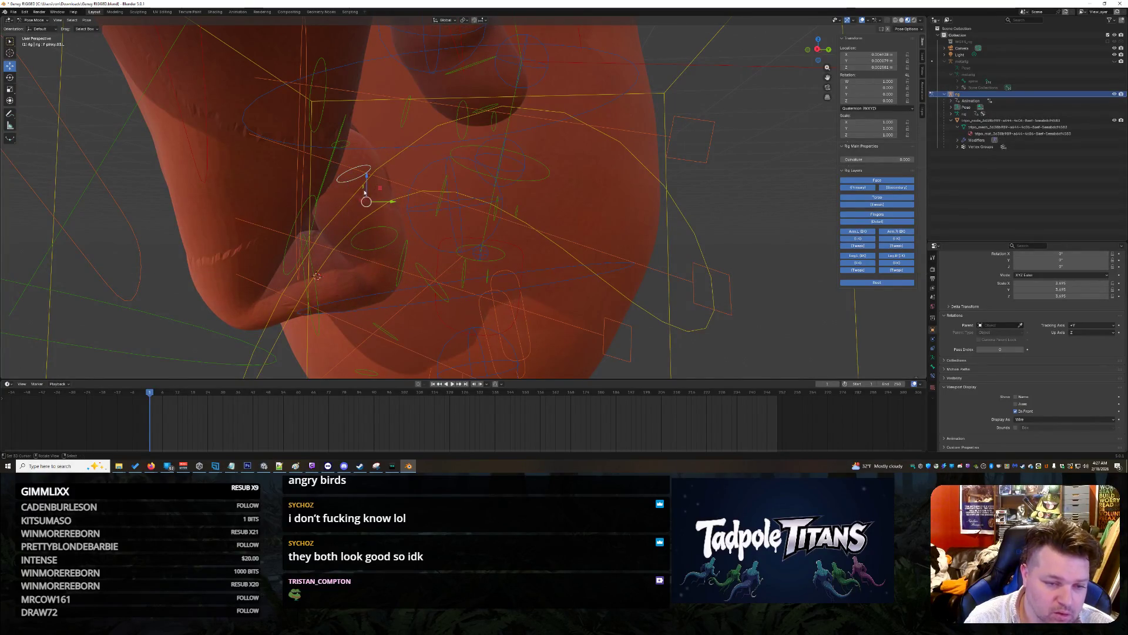
pyautogui.moveTo(399, 207); pyautogui.dragTo(417, 205)
pyautogui.click(360, 144)
pyautogui.moveTo(392, 151); pyautogui.dragTo(422, 157)
pyautogui.click(374, 248)
pyautogui.moveTo(410, 276); pyautogui.dragTo(410, 272)
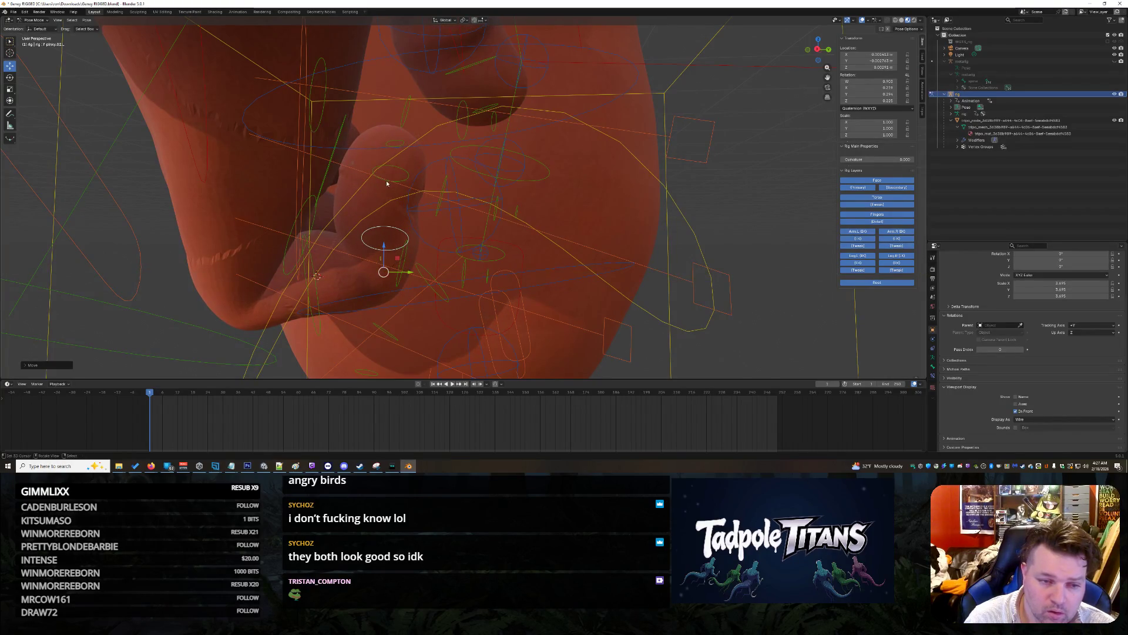
# Step: Rotate the pinky tip bone pinky.03.L about -17 degrees, then about 42 degrees on X
pyautogui.click(405, 179)
pyautogui.click(10, 77)
pyautogui.moveTo(377, 187); pyautogui.dragTo(371, 194)
pyautogui.moveTo(602, 214)
pyautogui.mouseDown(button='middle')
pyautogui.moveTo(728, 219)
pyautogui.moveTo(625, 247)
pyautogui.moveTo(707, 234)
pyautogui.mouseUp(button='middle')
pyautogui.moveTo(706, 233); pyautogui.dragTo(706, 234)
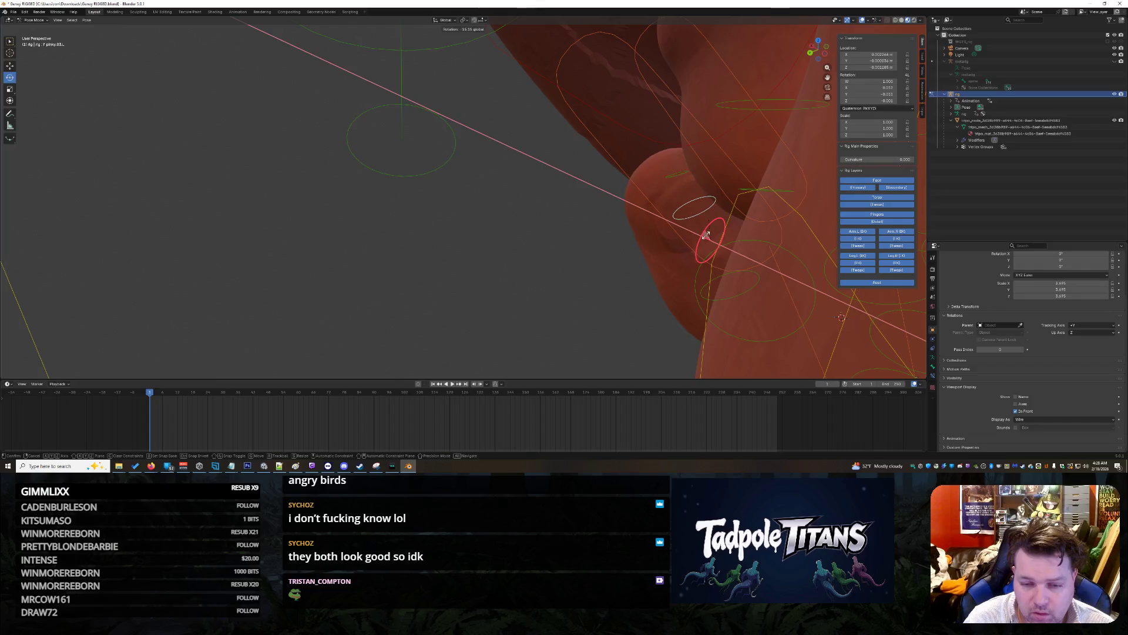
# Step: Finish the pinky rotation and turn the pinky bone around Z
pyautogui.click(707, 235)
pyautogui.moveTo(706, 235); pyautogui.dragTo(739, 271, button='middle')
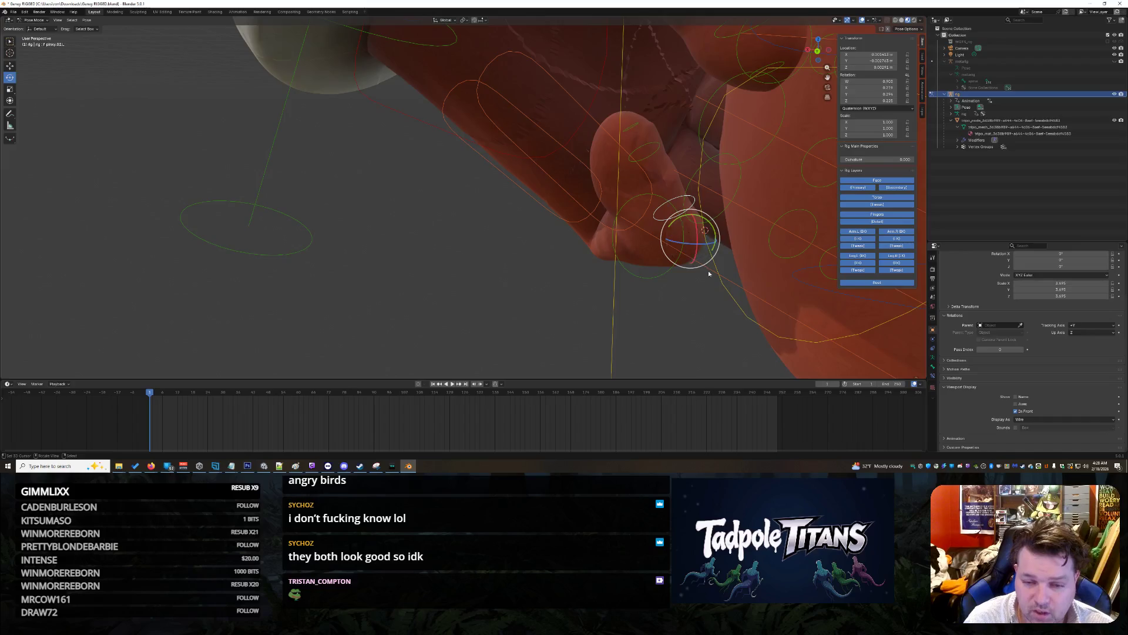
pyautogui.scroll(5, 708, 273)
pyautogui.moveTo(709, 273); pyautogui.dragTo(644, 266, button='middle')
pyautogui.moveTo(697, 317); pyautogui.dragTo(693, 315)
pyautogui.moveTo(692, 315)
pyautogui.mouseDown(button='middle')
pyautogui.moveTo(567, 252)
pyautogui.moveTo(583, 245)
pyautogui.moveTo(622, 286)
pyautogui.moveTo(530, 267)
pyautogui.moveTo(554, 253)
pyautogui.mouseUp(button='middle')
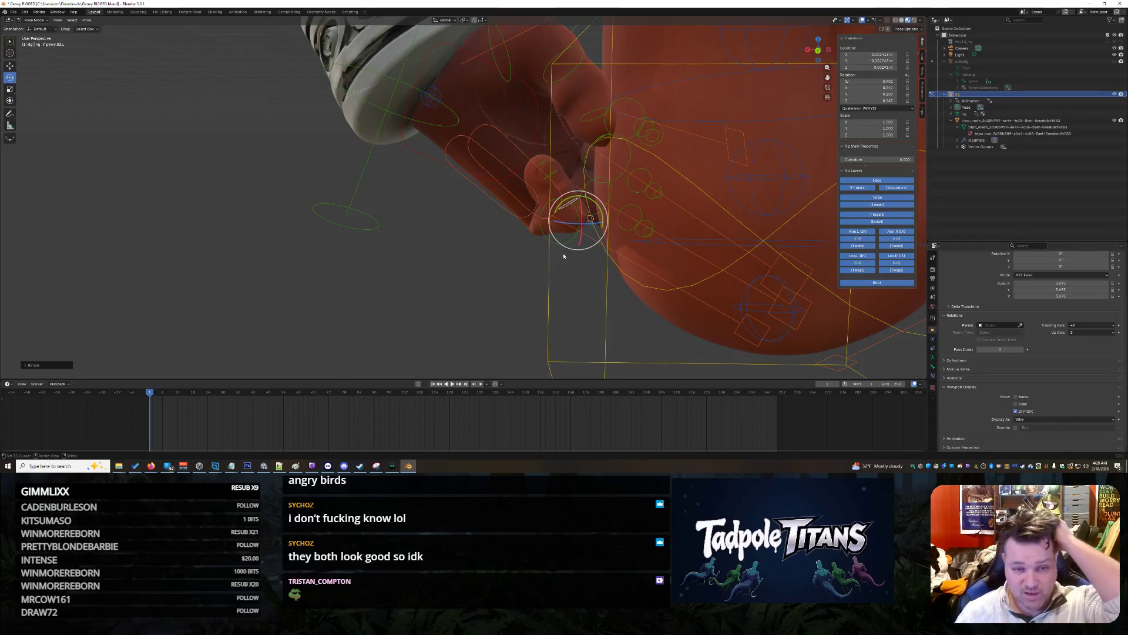
# Step: Slide the left hand IK control hand_ik.L left along X with the Move tool
pyautogui.moveTo(532, 202); pyautogui.dragTo(509, 127, button='middle')
pyautogui.moveTo(445, 263)
pyautogui.mouseDown(button='middle')
pyautogui.moveTo(471, 272)
pyautogui.moveTo(470, 225)
pyautogui.mouseUp(button='middle')
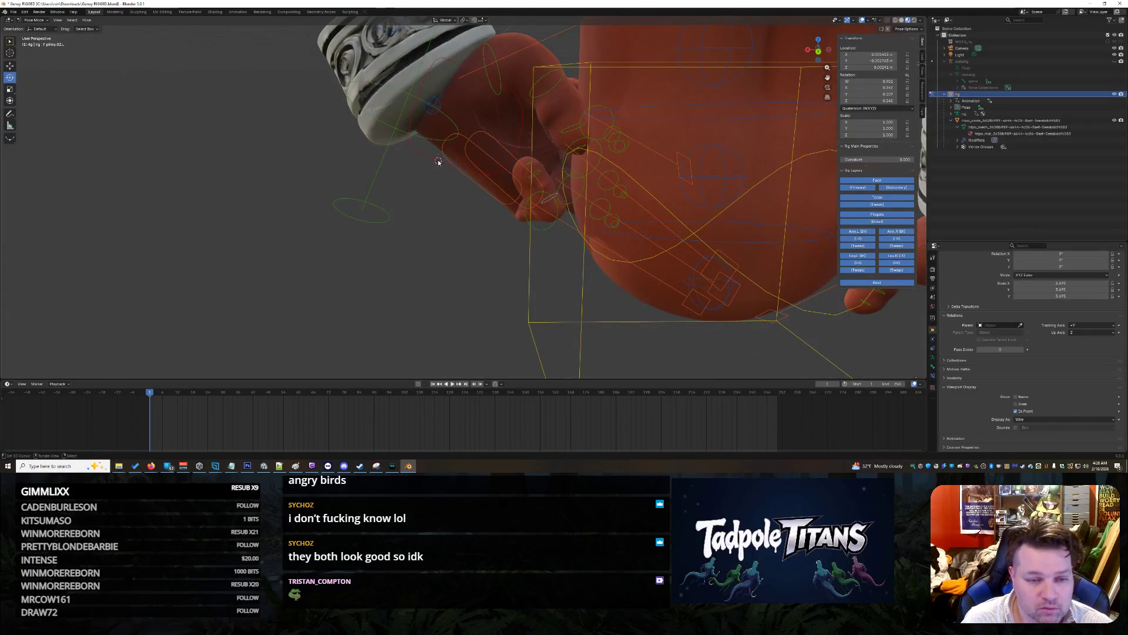
pyautogui.click(426, 147)
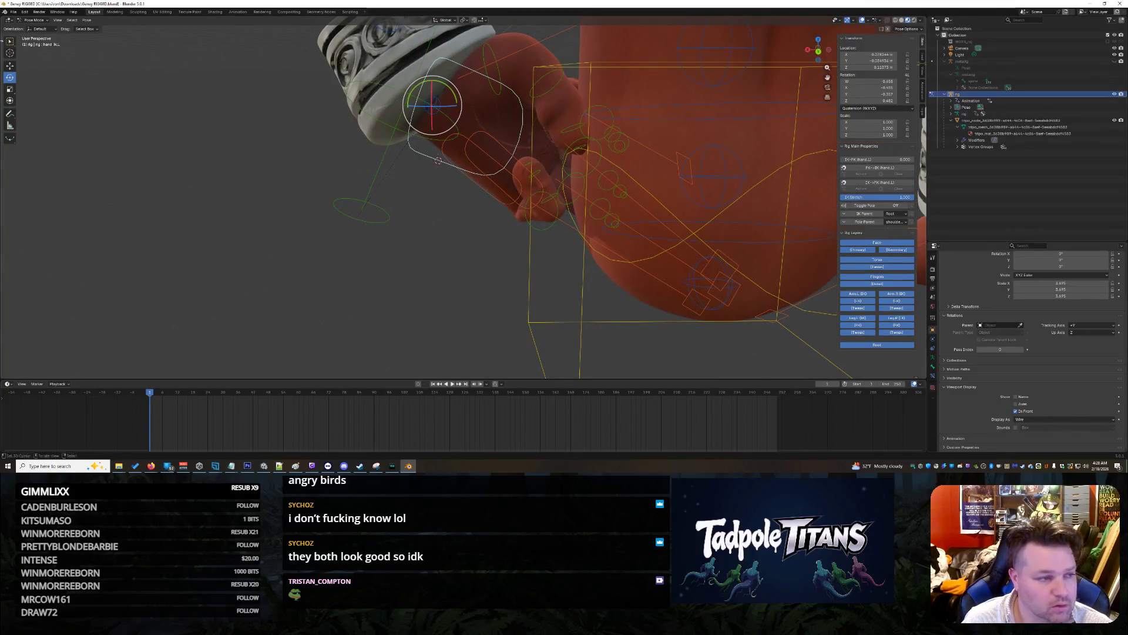
pyautogui.click(14, 67)
pyautogui.moveTo(424, 111); pyautogui.dragTo(326, 108)
pyautogui.moveTo(329, 111)
pyautogui.mouseDown(button='middle')
pyautogui.moveTo(522, 259)
pyautogui.moveTo(469, 279)
pyautogui.mouseUp(button='middle')
# Step: Slide the pinky tip bone f_pinky.03.L along X, abandoning a further vertical move
pyautogui.click(451, 157)
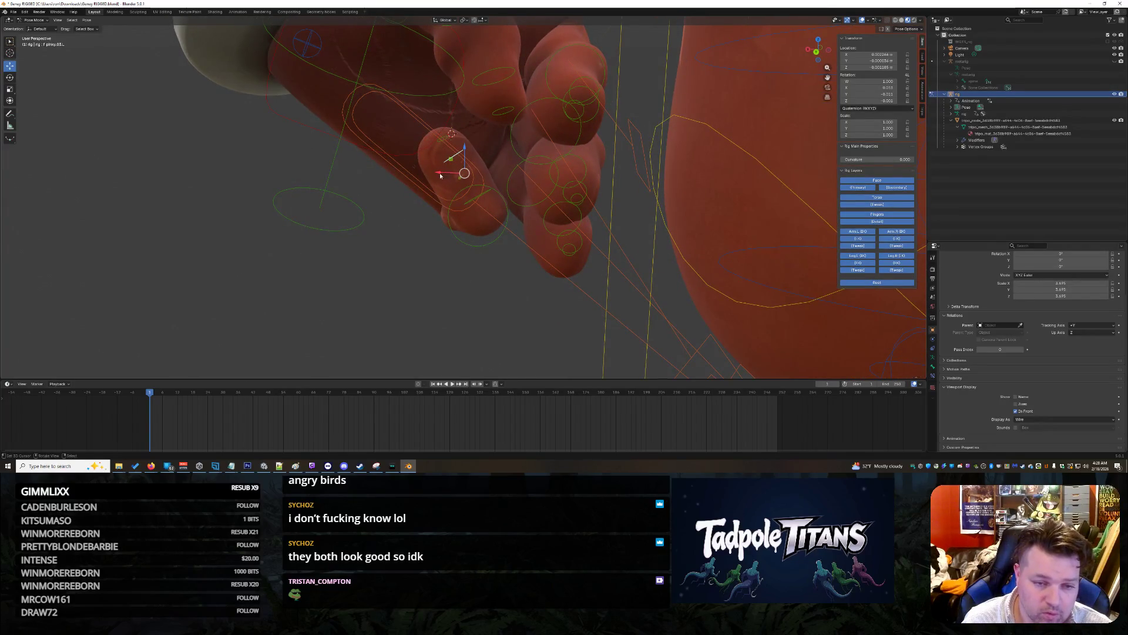
pyautogui.press('g')
pyautogui.press('x')
pyautogui.click(447, 169)
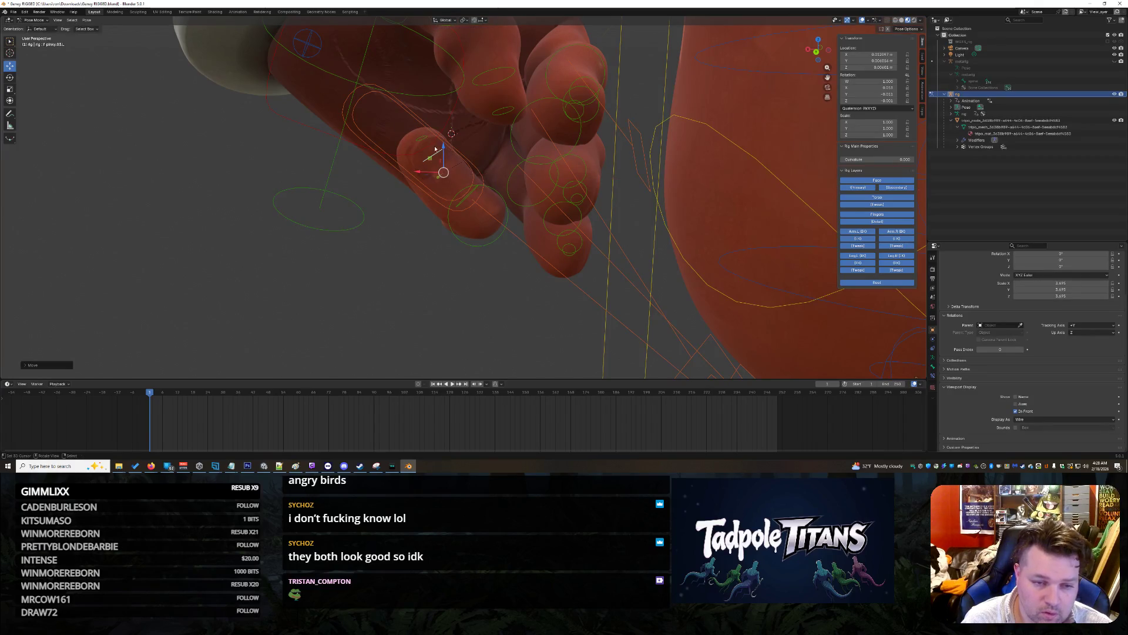
pyautogui.press('g')
pyautogui.press('x')
pyautogui.press('x')
pyautogui.press('z')
pyautogui.rightClick(412, 125)
pyautogui.moveTo(412, 125)
pyautogui.mouseDown(button='middle')
pyautogui.moveTo(455, 249)
pyautogui.moveTo(433, 235)
pyautogui.mouseUp(button='middle')
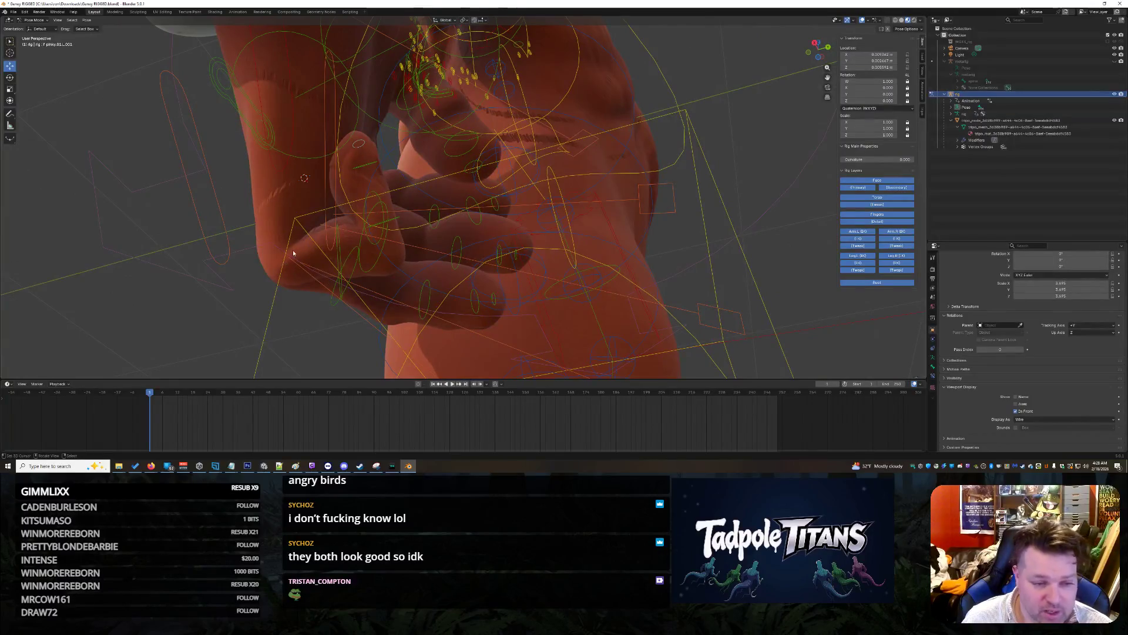
# Step: Move the pinky master bone f_pinky.01_master.L along X, then about 0.02 m along Y
pyautogui.moveTo(391, 265)
pyautogui.mouseDown(button='middle')
pyautogui.moveTo(492, 293)
pyautogui.moveTo(353, 311)
pyautogui.moveTo(438, 304)
pyautogui.mouseUp(button='middle')
pyautogui.scroll(6, 467, 301)
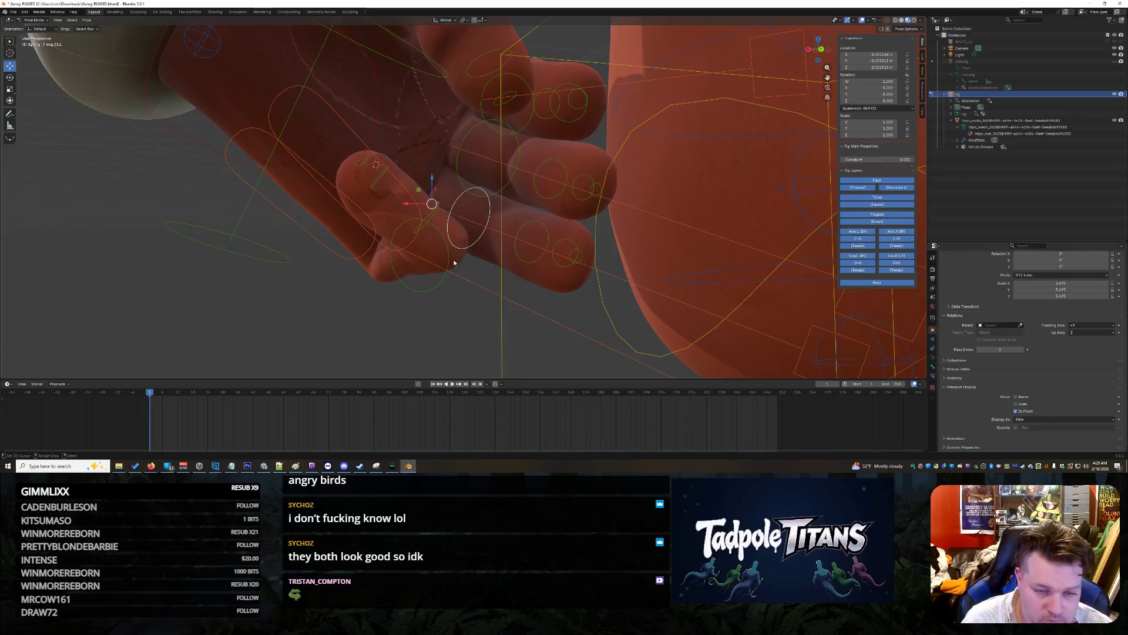
pyautogui.click(444, 267)
pyautogui.moveTo(397, 317)
pyautogui.mouseDown(button='middle')
pyautogui.moveTo(503, 329)
pyautogui.moveTo(604, 316)
pyautogui.mouseUp(button='middle')
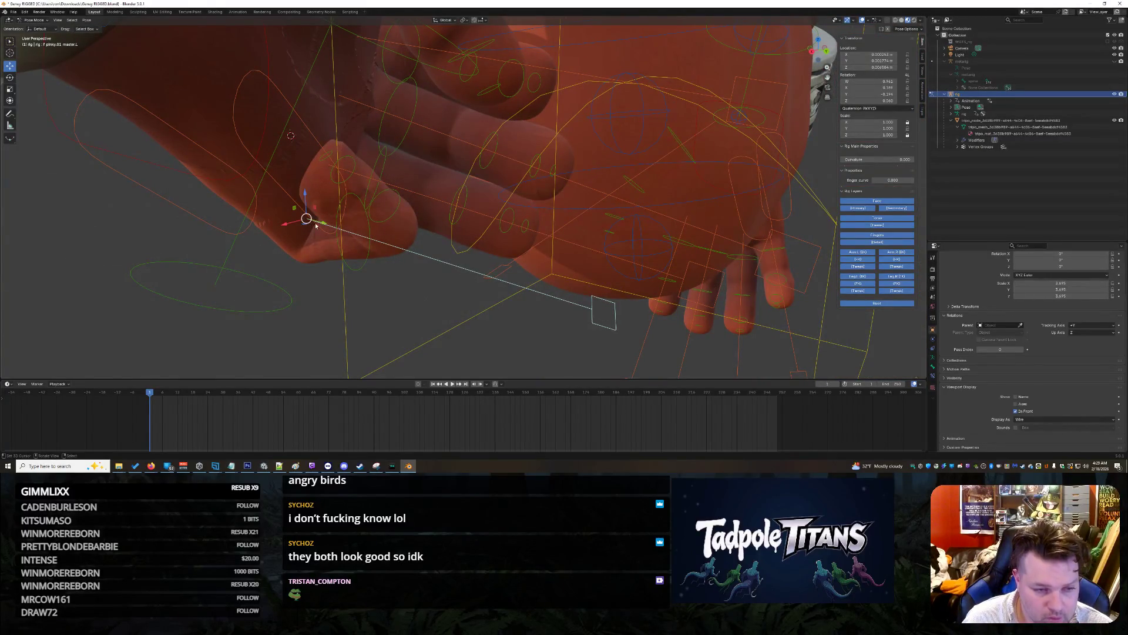
pyautogui.press('g')
pyautogui.press('x')
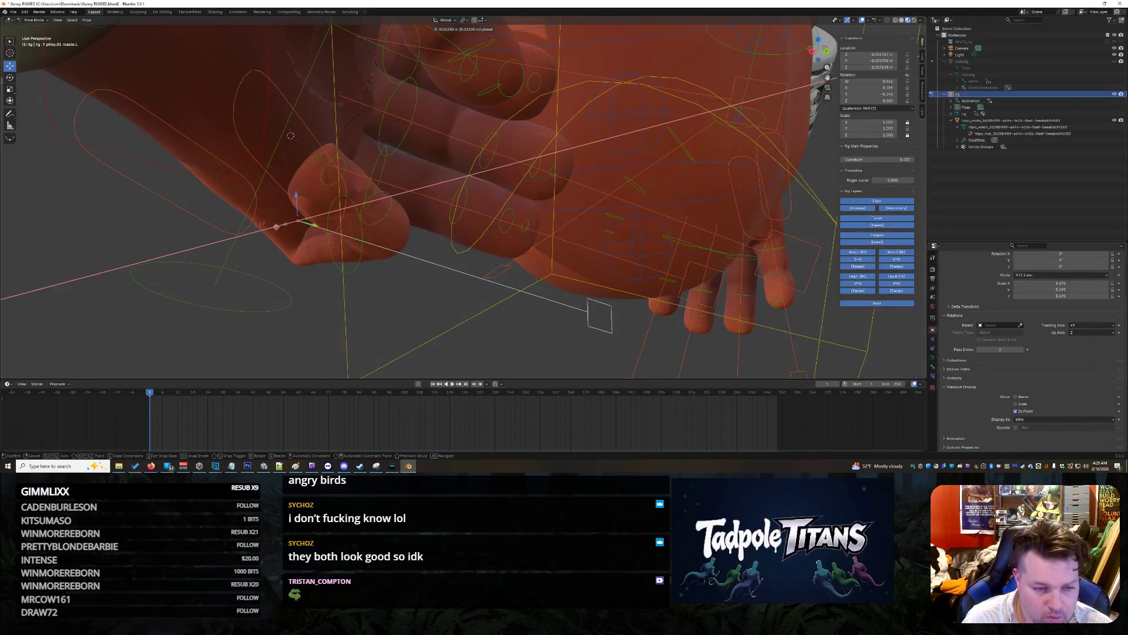
pyautogui.click(266, 229)
pyautogui.moveTo(267, 232); pyautogui.dragTo(293, 270, button='middle')
pyautogui.moveTo(256, 253); pyautogui.dragTo(271, 257)
pyautogui.moveTo(272, 256); pyautogui.dragTo(333, 197, button='middle')
# Step: Drop a second sideways pinky move and shift the finger's circle control bone along X instead
pyautogui.press('g')
pyautogui.press('x')
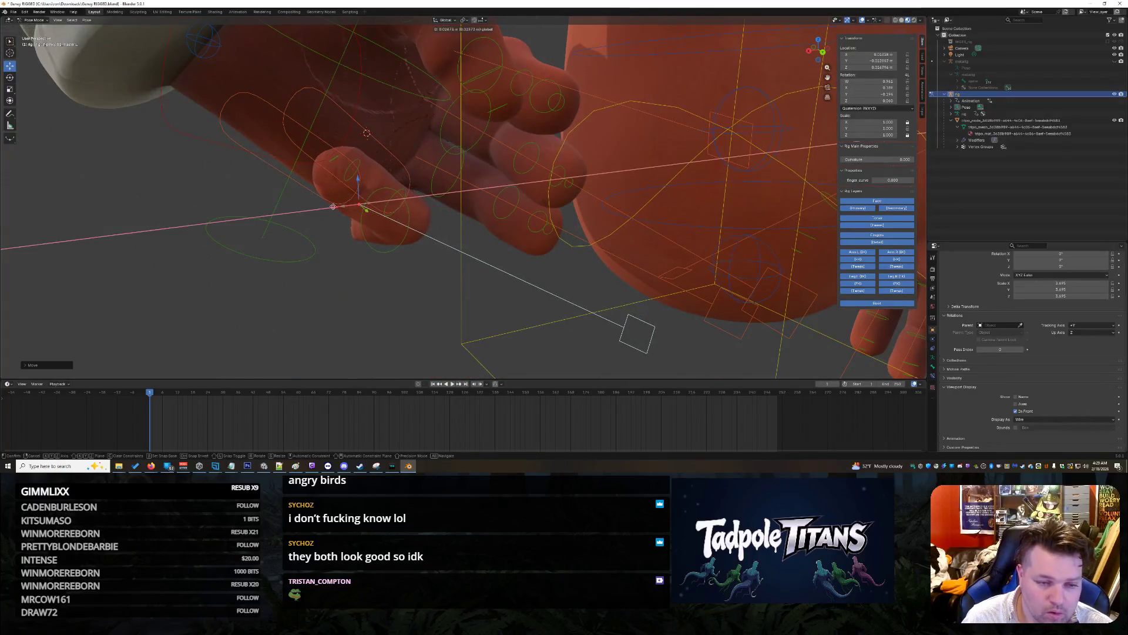
pyautogui.moveTo(350, 210); pyautogui.dragTo(369, 214)
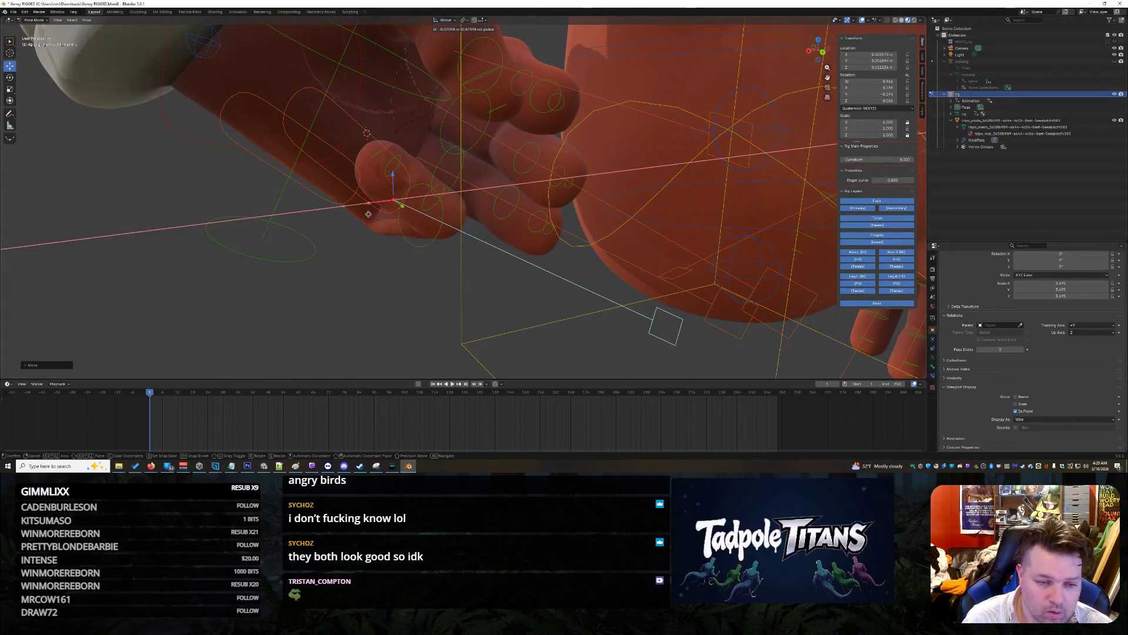
pyautogui.press('Escape')
pyautogui.click(438, 241)
pyautogui.press('g')
pyautogui.press('x')
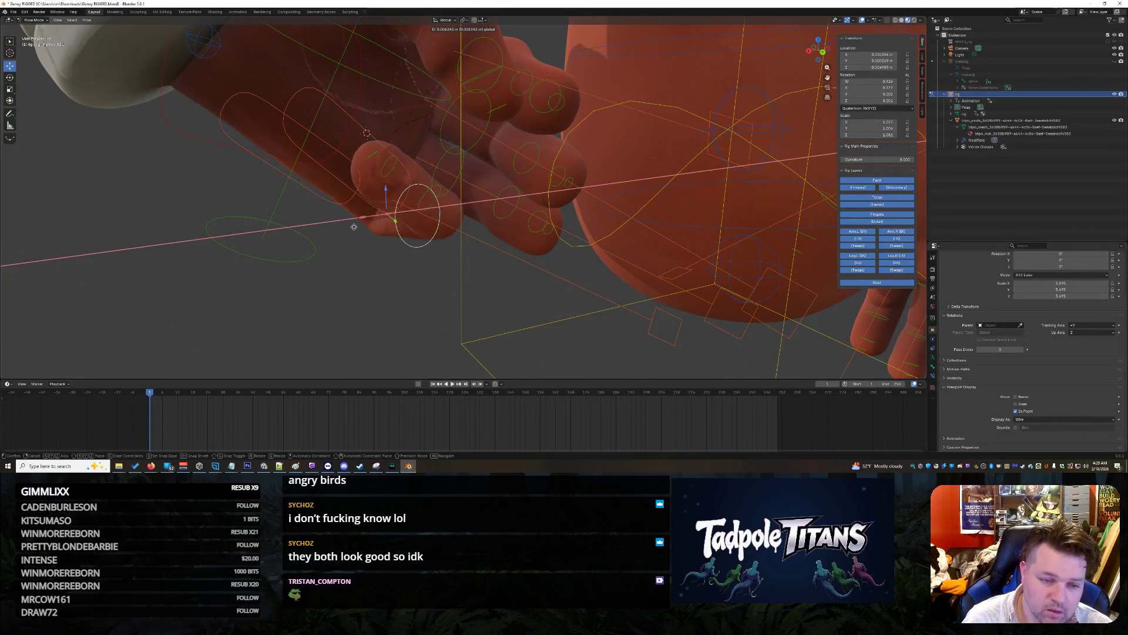
pyautogui.click(479, 283)
# Step: Move the middle pinky bone pinky.02.L along X, then along Y
pyautogui.scroll(6, 479, 283)
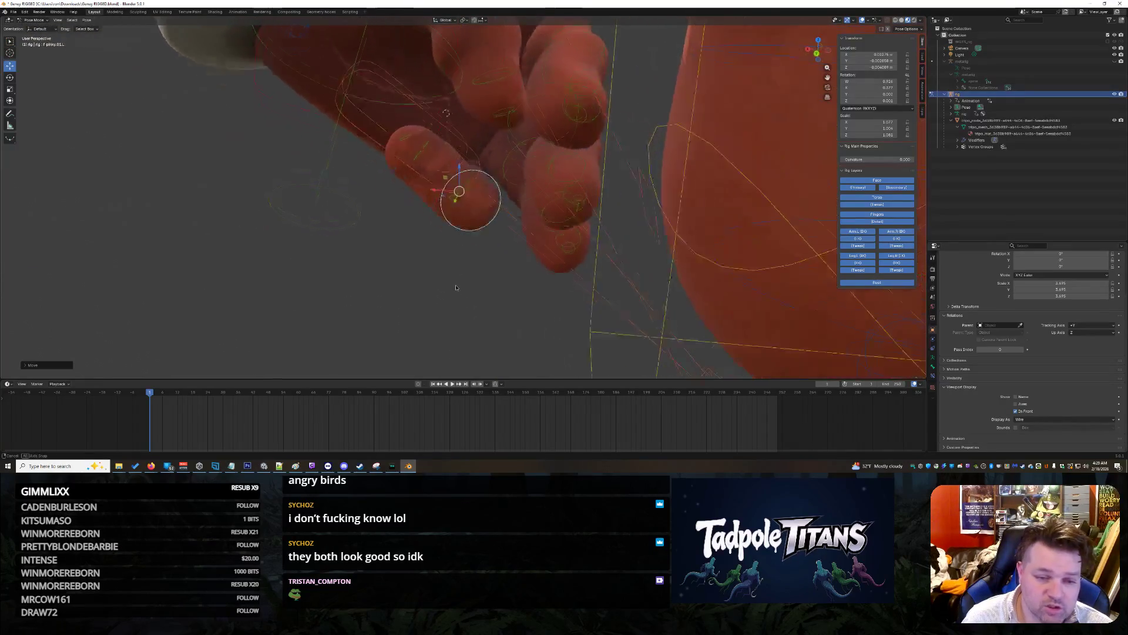
pyautogui.moveTo(463, 292); pyautogui.dragTo(461, 168, button='middle')
pyautogui.click(460, 165)
pyautogui.press('g')
pyautogui.press('x')
pyautogui.click(477, 201)
pyautogui.moveTo(477, 201)
pyautogui.mouseDown(button='middle')
pyautogui.moveTo(558, 219)
pyautogui.moveTo(550, 227)
pyautogui.mouseUp(button='middle')
pyautogui.press('g')
pyautogui.press('y')
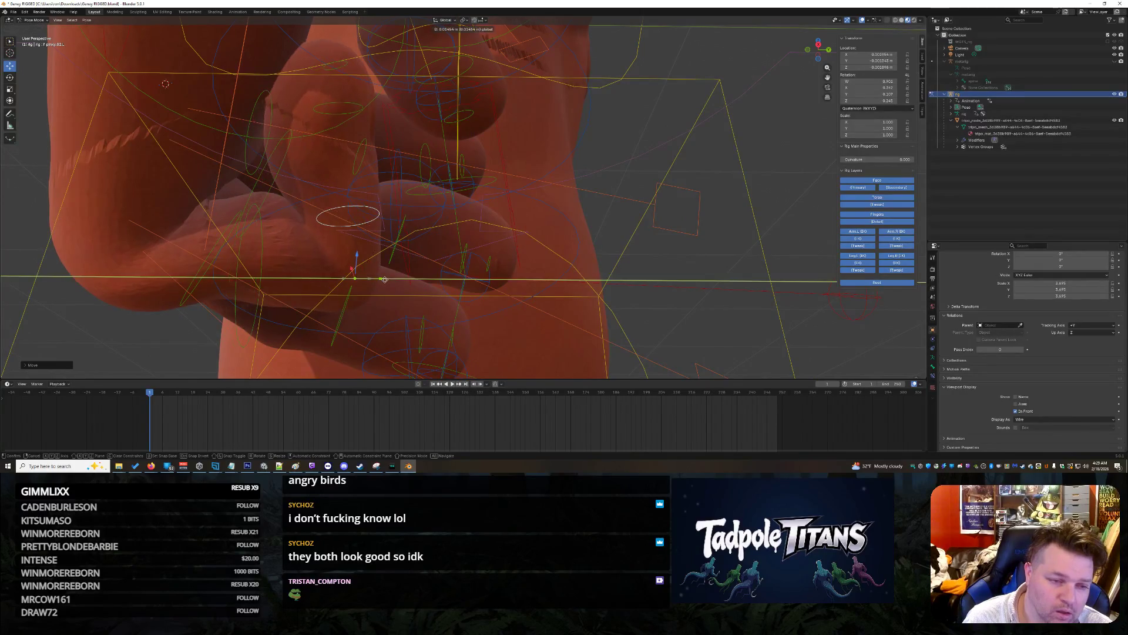
pyautogui.click(370, 276)
pyautogui.moveTo(370, 276)
pyautogui.mouseDown(button='middle')
pyautogui.moveTo(284, 315)
pyautogui.moveTo(328, 269)
pyautogui.mouseUp(button='middle')
# Step: Curl the pinky tip about 28.7° and slide f_pinky.02.L about -0.036 m along Y
pyautogui.moveTo(344, 349); pyautogui.dragTo(360, 189, button='middle')
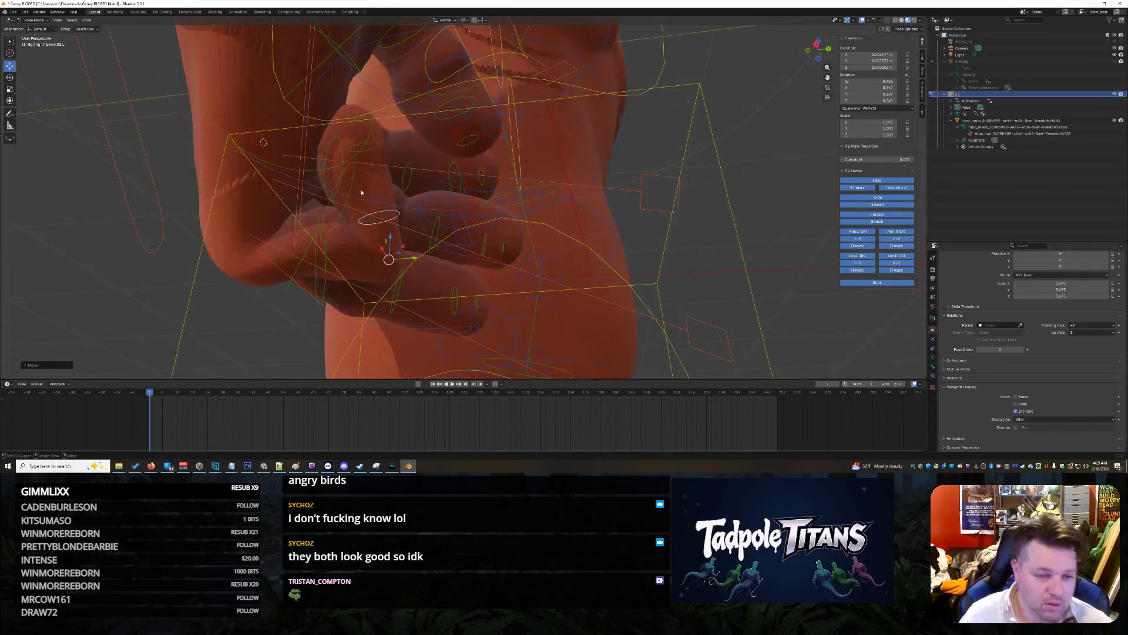
pyautogui.click(361, 153)
pyautogui.click(370, 154)
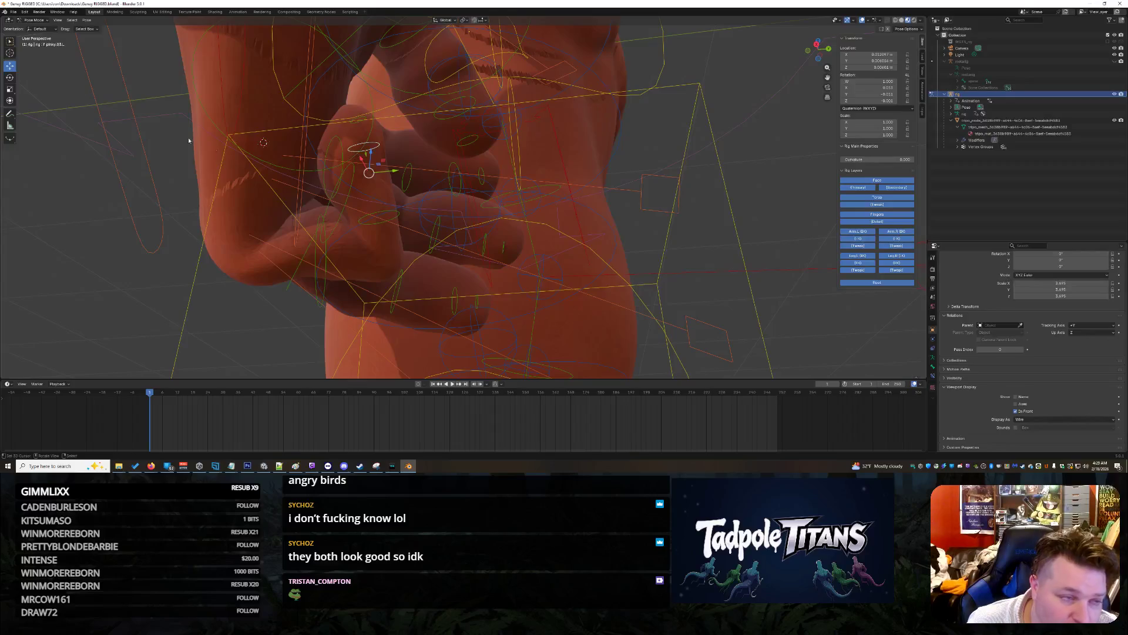
pyautogui.click(11, 78)
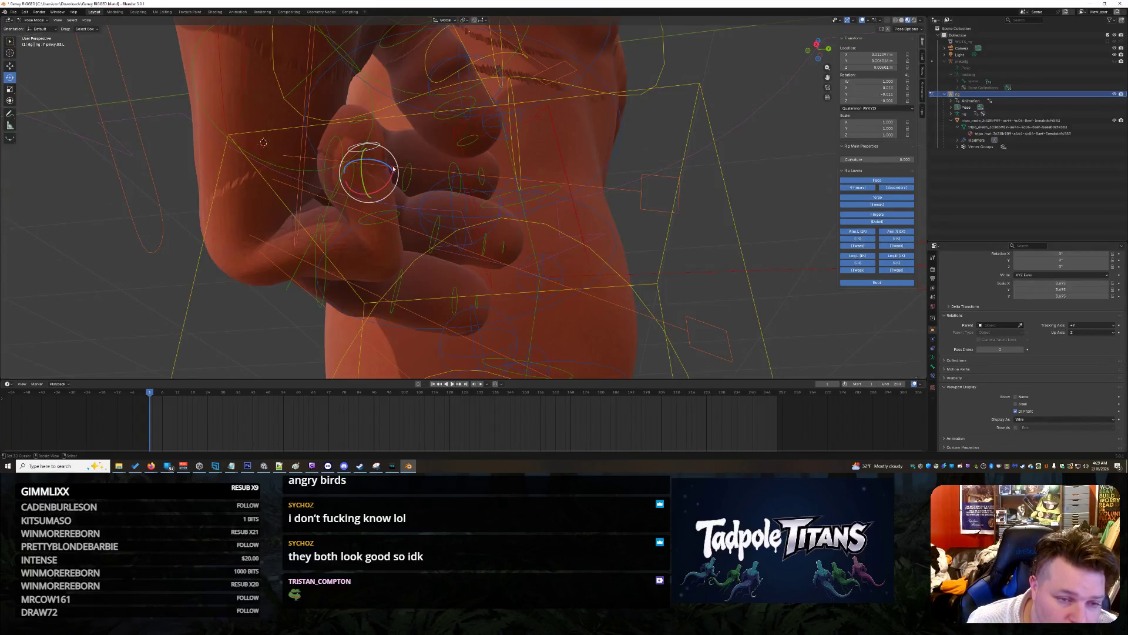
pyautogui.moveTo(340, 174)
pyautogui.mouseDown()
pyautogui.moveTo(346, 160)
pyautogui.moveTo(348, 203)
pyautogui.mouseUp()
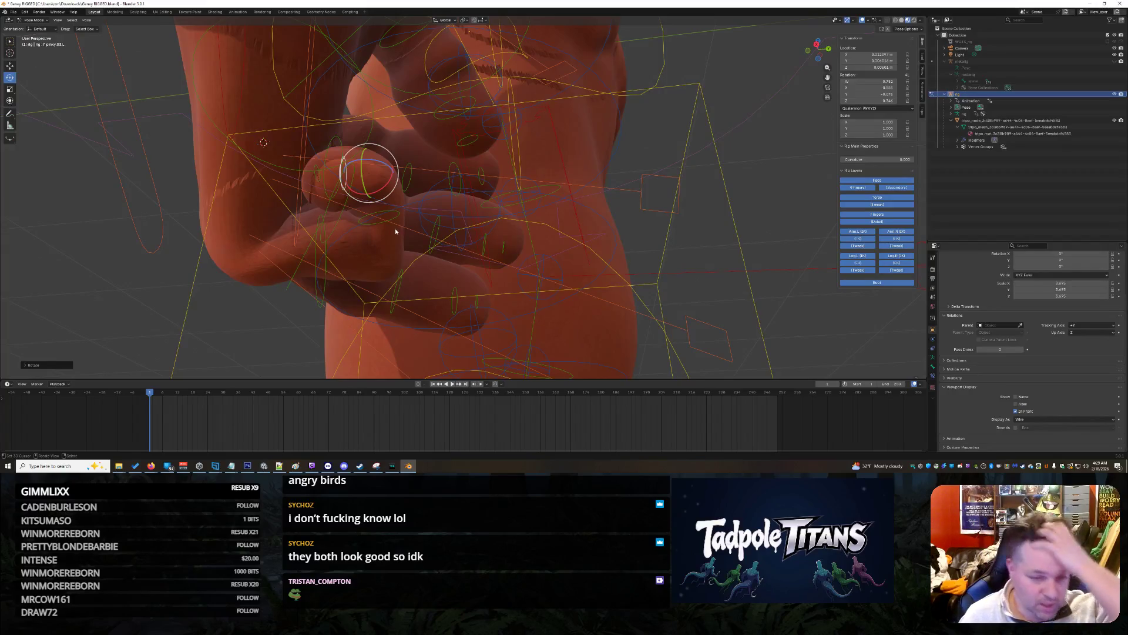
pyautogui.click(382, 221)
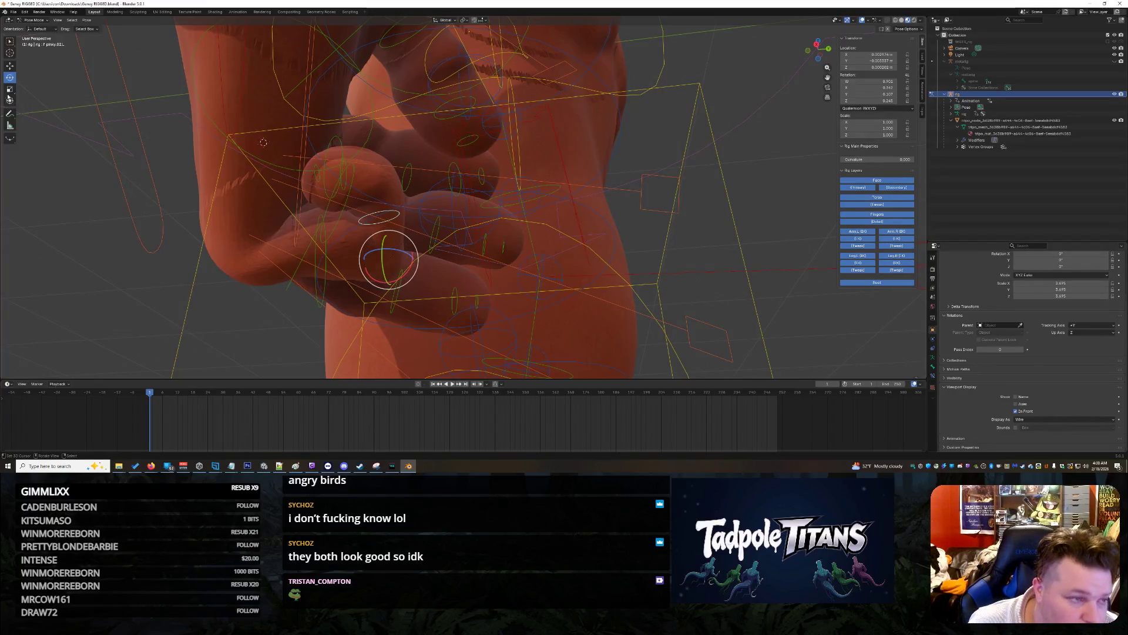
pyautogui.click(9, 67)
pyautogui.moveTo(417, 262); pyautogui.dragTo(399, 260)
pyautogui.moveTo(399, 260)
pyautogui.mouseDown(button='middle')
pyautogui.moveTo(411, 284)
pyautogui.moveTo(299, 316)
pyautogui.moveTo(546, 308)
pyautogui.mouseUp(button='middle')
pyautogui.moveTo(300, 316); pyautogui.dragTo(445, 304, button='middle')
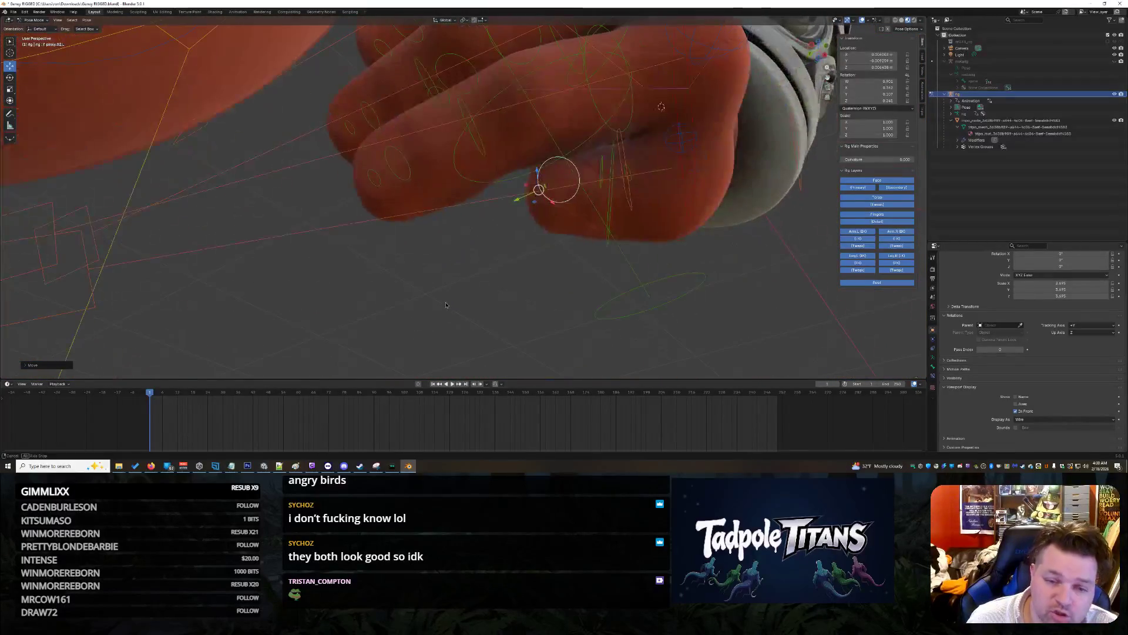
# Step: Reposition the pinky bone, switching its move from the Z axis to X
pyautogui.moveTo(496, 265); pyautogui.dragTo(503, 265, button='middle')
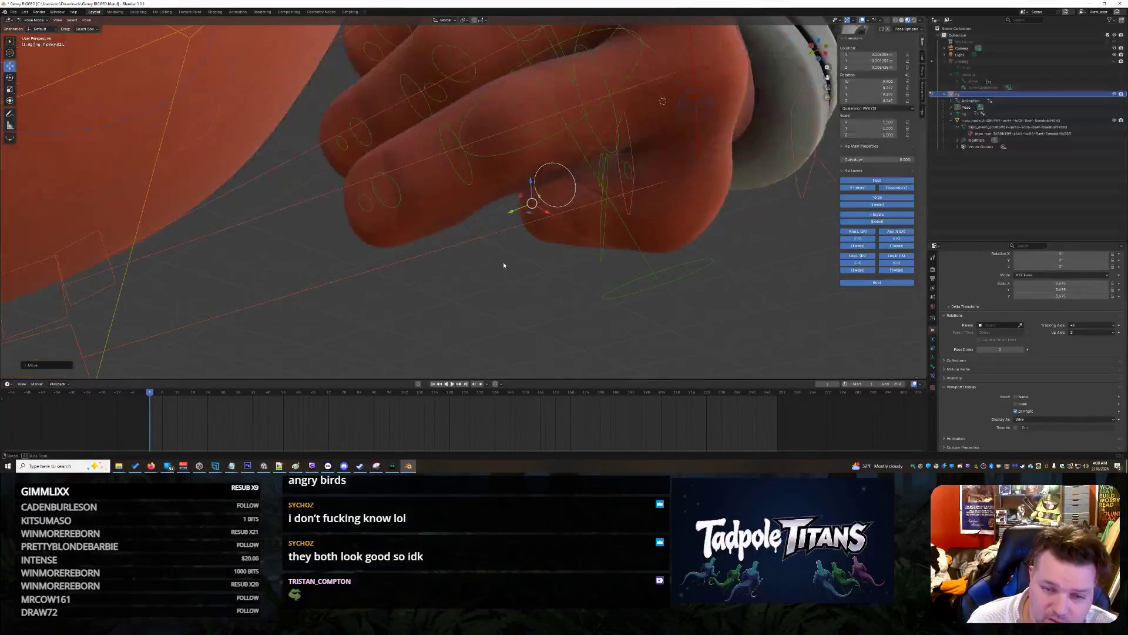
pyautogui.moveTo(550, 193)
pyautogui.mouseDown(button='middle')
pyautogui.moveTo(506, 203)
pyautogui.moveTo(447, 247)
pyautogui.moveTo(496, 249)
pyautogui.moveTo(465, 234)
pyautogui.mouseUp(button='middle')
pyautogui.moveTo(503, 207); pyautogui.dragTo(471, 241)
pyautogui.press('x')
pyautogui.moveTo(443, 282); pyautogui.dragTo(443, 282)
pyautogui.moveTo(443, 282)
pyautogui.mouseDown(button='middle')
pyautogui.moveTo(412, 264)
pyautogui.moveTo(443, 278)
pyautogui.mouseUp(button='middle')
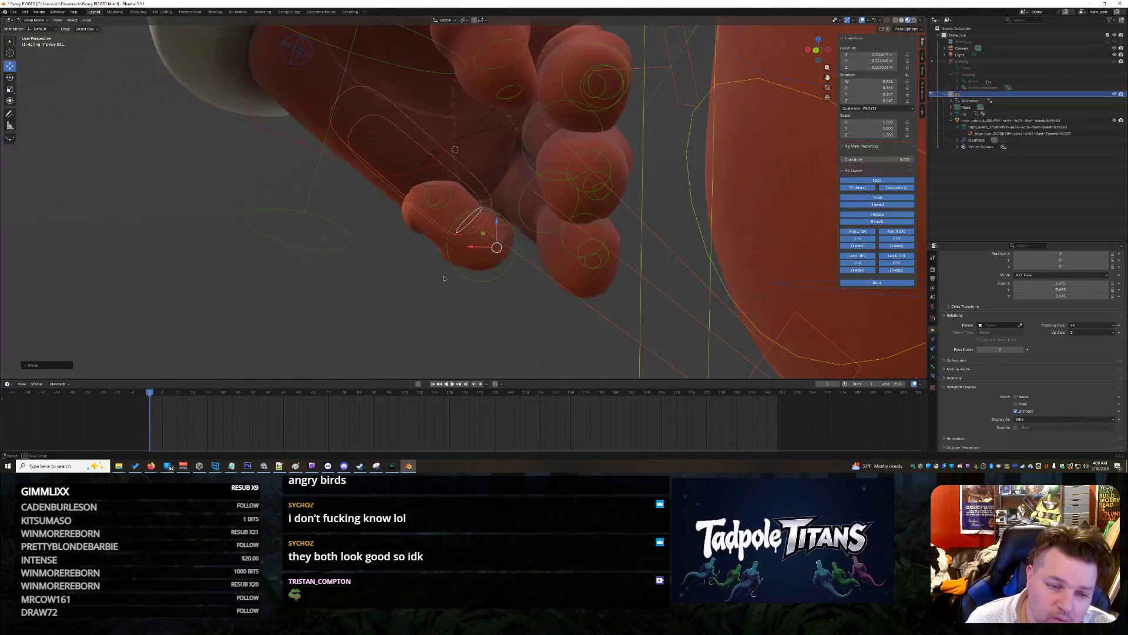
# Step: Slide the pinky tip bone along X
pyautogui.click(430, 190)
pyautogui.moveTo(417, 199); pyautogui.dragTo(443, 194)
pyautogui.press('x')
pyautogui.moveTo(444, 194)
pyautogui.mouseDown(button='middle')
pyautogui.moveTo(362, 222)
pyautogui.moveTo(400, 364)
pyautogui.moveTo(403, 352)
pyautogui.mouseUp(button='middle')
# Step: Raise another pinky bone along Z, then pick pinky.01.L.001 for rotating
pyautogui.click(362, 222)
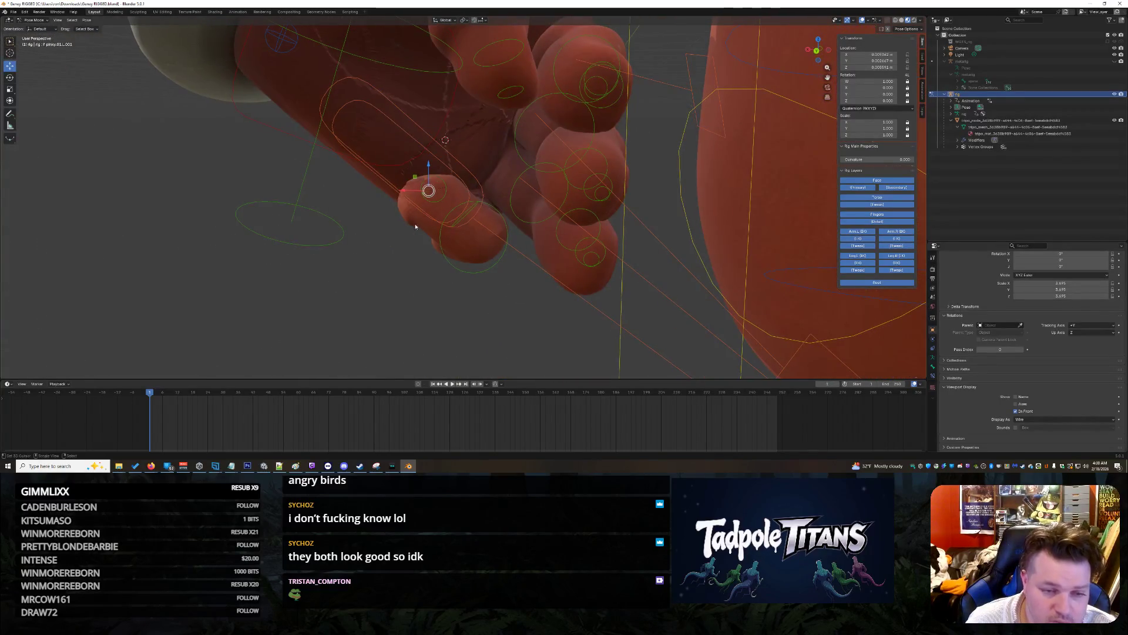
pyautogui.press('g')
pyautogui.press('x')
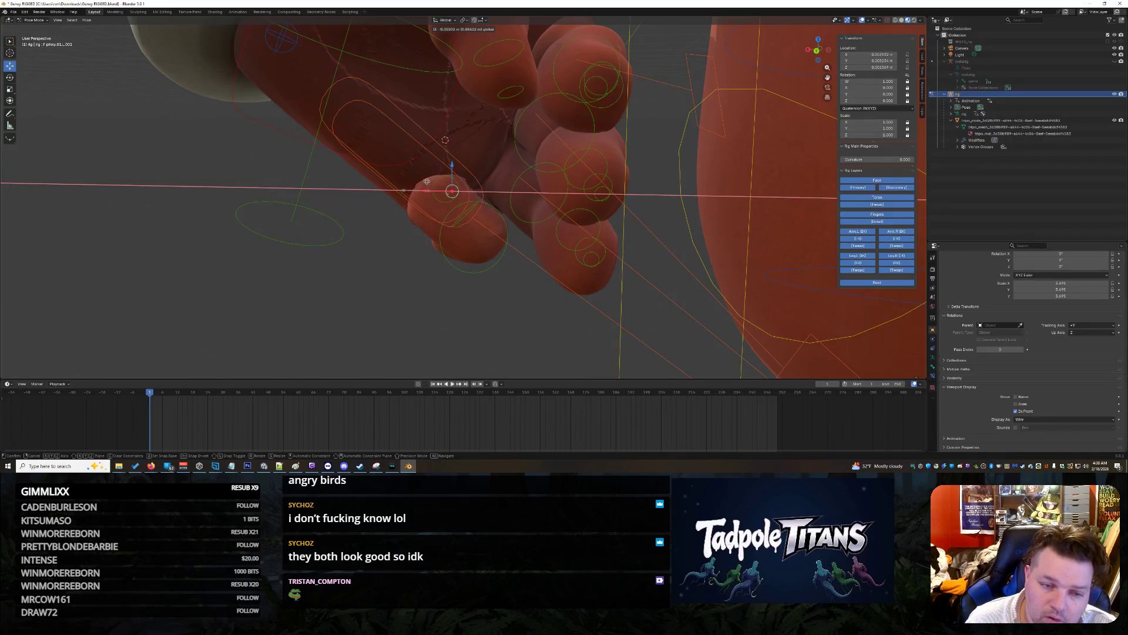
pyautogui.press('z')
pyautogui.click(403, 268)
pyautogui.moveTo(403, 268); pyautogui.dragTo(502, 259, button='middle')
pyautogui.click(312, 174)
pyautogui.click(9, 77)
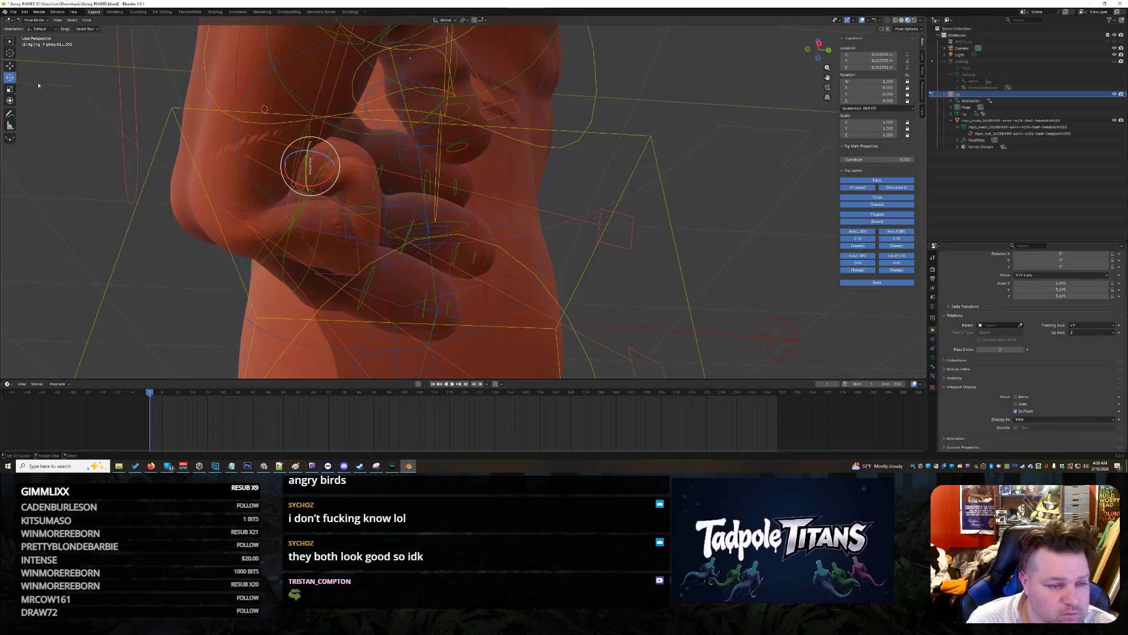
# Step: Curl the pinky tip bone pinky.03.L about 17 degrees
pyautogui.moveTo(325, 144); pyautogui.dragTo(332, 142)
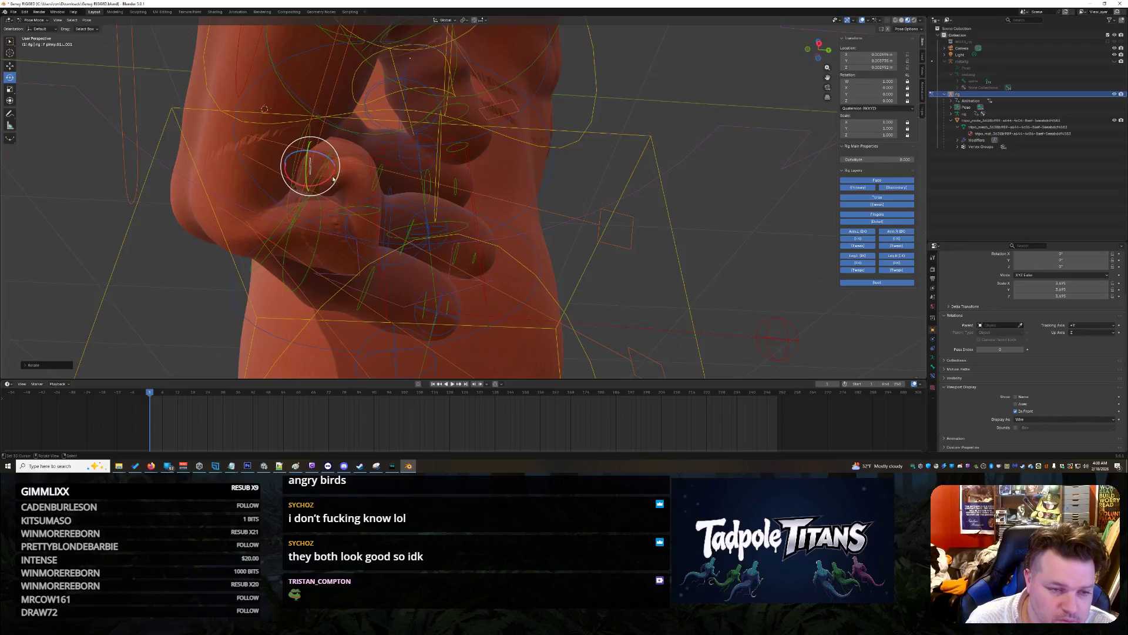
pyautogui.click(330, 175)
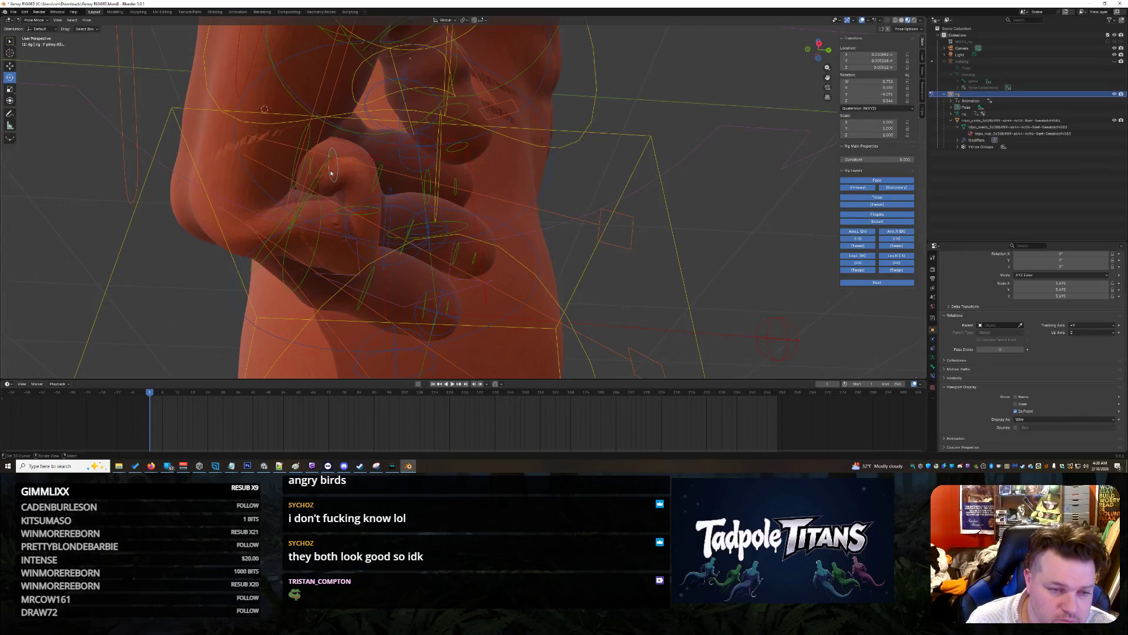
pyautogui.moveTo(350, 138)
pyautogui.mouseDown()
pyautogui.moveTo(382, 149)
pyautogui.moveTo(362, 138)
pyautogui.moveTo(300, 167)
pyautogui.mouseUp()
# Step: Slide pinky.01.L.001 along Y, shift pinky.02.L along Z, and adjust pinky.01.L.001's height
pyautogui.click(308, 161)
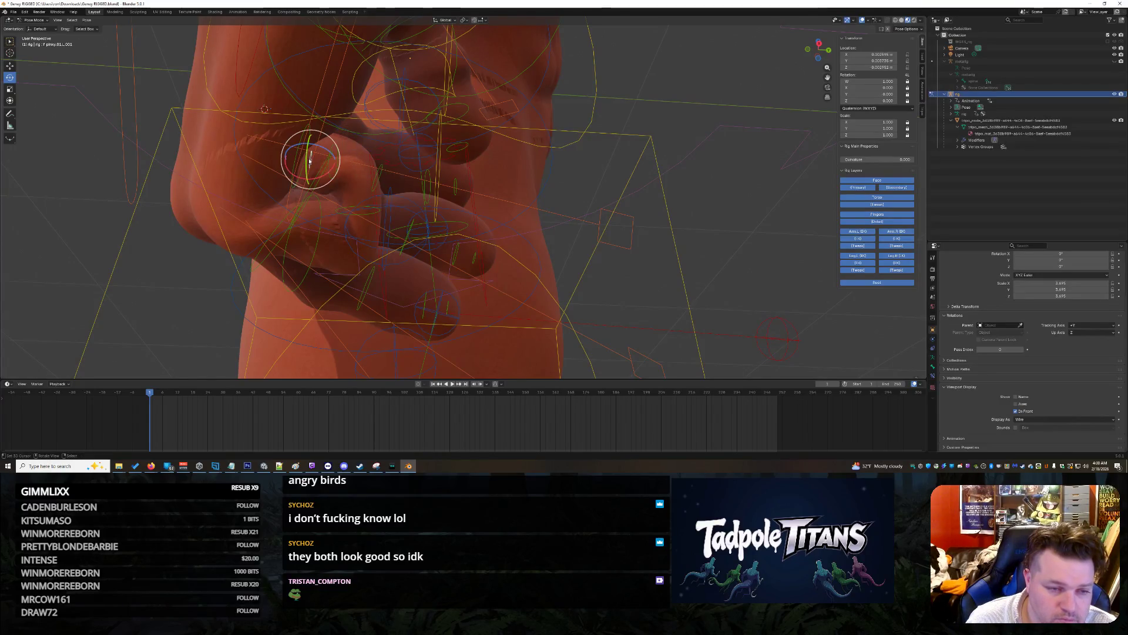
pyautogui.click(10, 65)
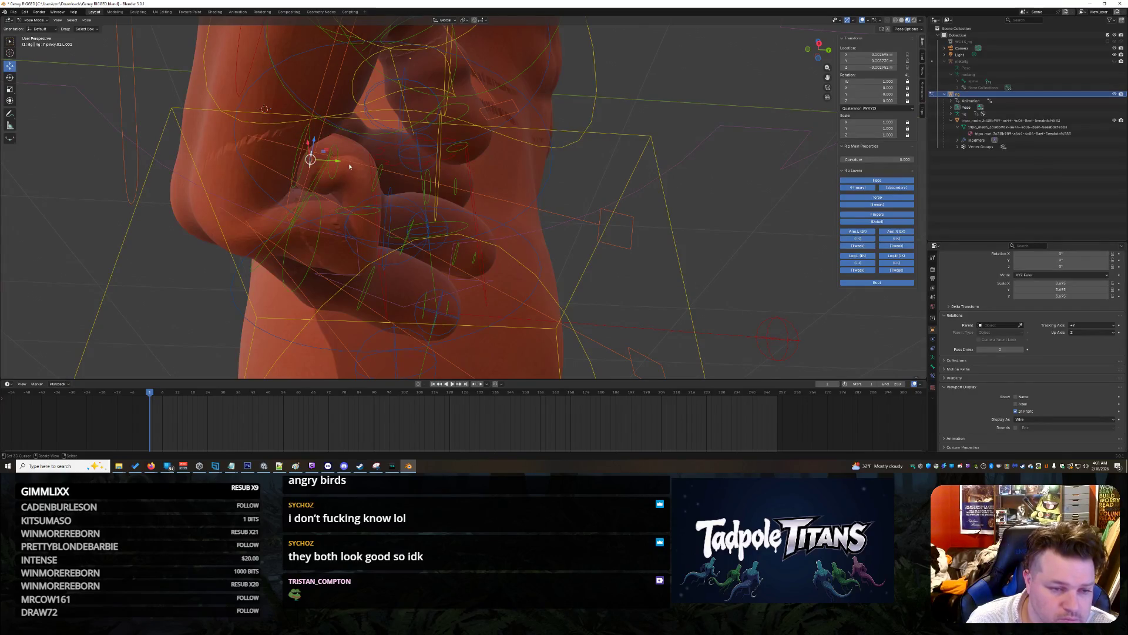
pyautogui.moveTo(341, 163); pyautogui.dragTo(326, 160)
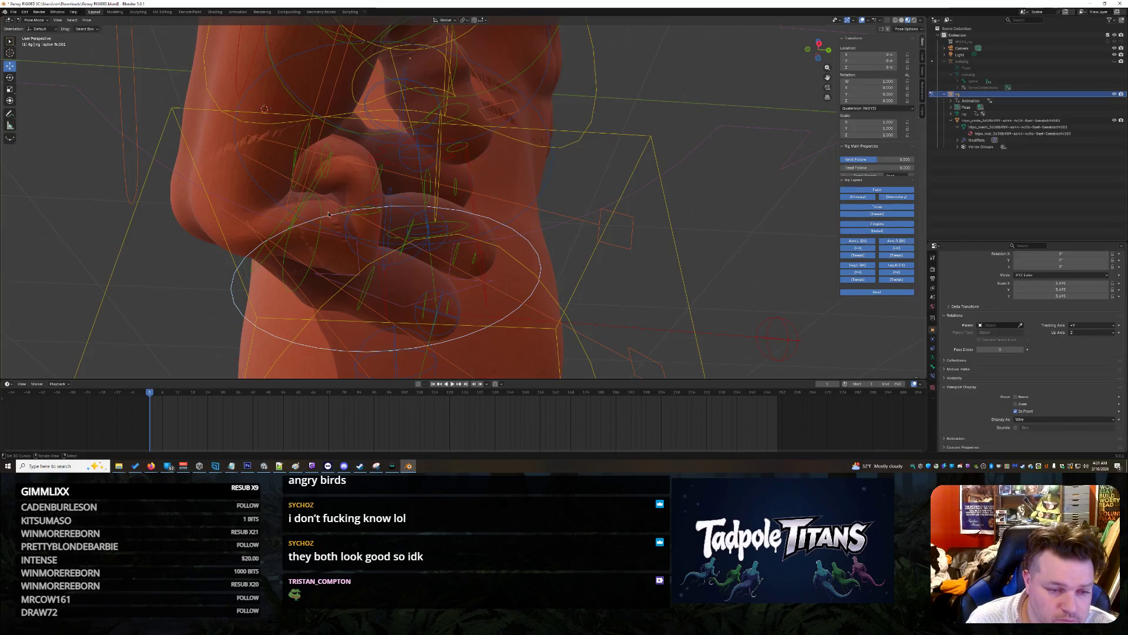
pyautogui.click(361, 214)
pyautogui.moveTo(361, 235); pyautogui.dragTo(364, 244)
pyautogui.click(294, 165)
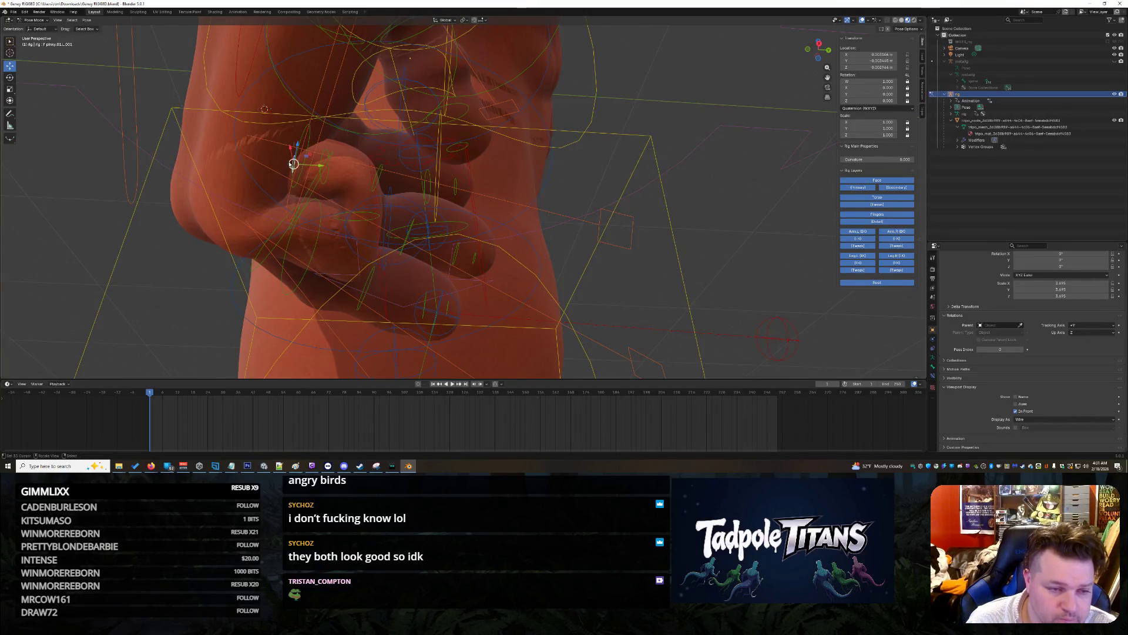
pyautogui.moveTo(297, 155); pyautogui.dragTo(298, 144)
pyautogui.click(390, 222)
# Step: Lower the ring finger's base bone f_ring.01.L slightly along Z
pyautogui.moveTo(391, 222)
pyautogui.mouseDown(button='middle')
pyautogui.moveTo(499, 231)
pyautogui.moveTo(560, 184)
pyautogui.moveTo(419, 164)
pyautogui.moveTo(426, 170)
pyautogui.mouseUp(button='middle')
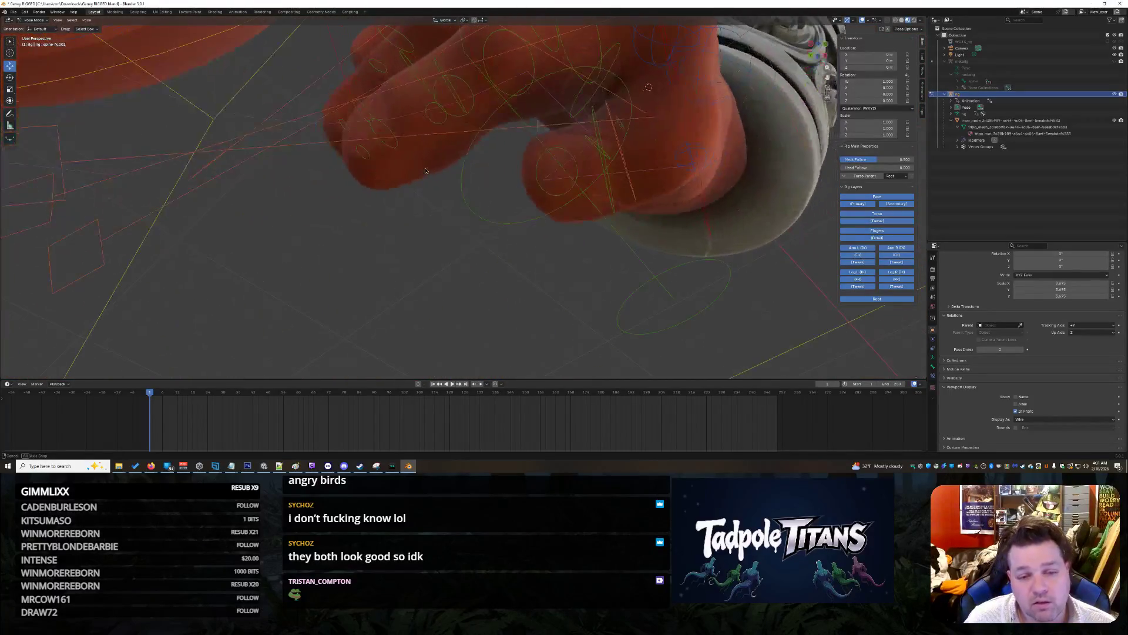
pyautogui.moveTo(429, 258)
pyautogui.mouseDown(button='middle')
pyautogui.moveTo(558, 310)
pyautogui.moveTo(206, 265)
pyautogui.mouseUp(button='middle')
pyautogui.click(199, 270)
pyautogui.moveTo(123, 183); pyautogui.dragTo(117, 195)
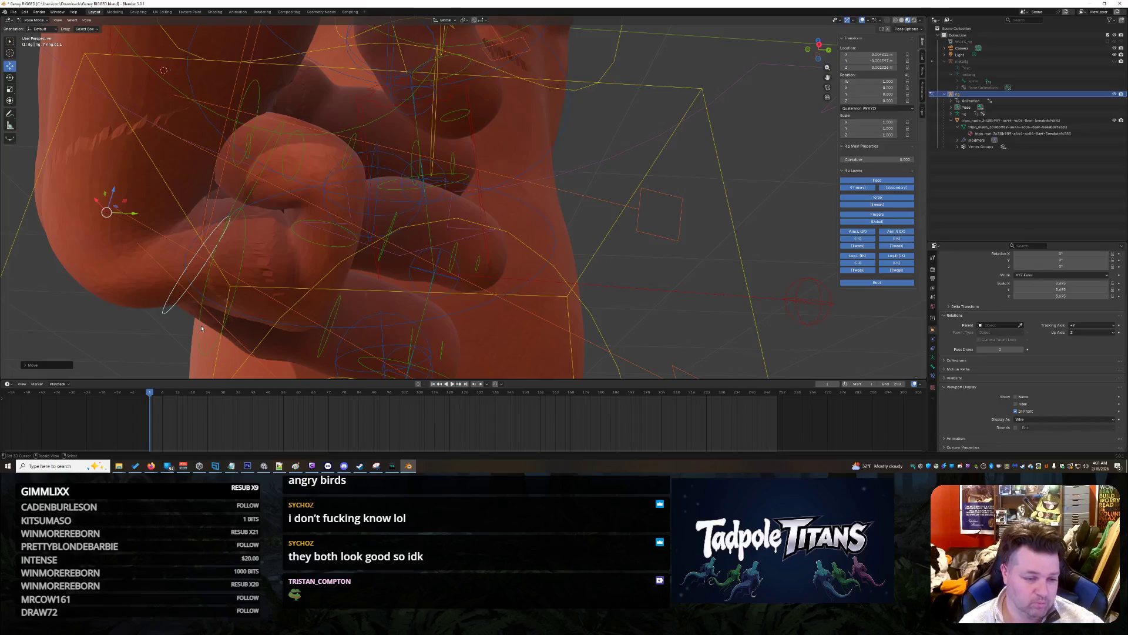
# Step: Lower the pinky's base bone and push the finger bones down and sideways against the forearm
pyautogui.click(208, 324)
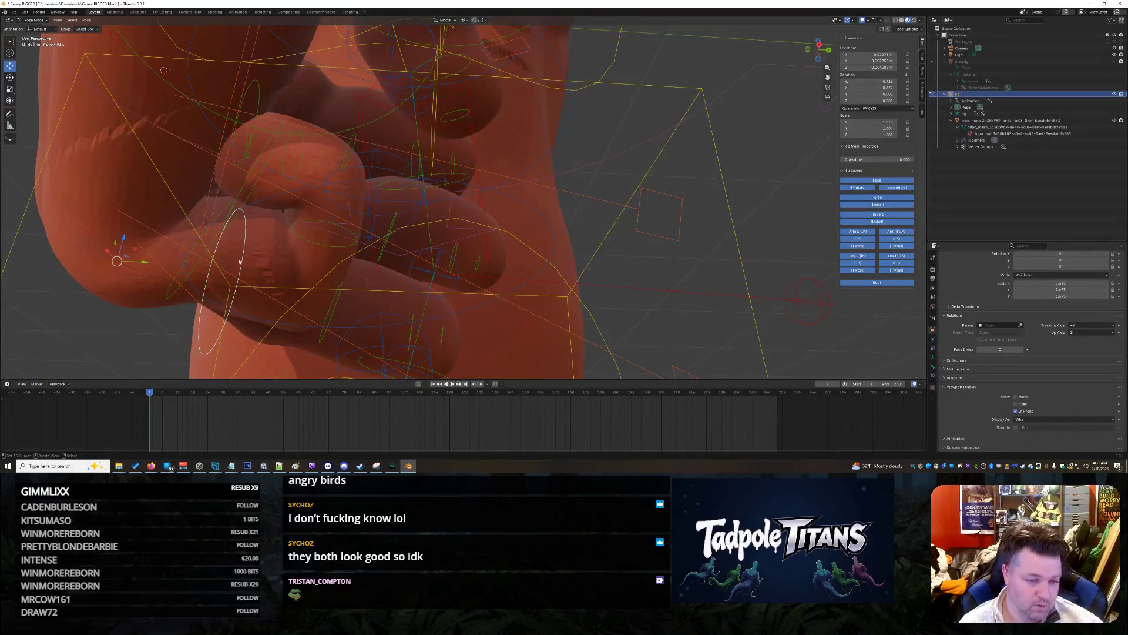
pyautogui.moveTo(123, 237)
pyautogui.mouseDown()
pyautogui.moveTo(121, 252)
pyautogui.moveTo(135, 254)
pyautogui.mouseUp()
pyautogui.moveTo(135, 254)
pyautogui.mouseDown(button='middle')
pyautogui.moveTo(319, 335)
pyautogui.moveTo(373, 290)
pyautogui.moveTo(253, 260)
pyautogui.moveTo(332, 287)
pyautogui.mouseUp(button='middle')
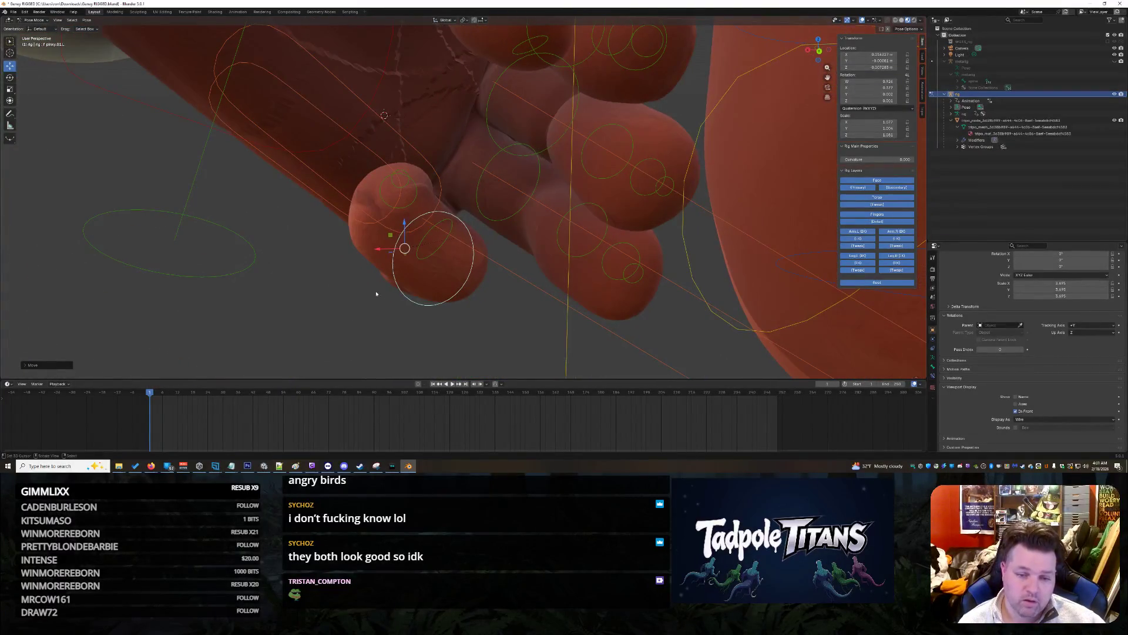
pyautogui.moveTo(606, 274)
pyautogui.mouseDown(button='middle')
pyautogui.moveTo(590, 233)
pyautogui.moveTo(608, 238)
pyautogui.moveTo(577, 281)
pyautogui.moveTo(407, 273)
pyautogui.mouseUp(button='middle')
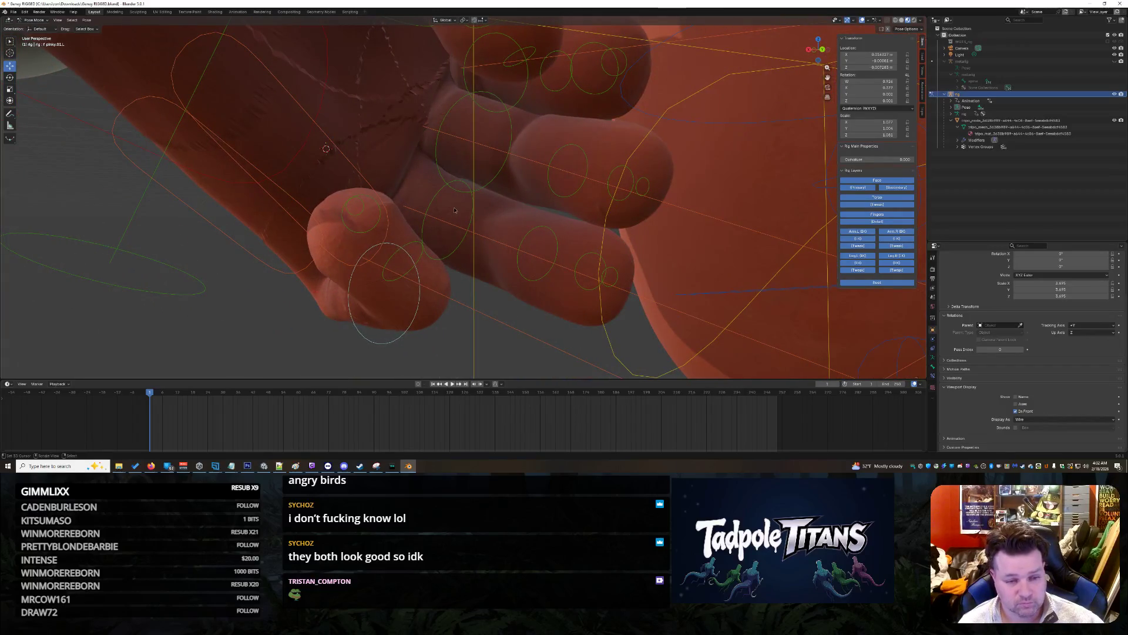
pyautogui.moveTo(532, 336)
pyautogui.mouseDown(button='middle')
pyautogui.moveTo(531, 283)
pyautogui.moveTo(437, 278)
pyautogui.mouseUp(button='middle')
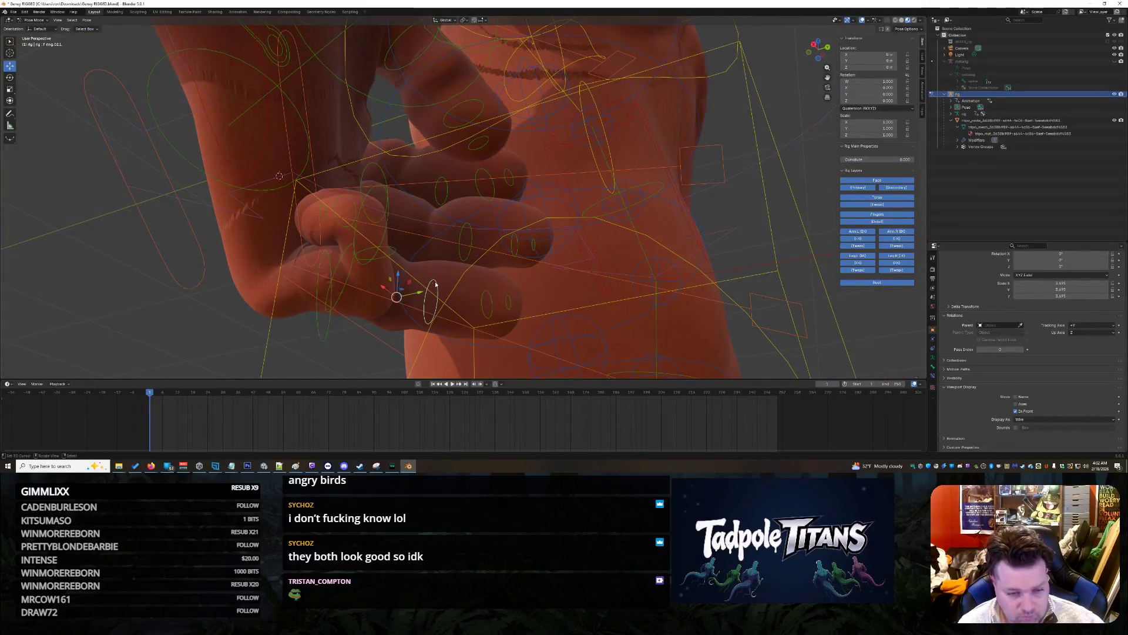
pyautogui.scroll(1, 466, 281)
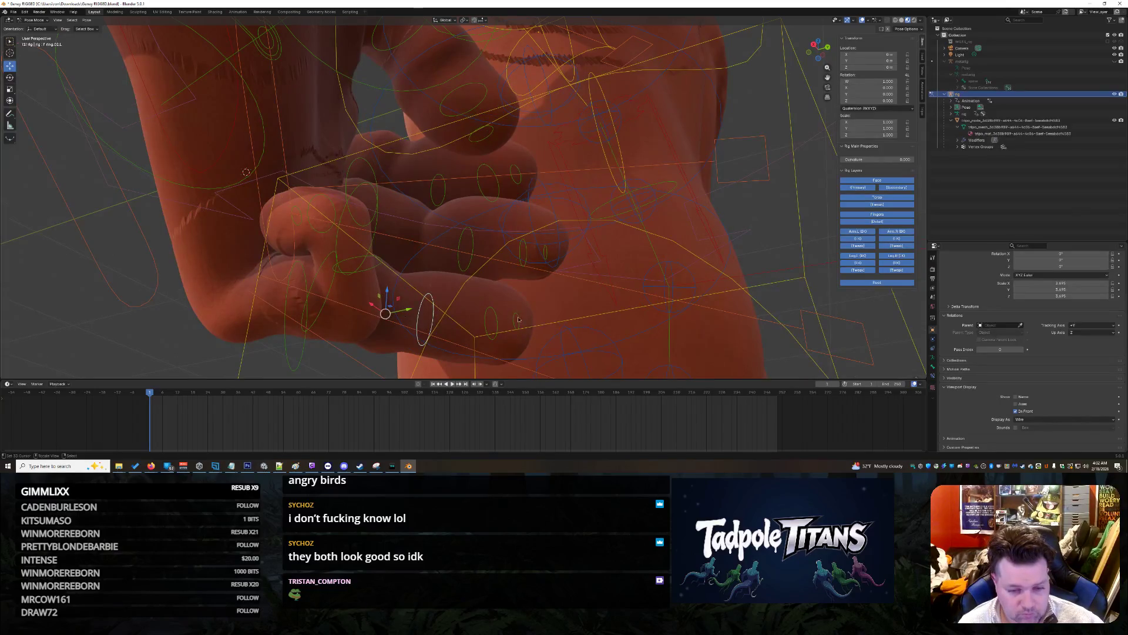
pyautogui.moveTo(516, 299); pyautogui.dragTo(508, 238)
pyautogui.moveTo(530, 284)
pyautogui.mouseDown(button='middle')
pyautogui.moveTo(500, 298)
pyautogui.moveTo(542, 215)
pyautogui.mouseUp(button='middle')
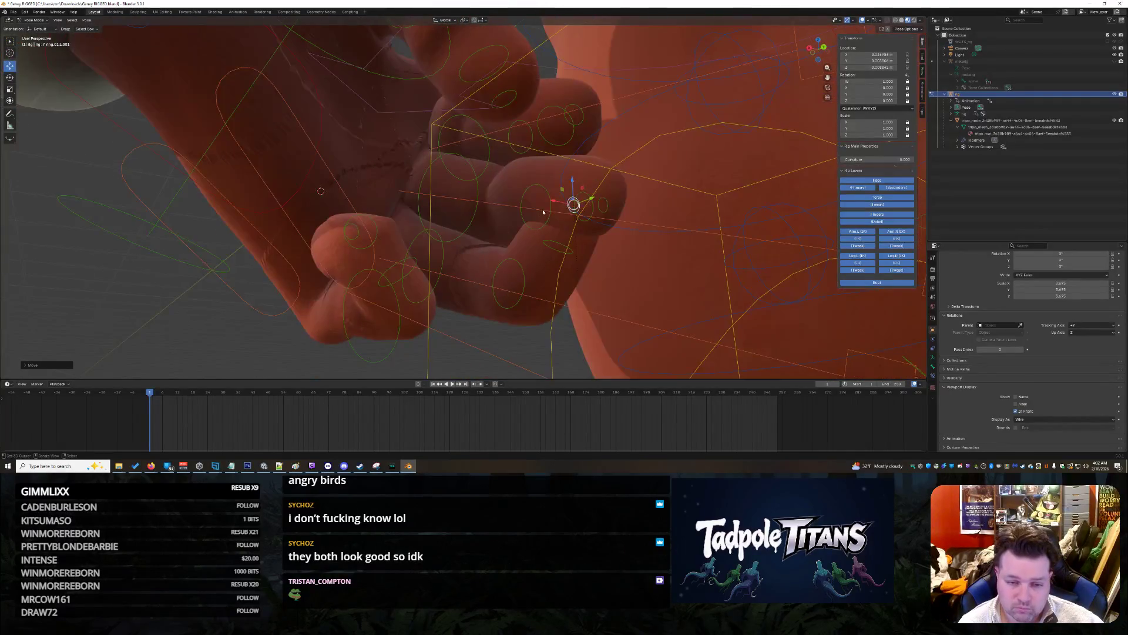
pyautogui.moveTo(554, 203)
pyautogui.mouseDown()
pyautogui.moveTo(457, 264)
pyautogui.moveTo(465, 276)
pyautogui.mouseUp()
pyautogui.moveTo(465, 276); pyautogui.dragTo(508, 260, button='middle')
pyautogui.moveTo(471, 167); pyautogui.dragTo(468, 215)
pyautogui.moveTo(468, 215)
pyautogui.mouseDown(button='middle')
pyautogui.moveTo(443, 333)
pyautogui.moveTo(411, 318)
pyautogui.moveTo(413, 235)
pyautogui.mouseUp(button='middle')
# Step: Bend the ring finger's middle bone ring.02.L and rotate ring.01.L about 13 degrees
pyautogui.click(414, 232)
pyautogui.click(10, 78)
pyautogui.moveTo(356, 202)
pyautogui.mouseDown()
pyautogui.moveTo(394, 245)
pyautogui.moveTo(363, 235)
pyautogui.moveTo(363, 224)
pyautogui.mouseUp()
pyautogui.click(361, 223)
pyautogui.moveTo(360, 223); pyautogui.dragTo(443, 241, button='middle')
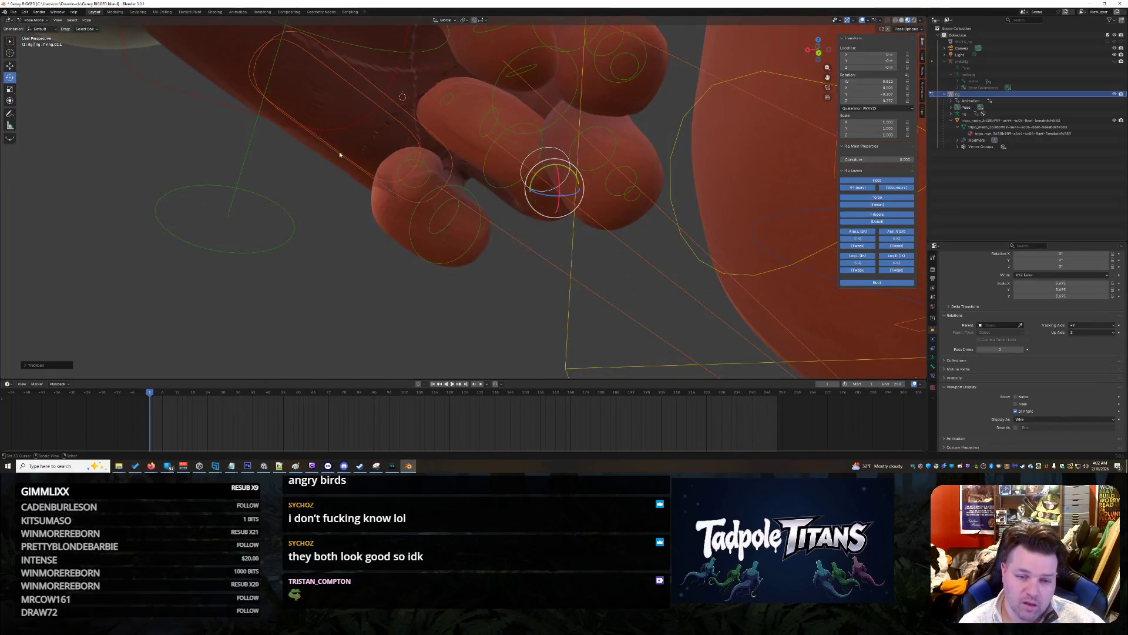
pyautogui.click(516, 252)
pyautogui.moveTo(515, 252)
pyautogui.mouseDown(button='middle')
pyautogui.moveTo(545, 235)
pyautogui.moveTo(498, 235)
pyautogui.mouseUp(button='middle')
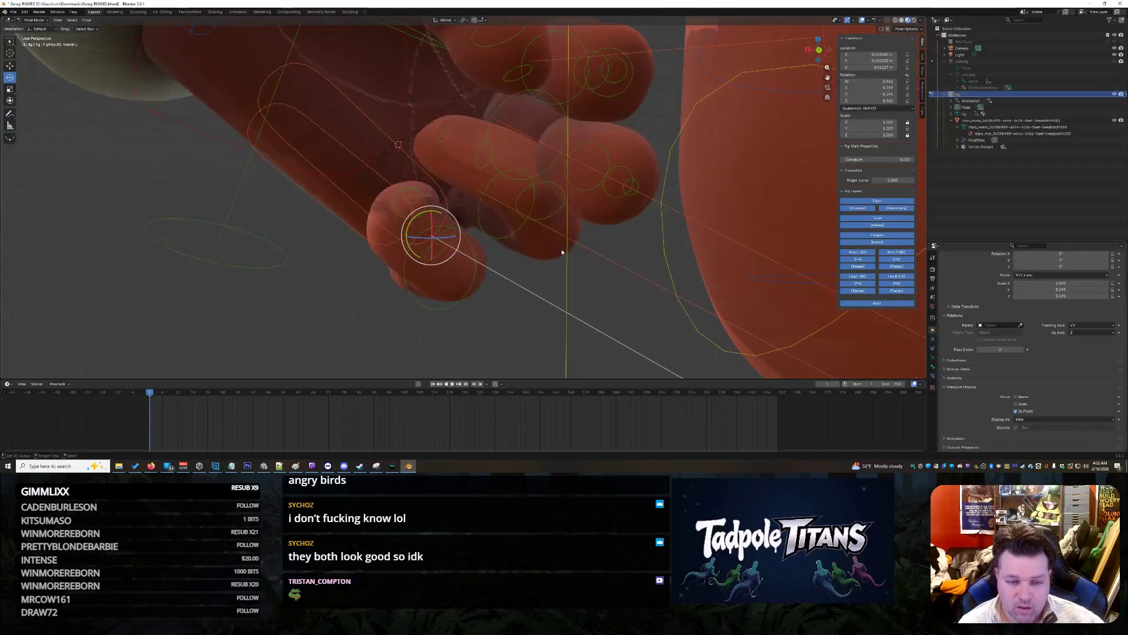
pyautogui.click(497, 235)
pyautogui.moveTo(478, 184); pyautogui.dragTo(473, 186)
pyautogui.moveTo(473, 185)
pyautogui.mouseDown(button='middle')
pyautogui.moveTo(418, 311)
pyautogui.moveTo(383, 325)
pyautogui.moveTo(414, 254)
pyautogui.moveTo(401, 260)
pyautogui.moveTo(599, 232)
pyautogui.moveTo(579, 216)
pyautogui.moveTo(580, 226)
pyautogui.mouseUp(button='middle')
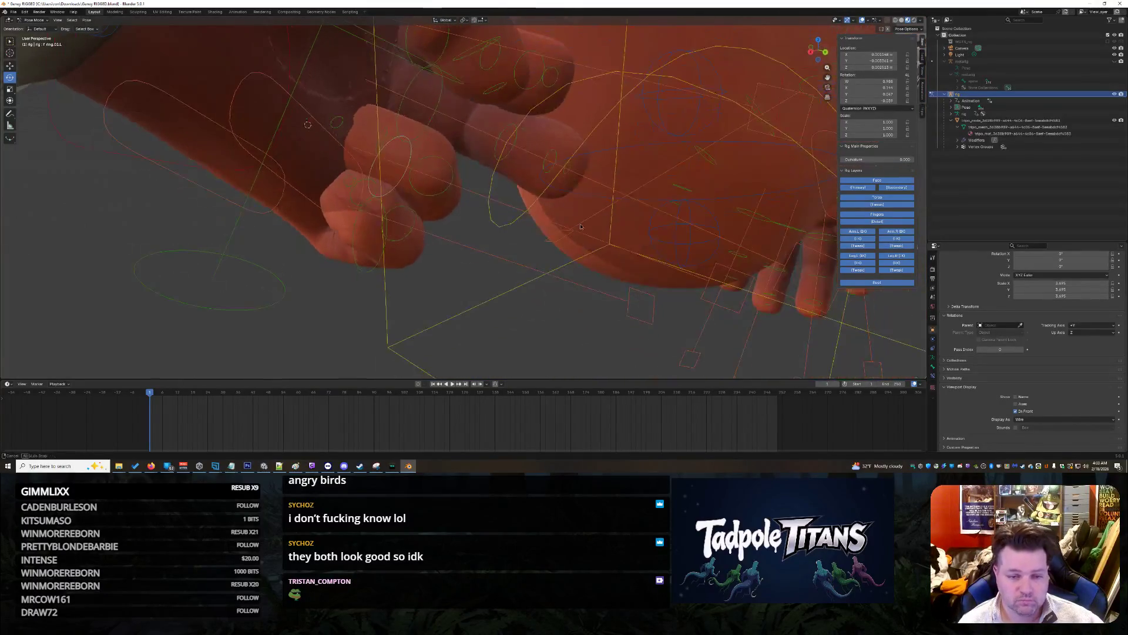
# Step: Rotate the middle finger's middle bone f_middle.02.L to curl it around the forearm
pyautogui.moveTo(501, 150); pyautogui.dragTo(491, 151, button='middle')
pyautogui.click(493, 147)
pyautogui.moveTo(477, 147)
pyautogui.mouseDown()
pyautogui.moveTo(466, 147)
pyautogui.moveTo(473, 123)
pyautogui.mouseUp()
pyautogui.moveTo(473, 123); pyautogui.dragTo(527, 175, button='middle')
# Step: Try shifting the index finger's middle bone, then clear and undo the move
pyautogui.click(422, 122)
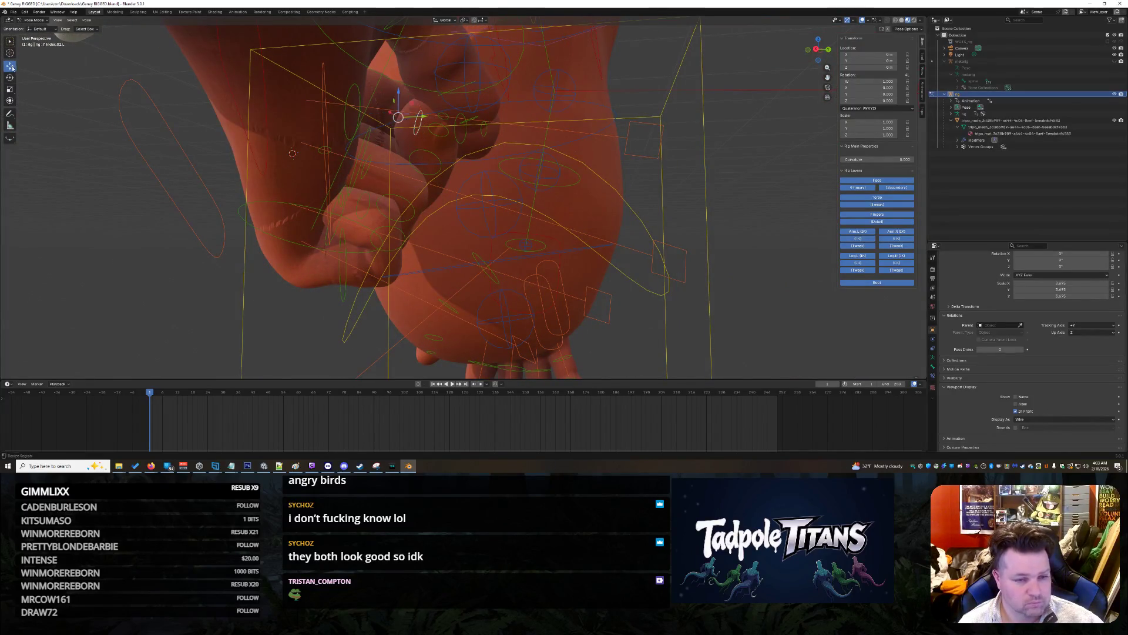
pyautogui.moveTo(422, 115); pyautogui.dragTo(408, 120)
pyautogui.hotkey('alt', 'g')
pyautogui.moveTo(509, 181)
pyautogui.mouseDown(button='middle')
pyautogui.moveTo(487, 134)
pyautogui.moveTo(492, 273)
pyautogui.mouseUp(button='middle')
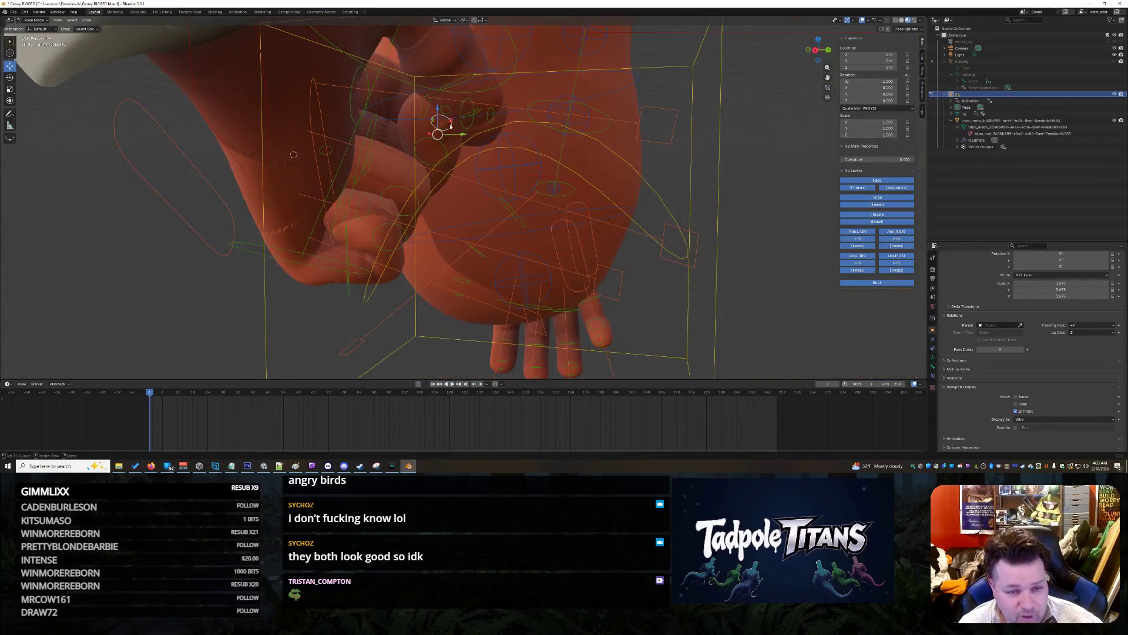
pyautogui.moveTo(465, 131); pyautogui.dragTo(423, 142)
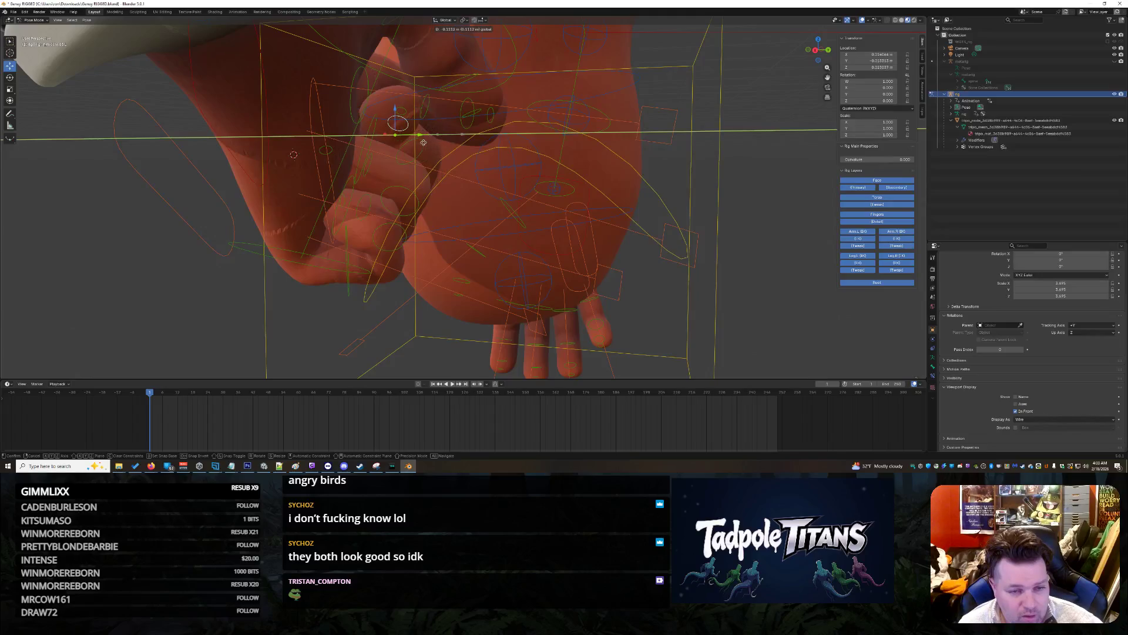
pyautogui.moveTo(465, 182); pyautogui.dragTo(462, 182)
pyautogui.moveTo(461, 183)
pyautogui.mouseDown(button='middle')
pyautogui.moveTo(390, 184)
pyautogui.moveTo(476, 190)
pyautogui.moveTo(498, 167)
pyautogui.moveTo(465, 113)
pyautogui.mouseUp(button='middle')
pyautogui.hotkey('ctrl', 'z')
# Step: Shift the middle finger's base bone f_middle.01.L.001 sideways and slightly up
pyautogui.click(424, 71)
pyautogui.moveTo(504, 171); pyautogui.dragTo(518, 172, button='middle')
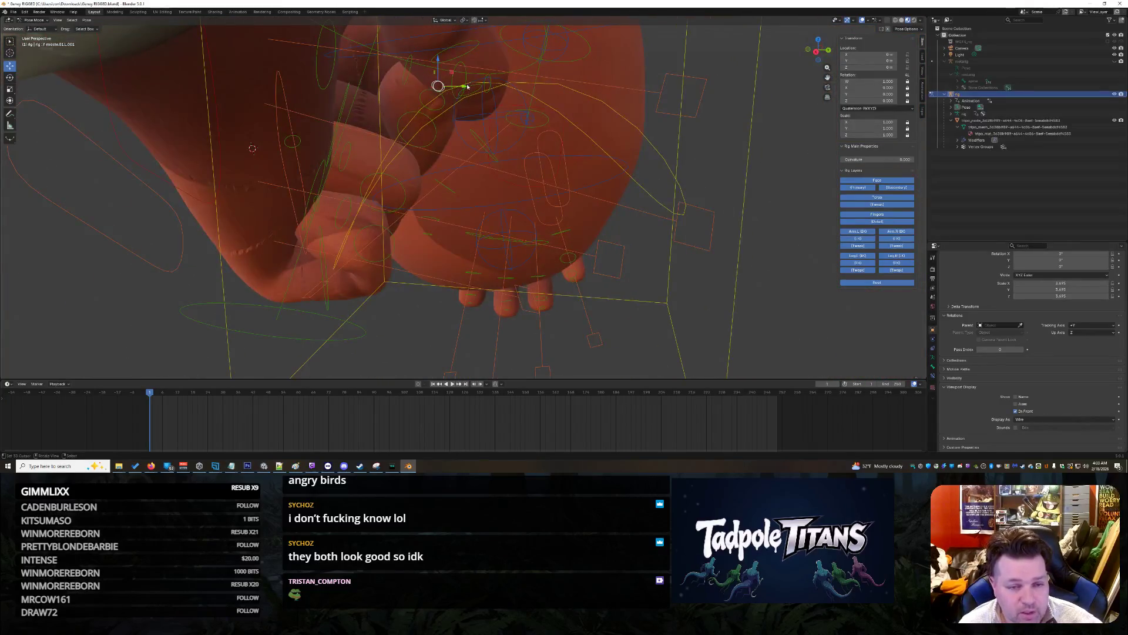
pyautogui.moveTo(464, 86); pyautogui.dragTo(355, 83)
pyautogui.moveTo(355, 83)
pyautogui.mouseDown(button='middle')
pyautogui.moveTo(448, 116)
pyautogui.moveTo(415, 192)
pyautogui.moveTo(441, 204)
pyautogui.mouseUp(button='middle')
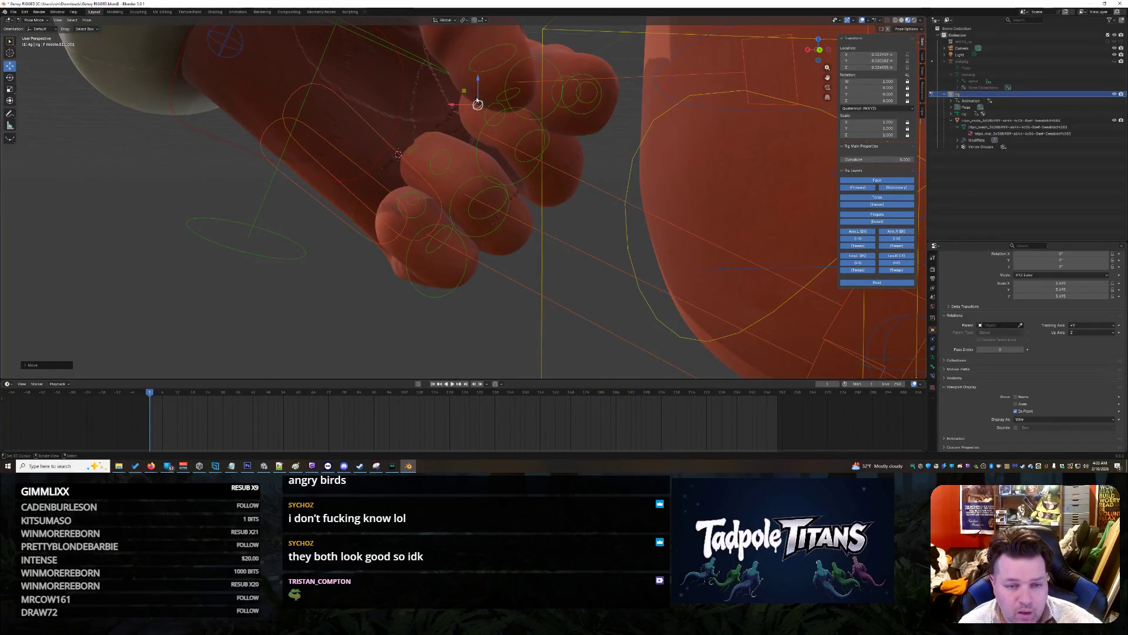
pyautogui.moveTo(478, 85)
pyautogui.mouseDown()
pyautogui.moveTo(451, 119)
pyautogui.moveTo(459, 138)
pyautogui.mouseUp()
# Step: Reset middle.02's position and rotation with Alt+G/Alt+R, then lower it slightly
pyautogui.click(527, 165)
pyautogui.moveTo(529, 168); pyautogui.dragTo(510, 169)
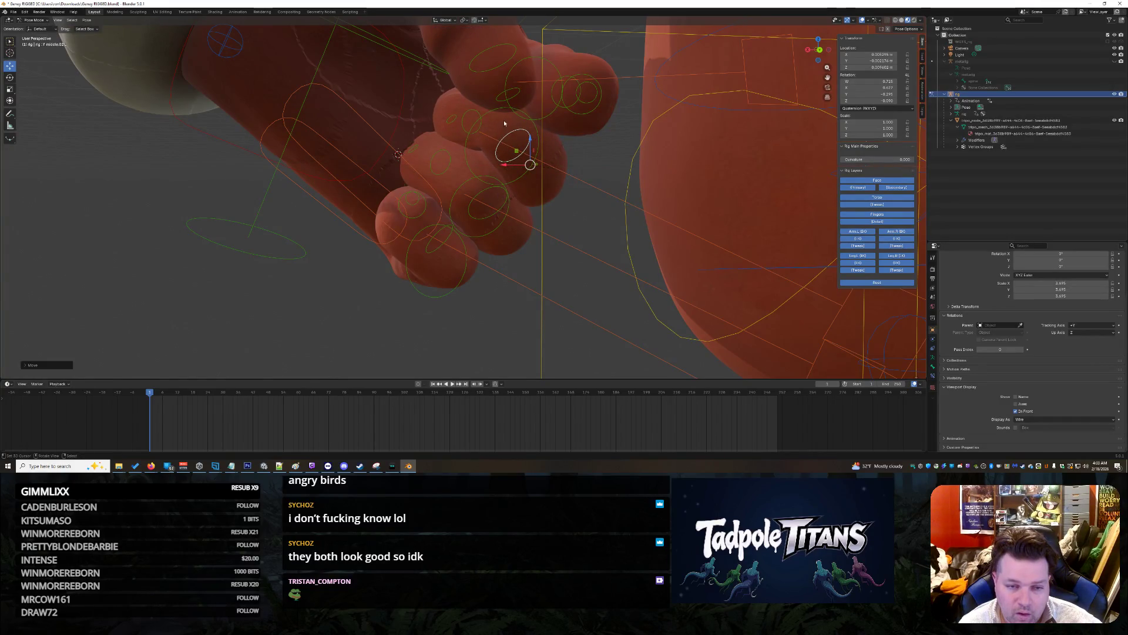
pyautogui.hotkey('alt', 'g')
pyautogui.hotkey('alt', 'r')
pyautogui.moveTo(481, 108); pyautogui.dragTo(442, 127)
pyautogui.moveTo(441, 126)
pyautogui.mouseDown(button='middle')
pyautogui.moveTo(551, 265)
pyautogui.moveTo(629, 253)
pyautogui.moveTo(497, 271)
pyautogui.moveTo(614, 261)
pyautogui.moveTo(579, 259)
pyautogui.mouseUp(button='middle')
pyautogui.scroll(3, 552, 276)
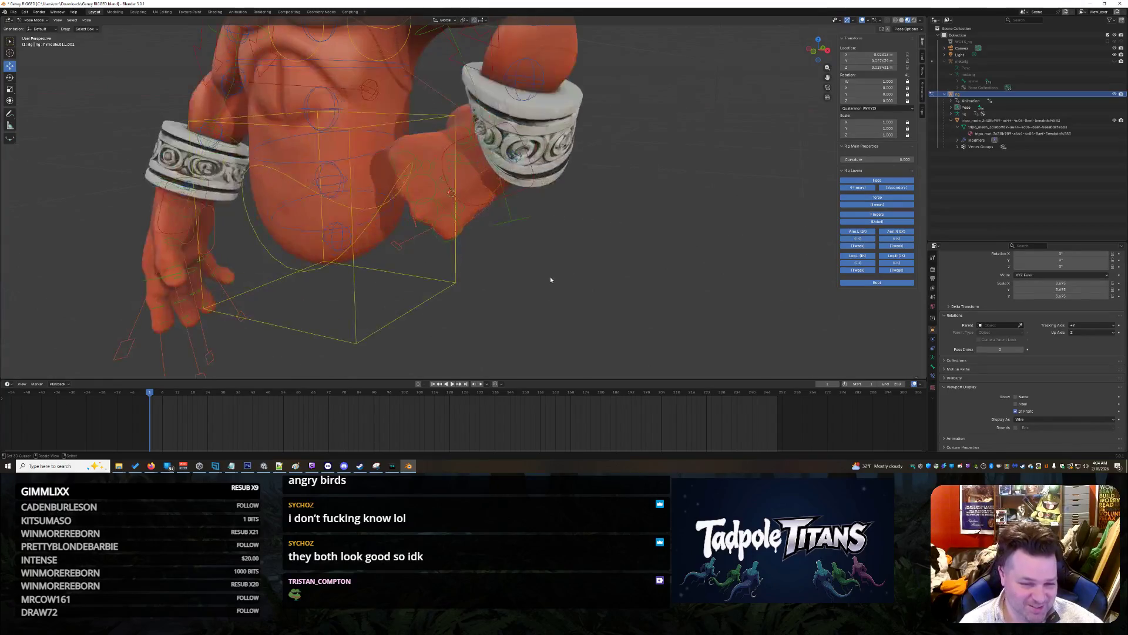
# Step: Bend the upper spine FK control forward on X to about 22 degrees
pyautogui.click(330, 182)
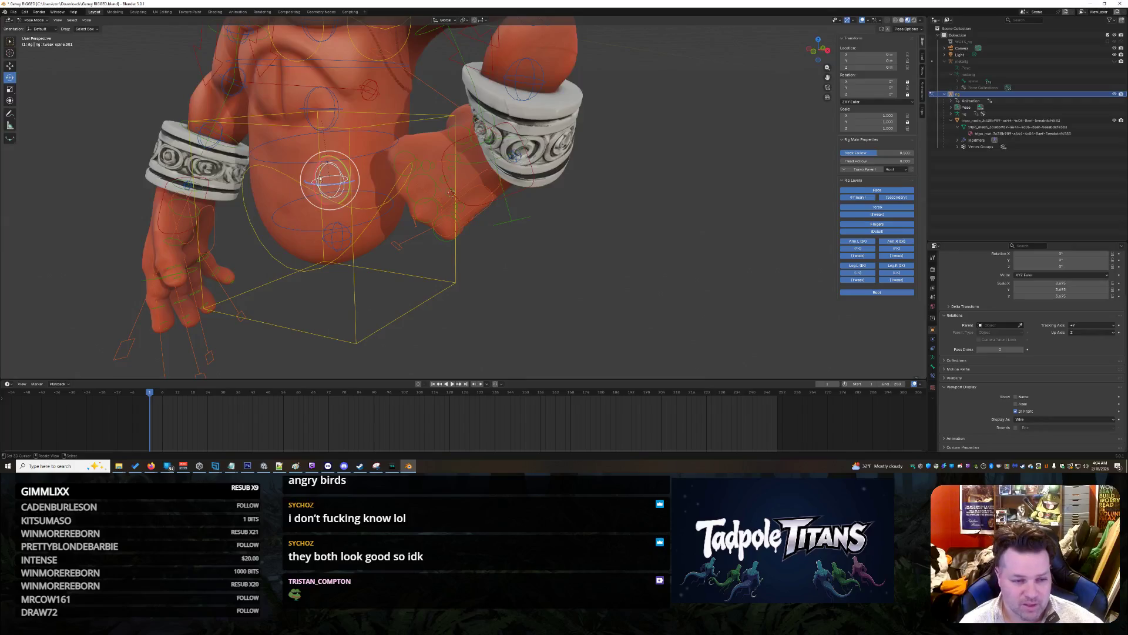
pyautogui.press('r')
pyautogui.press('x')
pyautogui.click(323, 177)
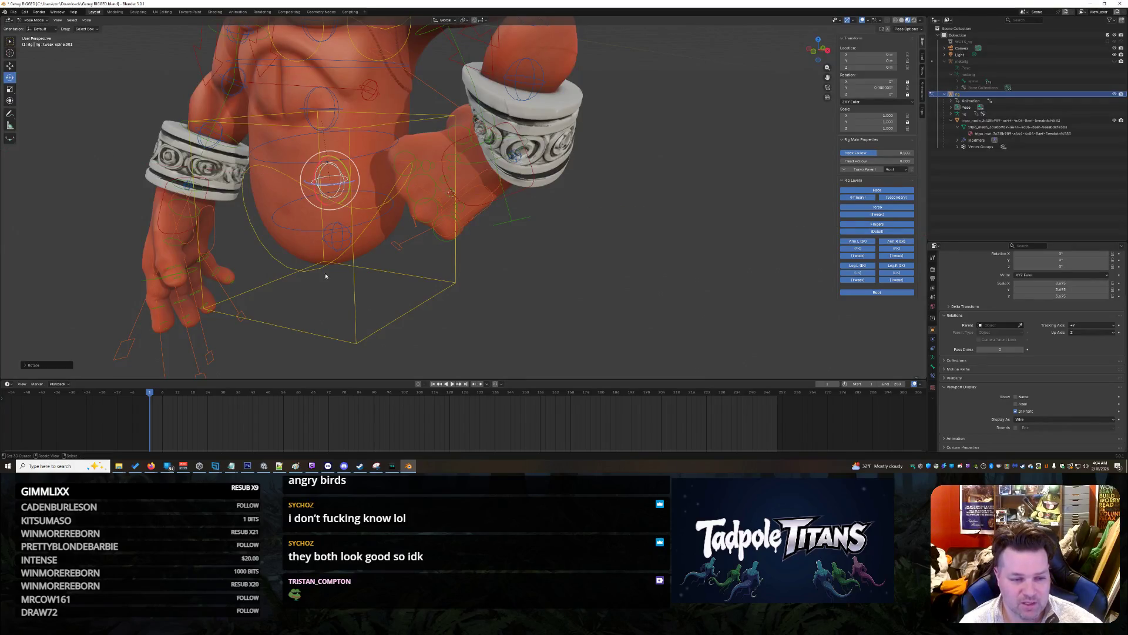
pyautogui.click(300, 285)
pyautogui.scroll(3, 309, 258)
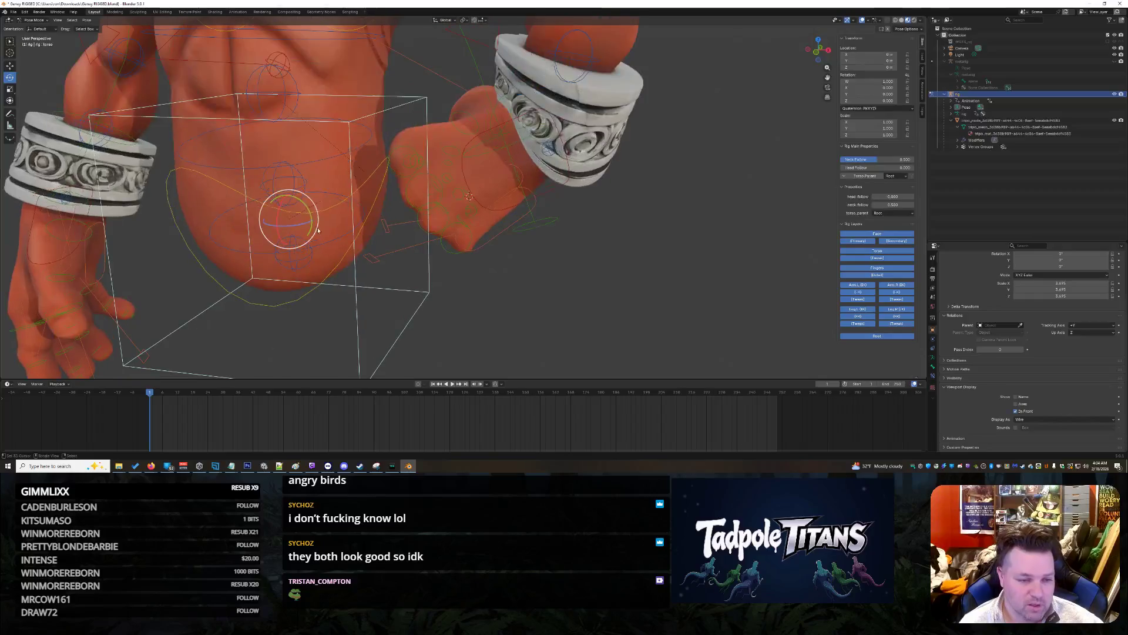
pyautogui.click(275, 183)
pyautogui.moveTo(273, 176); pyautogui.dragTo(265, 188)
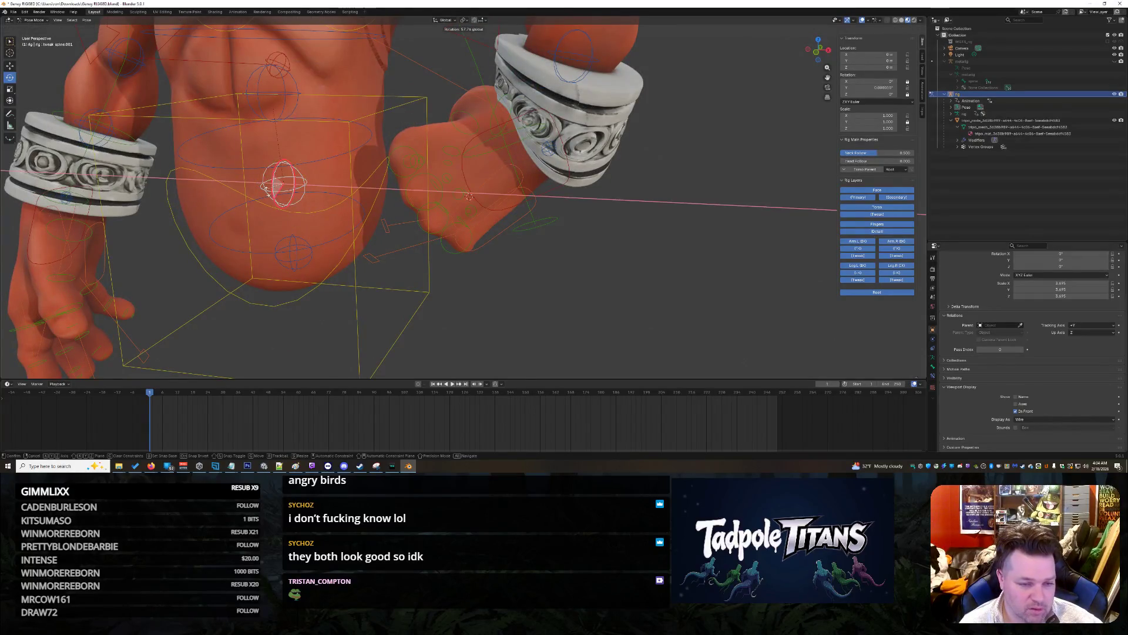
pyautogui.moveTo(303, 254); pyautogui.dragTo(304, 276)
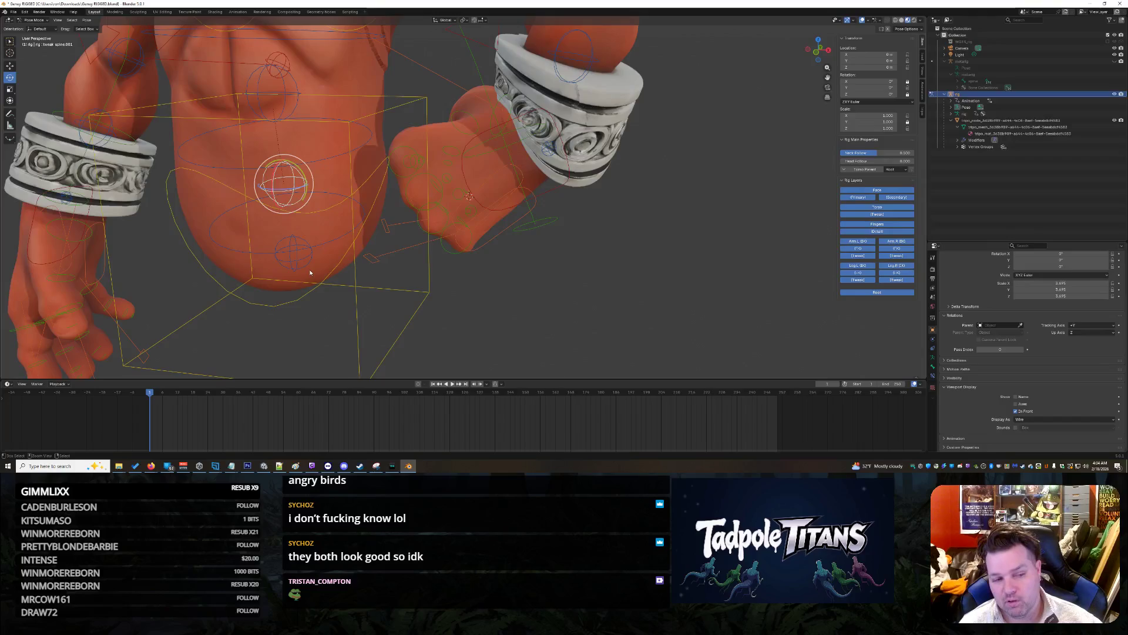
pyautogui.click(311, 272)
pyautogui.click(257, 169)
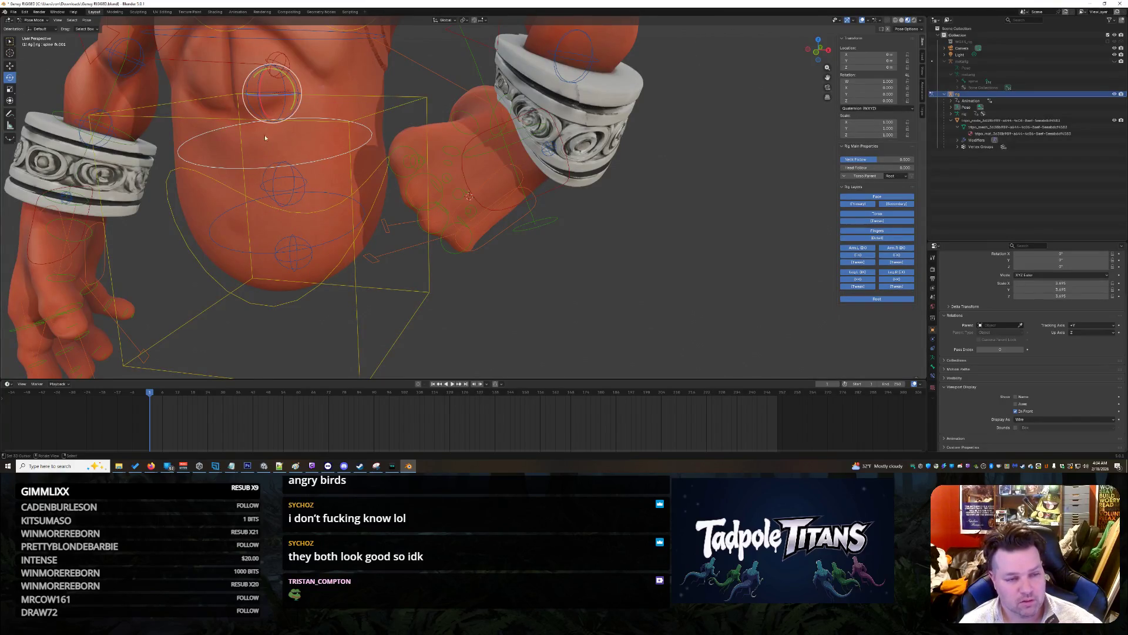
pyautogui.moveTo(263, 101); pyautogui.dragTo(269, 112)
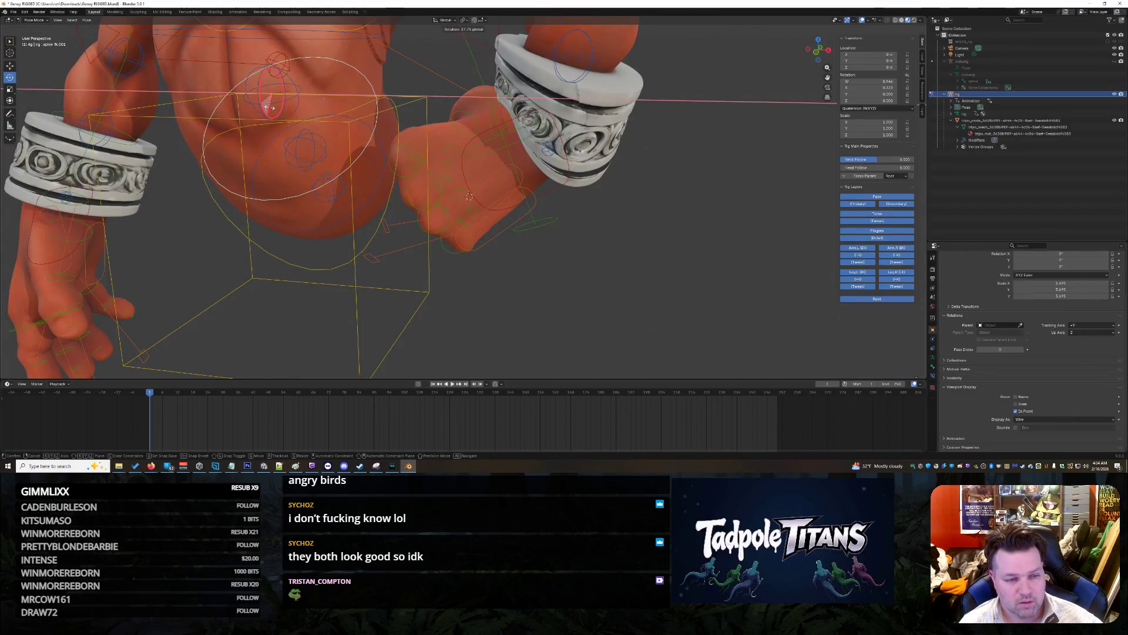
pyautogui.moveTo(271, 101); pyautogui.dragTo(271, 109)
# Step: Shift the left hand's IK control (hand_ik.L) sideways along X and raise it on Z
pyautogui.moveTo(532, 247)
pyautogui.mouseDown(button='middle')
pyautogui.moveTo(550, 254)
pyautogui.moveTo(517, 222)
pyautogui.mouseUp(button='middle')
pyautogui.moveTo(500, 170)
pyautogui.mouseDown(button='middle')
pyautogui.moveTo(537, 240)
pyautogui.moveTo(529, 158)
pyautogui.mouseUp(button='middle')
pyautogui.click(537, 239)
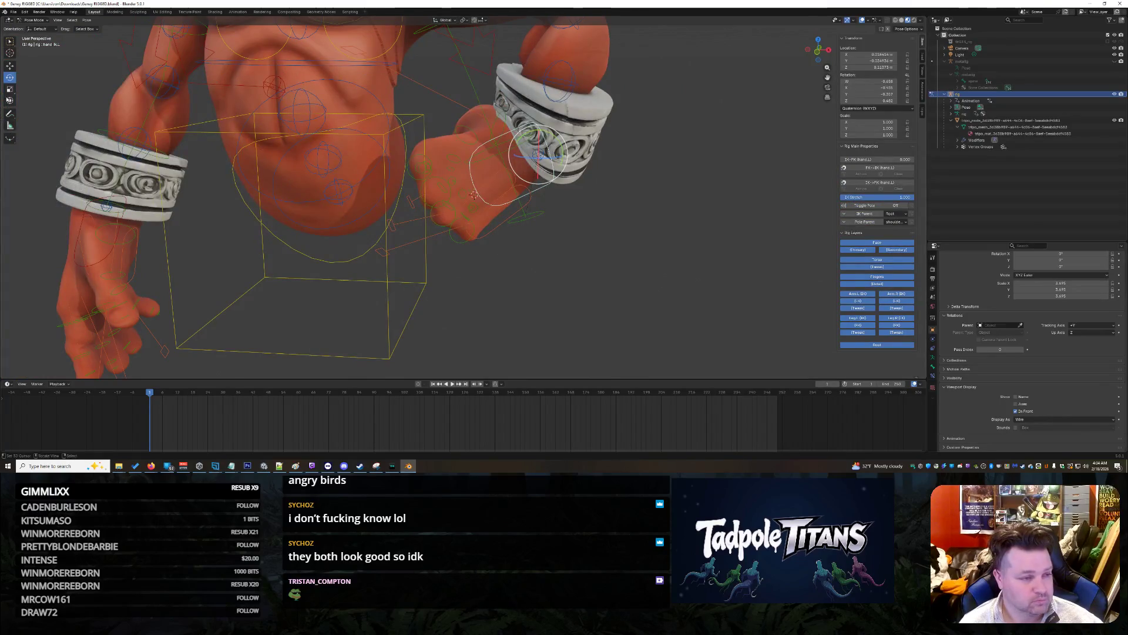
pyautogui.moveTo(567, 159); pyautogui.dragTo(513, 159)
pyautogui.press('g')
pyautogui.scroll(2, 537, 175)
# Step: Twist hand_ik.L slightly on Z so the hand rests against the torso
pyautogui.moveTo(537, 175); pyautogui.dragTo(525, 154, button='middle')
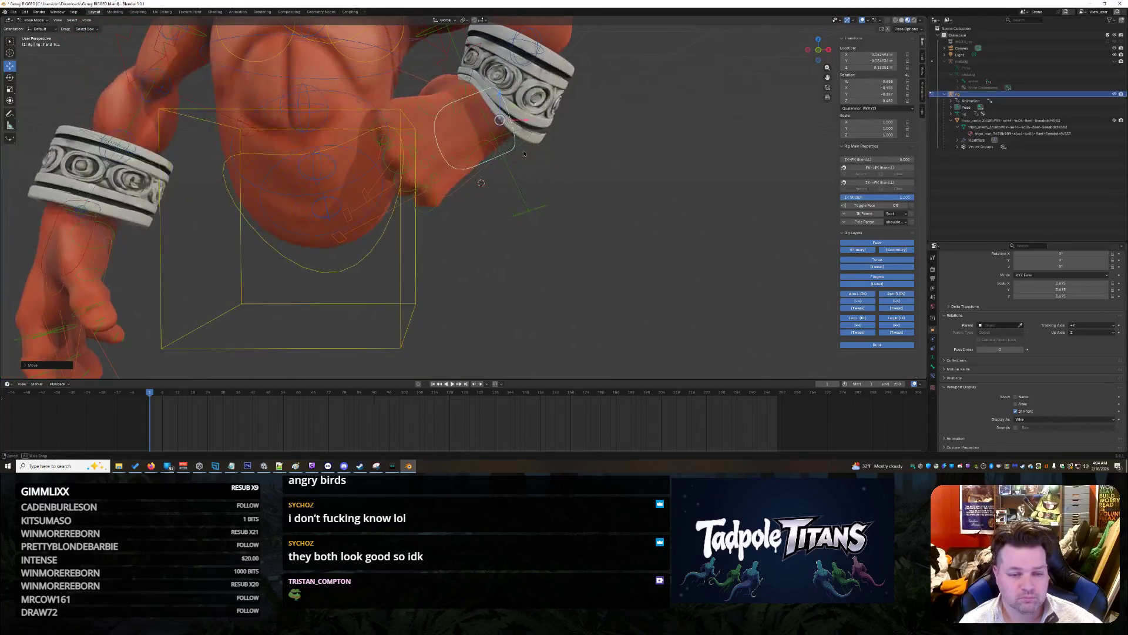
pyautogui.moveTo(564, 192); pyautogui.dragTo(476, 158, button='middle')
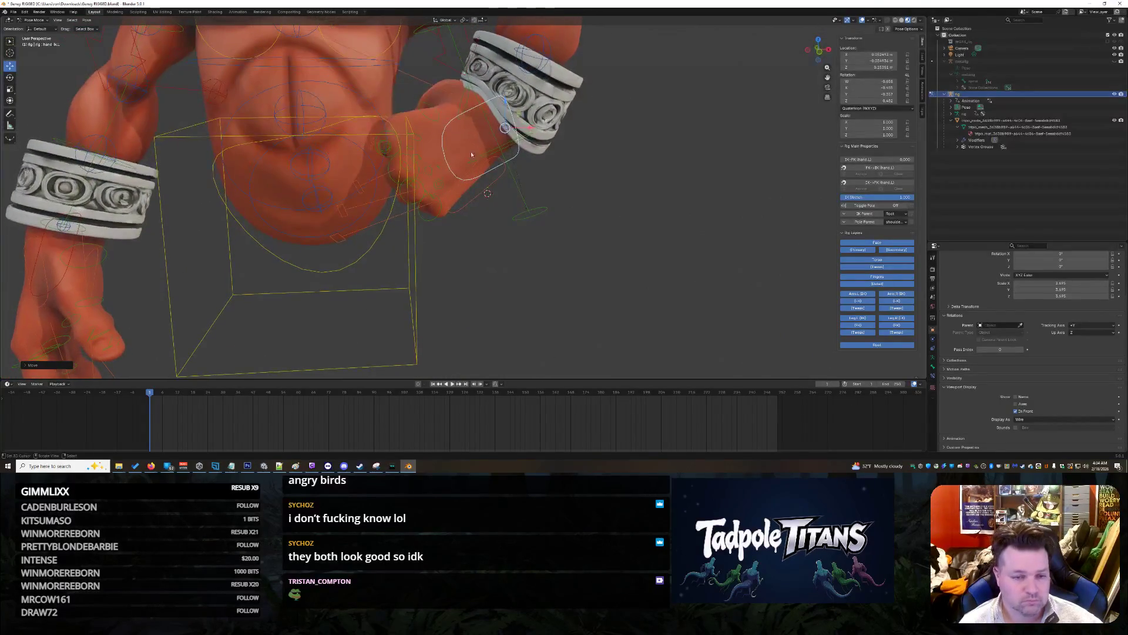
pyautogui.moveTo(499, 133)
pyautogui.mouseDown()
pyautogui.moveTo(491, 129)
pyautogui.moveTo(530, 138)
pyautogui.moveTo(516, 132)
pyautogui.moveTo(526, 109)
pyautogui.mouseUp()
pyautogui.scroll(-5, 633, 146)
pyautogui.moveTo(633, 146)
pyautogui.mouseDown(button='middle')
pyautogui.moveTo(605, 210)
pyautogui.moveTo(490, 208)
pyautogui.moveTo(610, 204)
pyautogui.mouseUp(button='middle')
pyautogui.scroll(4, 649, 209)
pyautogui.scroll(4, 562, 202)
pyautogui.scroll(-4, 529, 209)
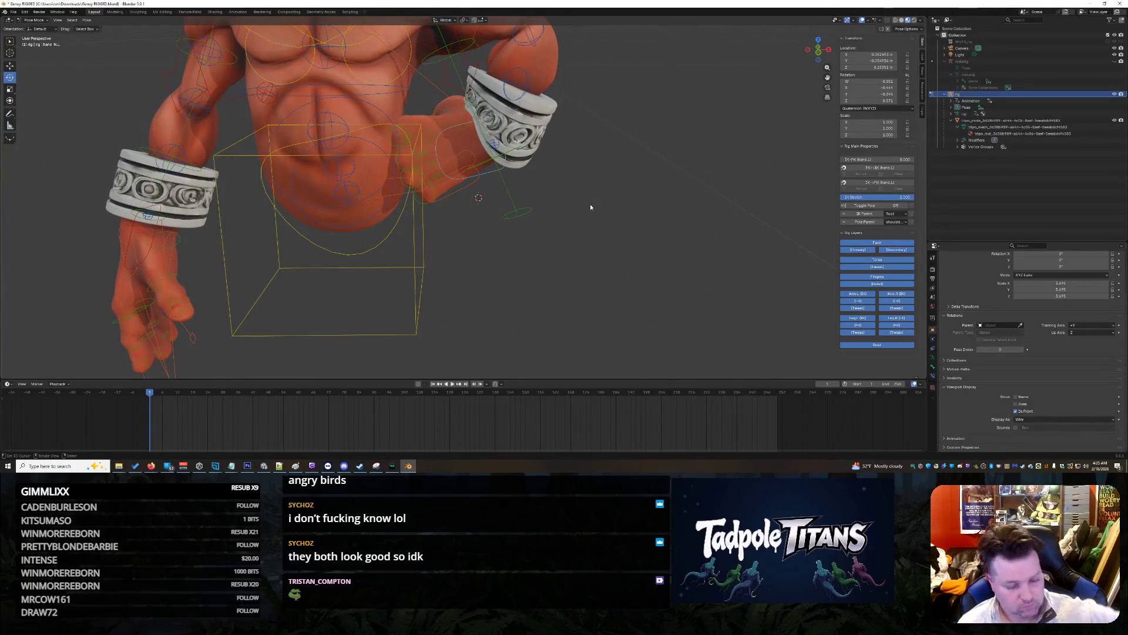
pyautogui.moveTo(591, 214)
pyautogui.mouseDown(button='middle')
pyautogui.moveTo(534, 174)
pyautogui.moveTo(573, 61)
pyautogui.moveTo(493, 227)
pyautogui.moveTo(429, 245)
pyautogui.mouseUp(button='middle')
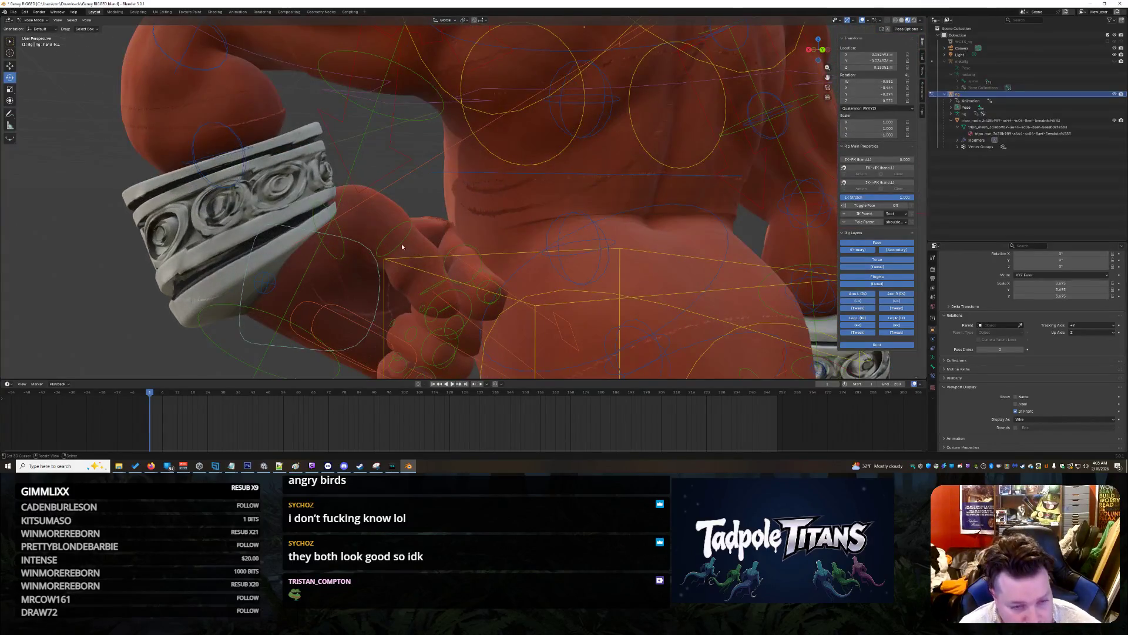
# Step: Move the thumb.02.L and thumb.03.L bones along Z toward the forearm
pyautogui.click(402, 244)
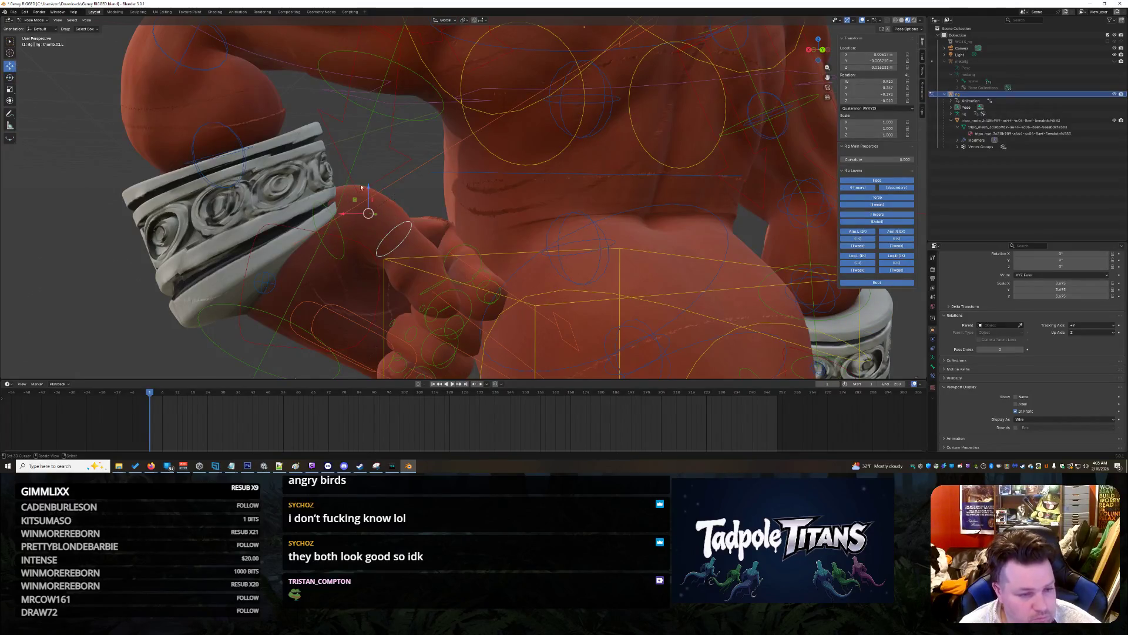
pyautogui.press('g')
pyautogui.press('z')
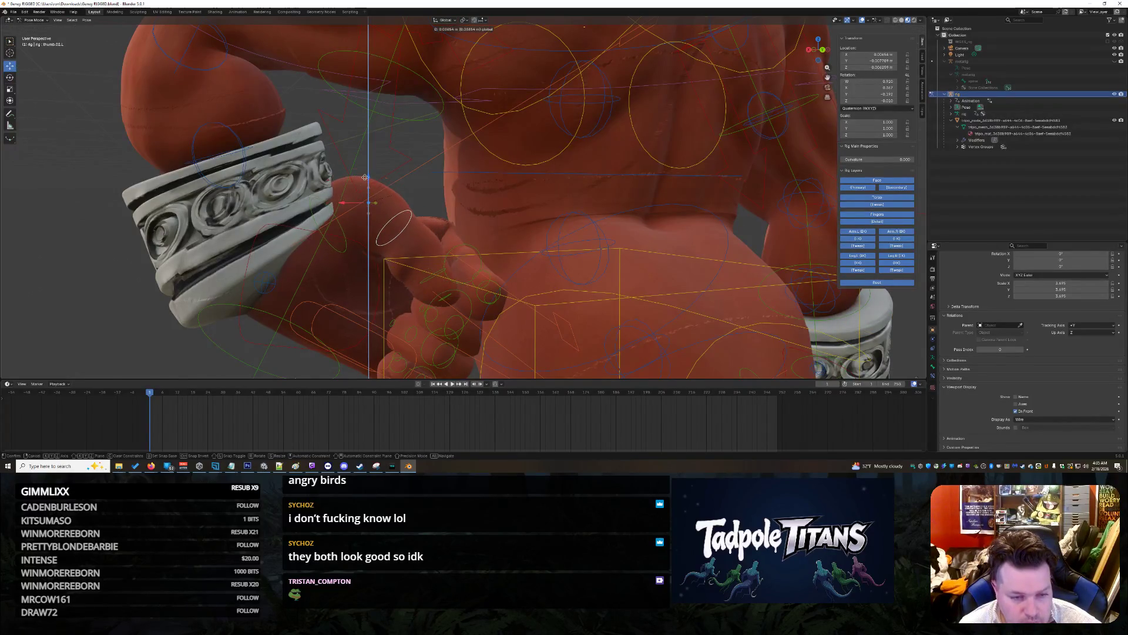
pyautogui.click(364, 179)
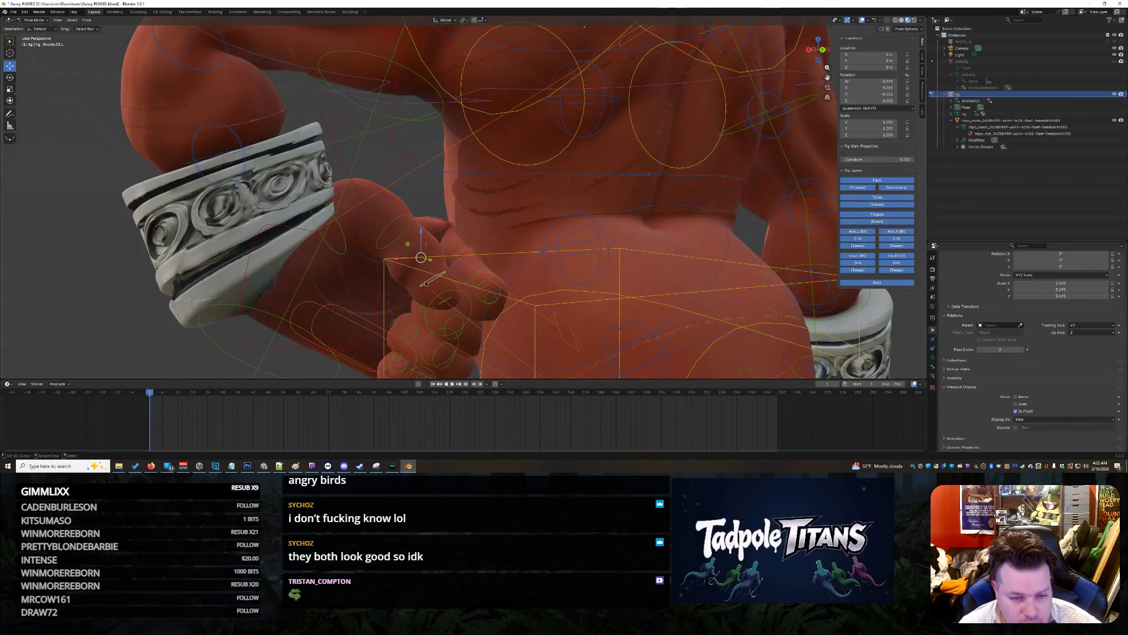
pyautogui.moveTo(423, 241); pyautogui.dragTo(466, 210)
pyautogui.moveTo(466, 209)
pyautogui.mouseDown(button='middle')
pyautogui.moveTo(574, 228)
pyautogui.moveTo(473, 242)
pyautogui.mouseUp(button='middle')
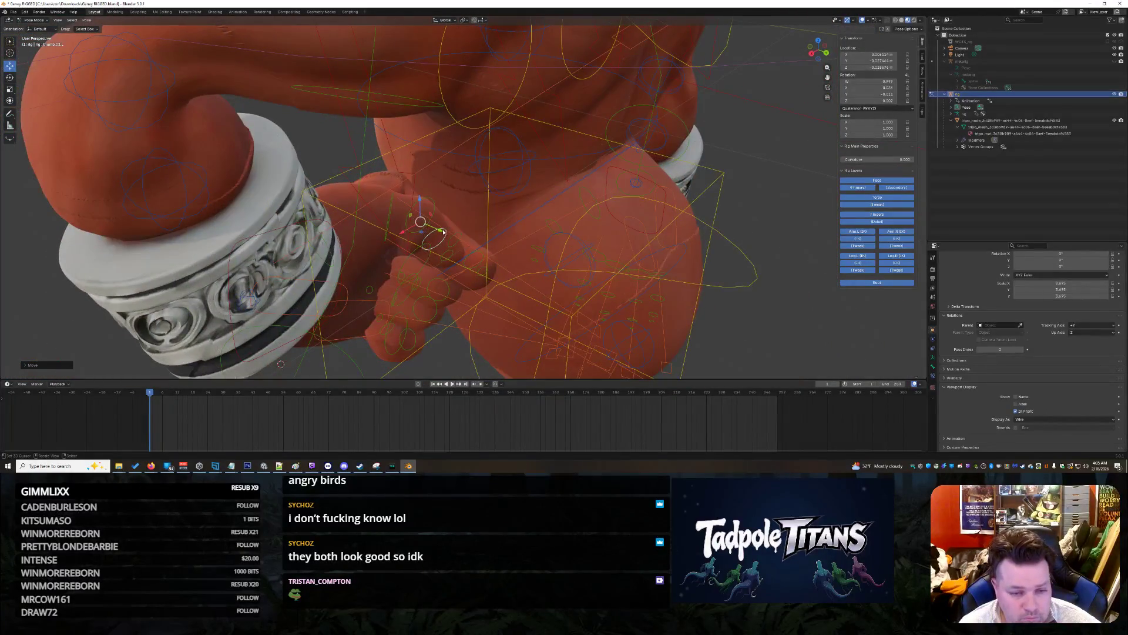
pyautogui.moveTo(440, 233); pyautogui.dragTo(406, 226)
pyautogui.moveTo(405, 226)
pyautogui.mouseDown(button='middle')
pyautogui.moveTo(495, 235)
pyautogui.moveTo(457, 307)
pyautogui.mouseUp(button='middle')
pyautogui.press('g')
pyautogui.press('z')
pyautogui.click(489, 229)
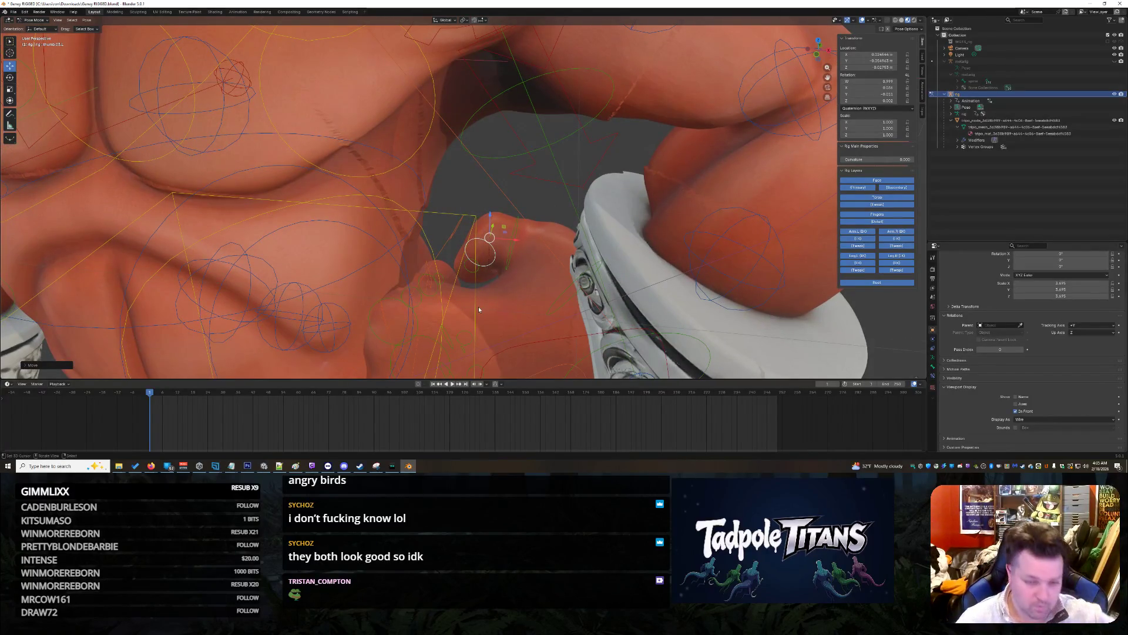
pyautogui.moveTo(524, 263)
pyautogui.mouseDown(button='middle')
pyautogui.moveTo(416, 253)
pyautogui.moveTo(420, 198)
pyautogui.mouseUp(button='middle')
# Step: Reposition the thumb base bone thumb.01.L.001 along Z, then along Y
pyautogui.click(439, 221)
pyautogui.press('g')
pyautogui.press('z')
pyautogui.click(422, 187)
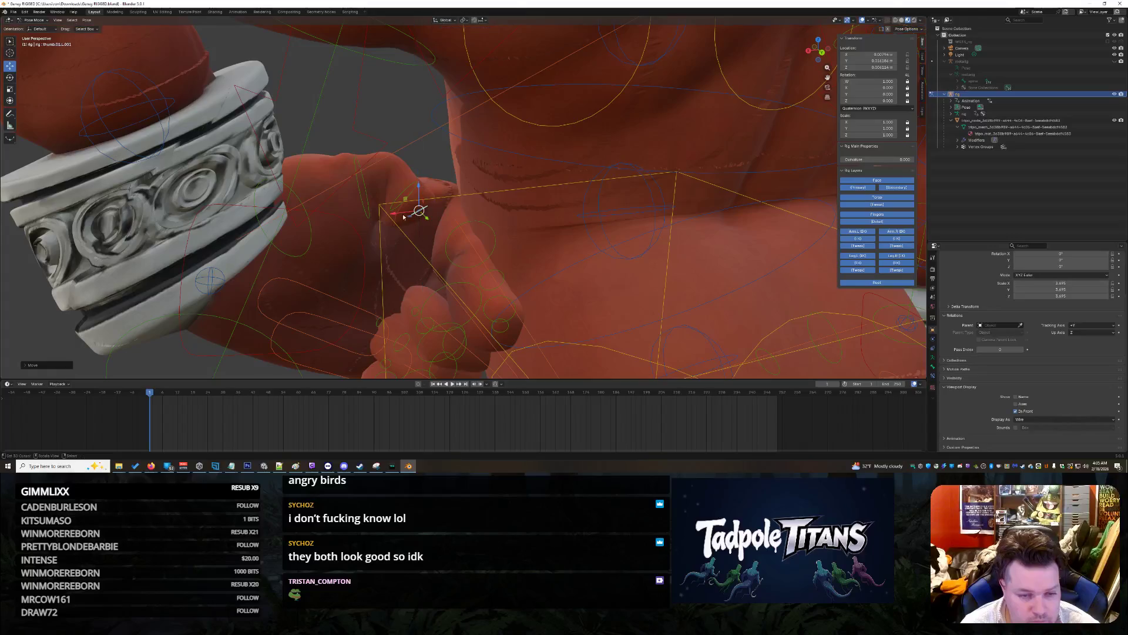
pyautogui.scroll(3, 432, 237)
pyautogui.moveTo(433, 237)
pyautogui.mouseDown(button='middle')
pyautogui.moveTo(531, 243)
pyautogui.moveTo(463, 290)
pyautogui.mouseUp(button='middle')
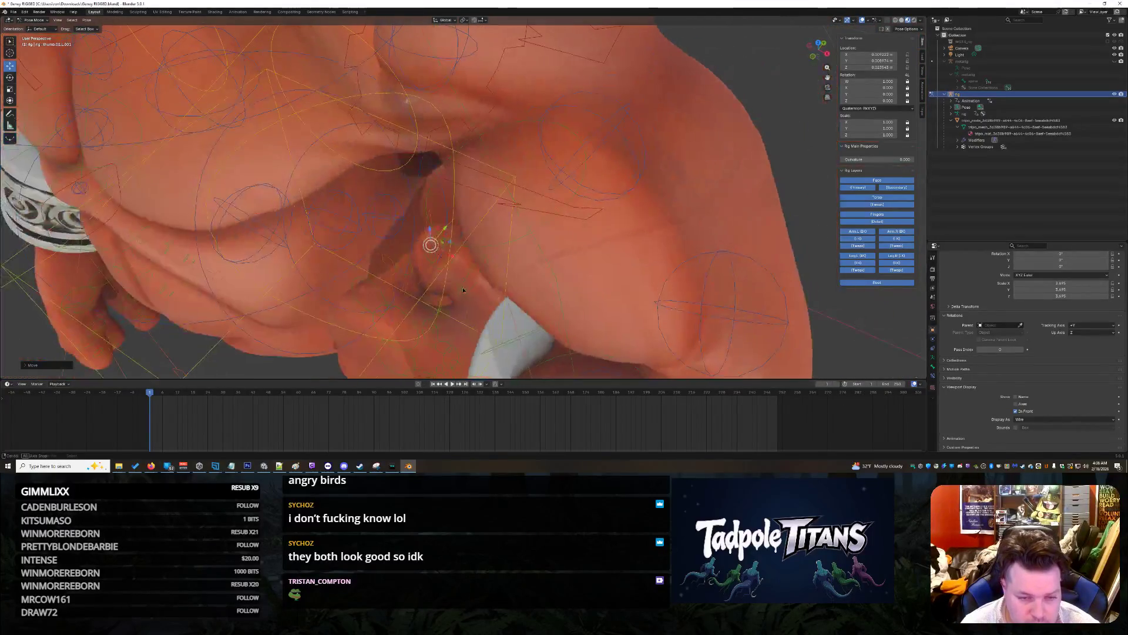
pyautogui.press('g')
pyautogui.press('z')
pyautogui.press('y')
pyautogui.click(432, 239)
# Step: Lower the thumb.03.L tip bone and shift it along X beside the bracelet
pyautogui.click(446, 268)
pyautogui.press('g')
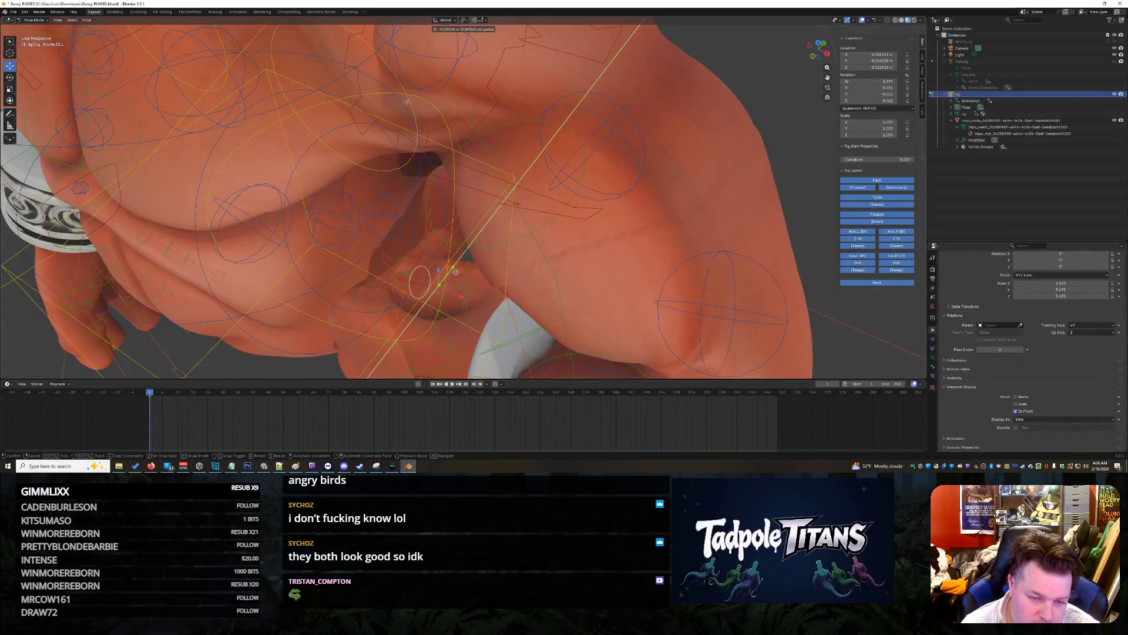
pyautogui.click(463, 379)
pyautogui.moveTo(479, 354); pyautogui.dragTo(539, 313, button='middle')
pyautogui.press('g')
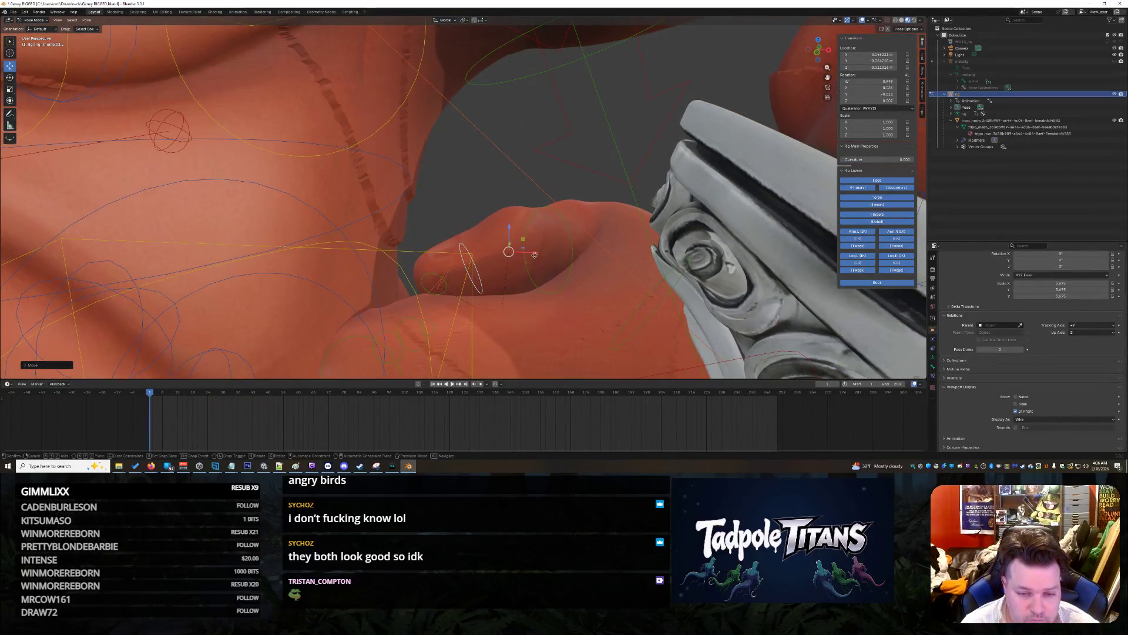
pyautogui.press('x')
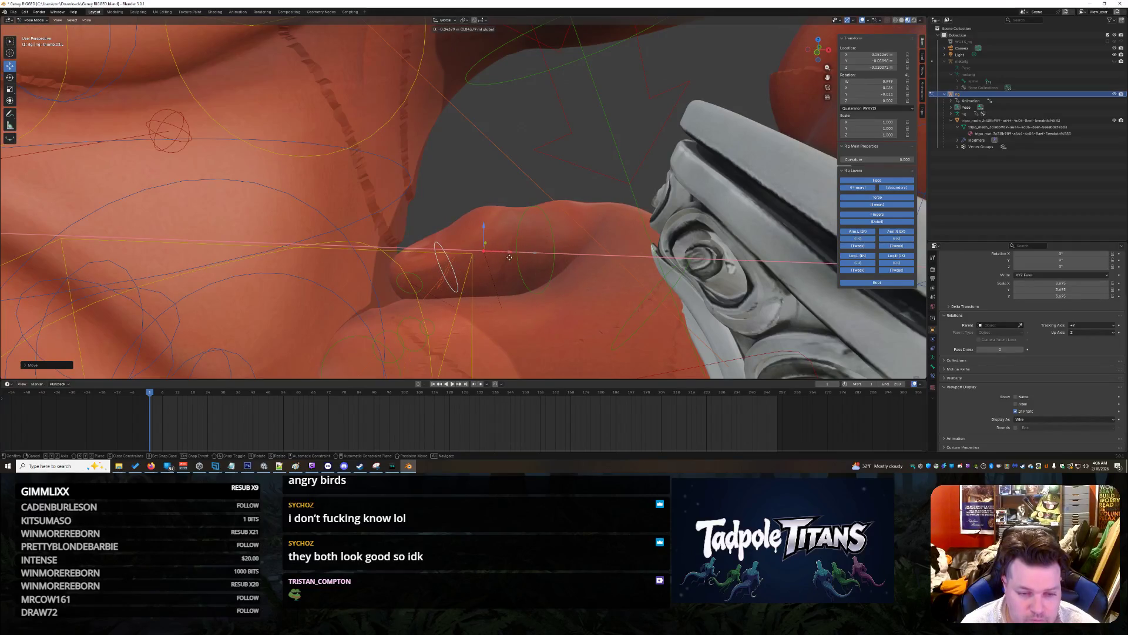
pyautogui.click(509, 257)
pyautogui.scroll(-10, 588, 270)
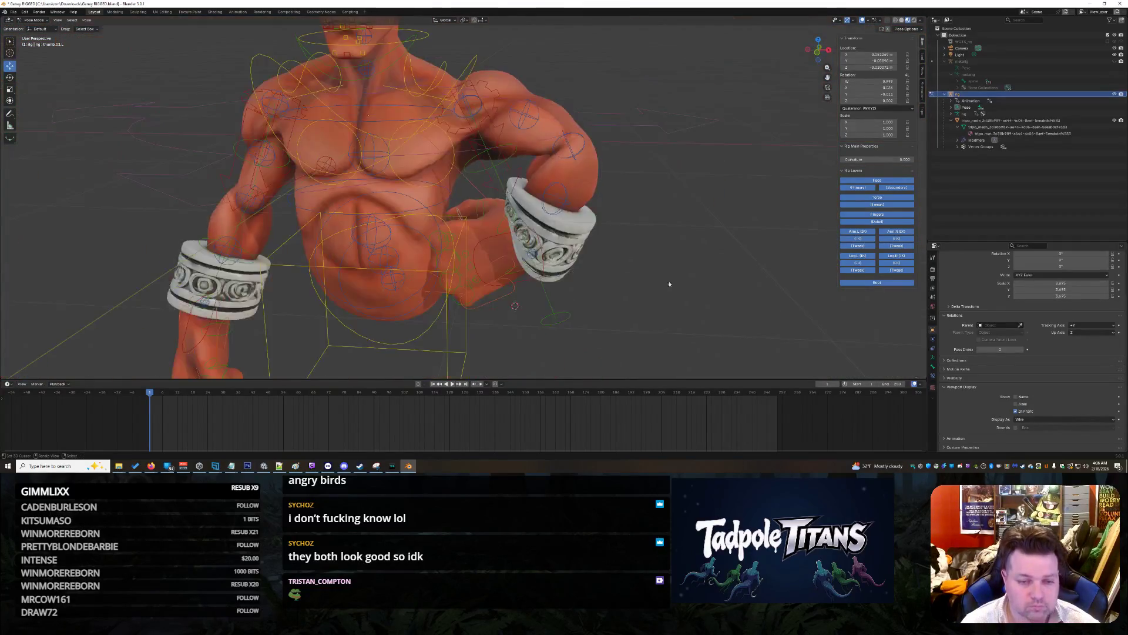
# Step: Slide the forearm_tweak.L.001 wrist bone and bracelet along X
pyautogui.scroll(-5, 676, 284)
pyautogui.scroll(6, 635, 291)
pyautogui.moveTo(634, 291)
pyautogui.mouseDown(button='middle')
pyautogui.moveTo(698, 282)
pyautogui.moveTo(664, 282)
pyautogui.mouseUp(button='middle')
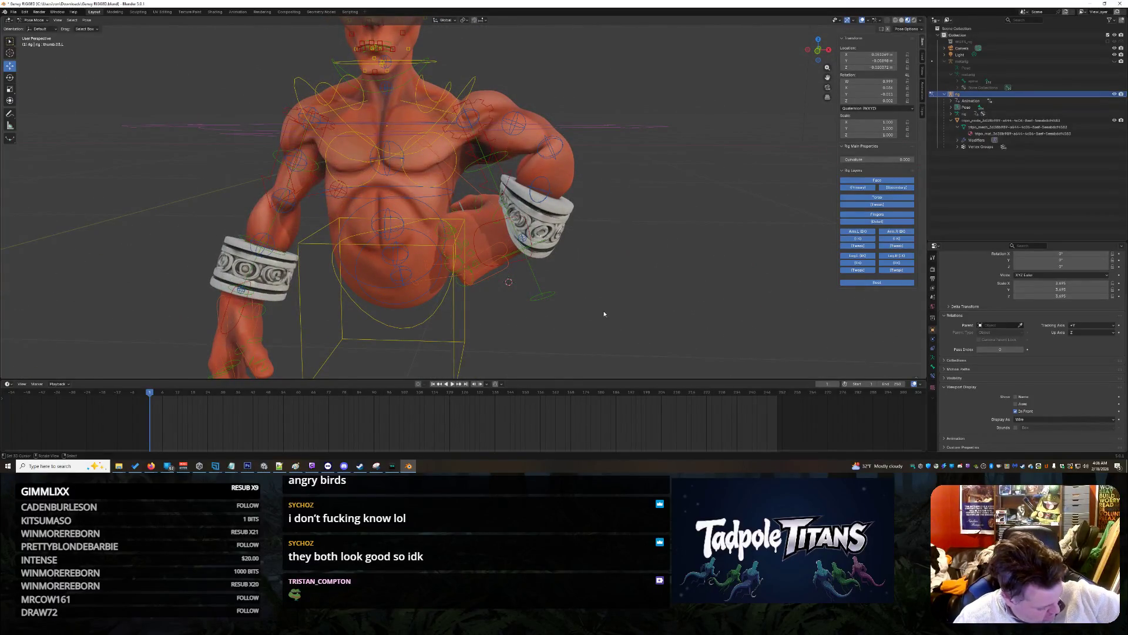
pyautogui.moveTo(651, 249); pyautogui.dragTo(632, 266, button='middle')
pyautogui.click(528, 238)
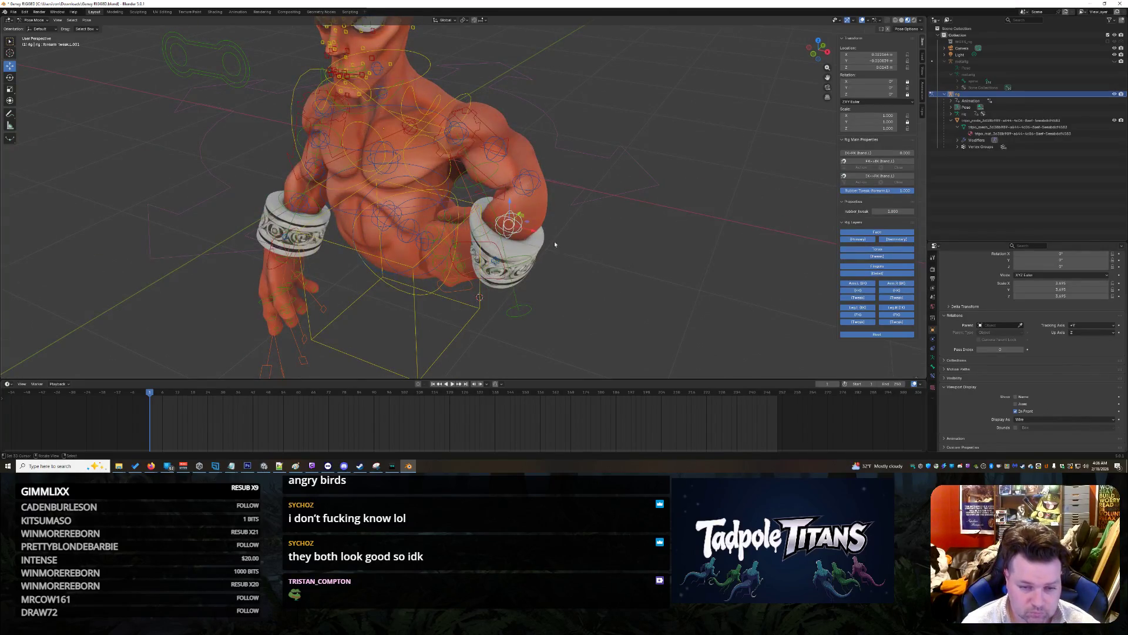
pyautogui.moveTo(552, 242); pyautogui.dragTo(665, 260, button='middle')
pyautogui.moveTo(562, 206)
pyautogui.mouseDown()
pyautogui.moveTo(614, 208)
pyautogui.moveTo(606, 209)
pyautogui.mouseUp()
# Step: Move forearm_tweak.L.001 forward along Y, checking the bracelet from the front
pyautogui.scroll(2, 656, 244)
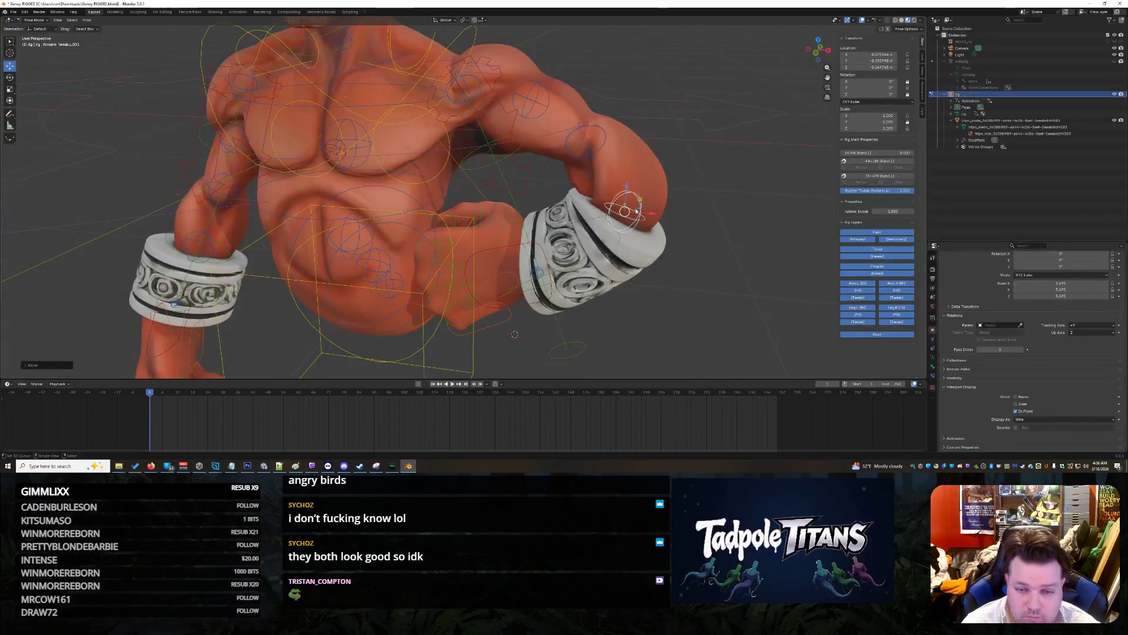
pyautogui.moveTo(679, 229); pyautogui.dragTo(417, 220, button='middle')
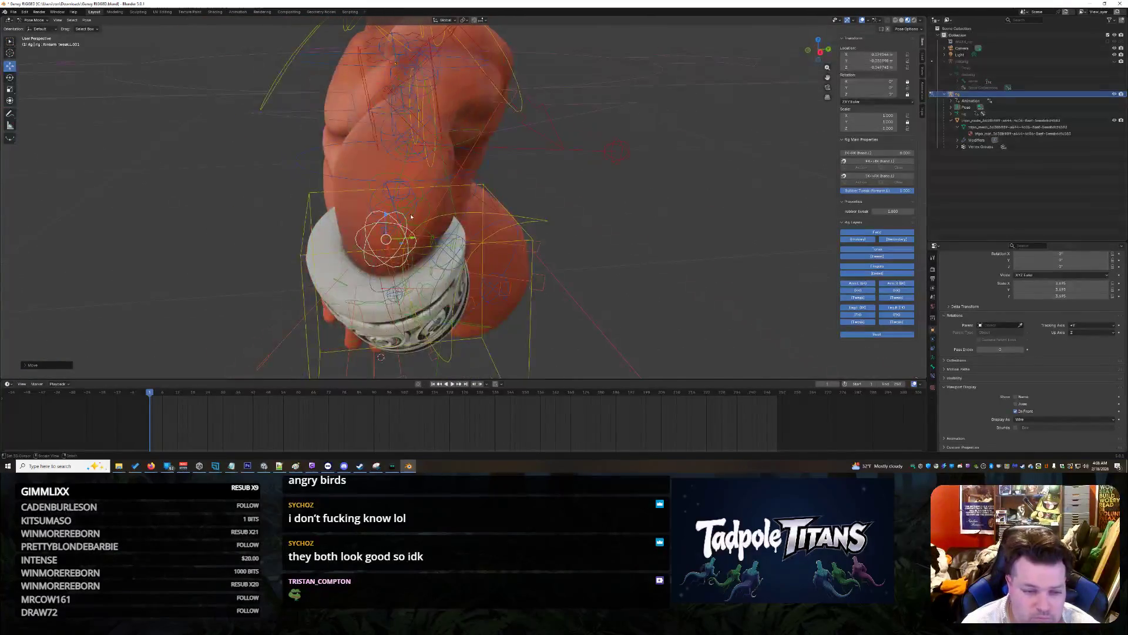
pyautogui.moveTo(421, 238); pyautogui.dragTo(403, 254)
pyautogui.moveTo(403, 254)
pyautogui.mouseDown(button='middle')
pyautogui.moveTo(705, 240)
pyautogui.moveTo(728, 223)
pyautogui.moveTo(722, 237)
pyautogui.mouseUp(button='middle')
pyautogui.scroll(-2, 704, 240)
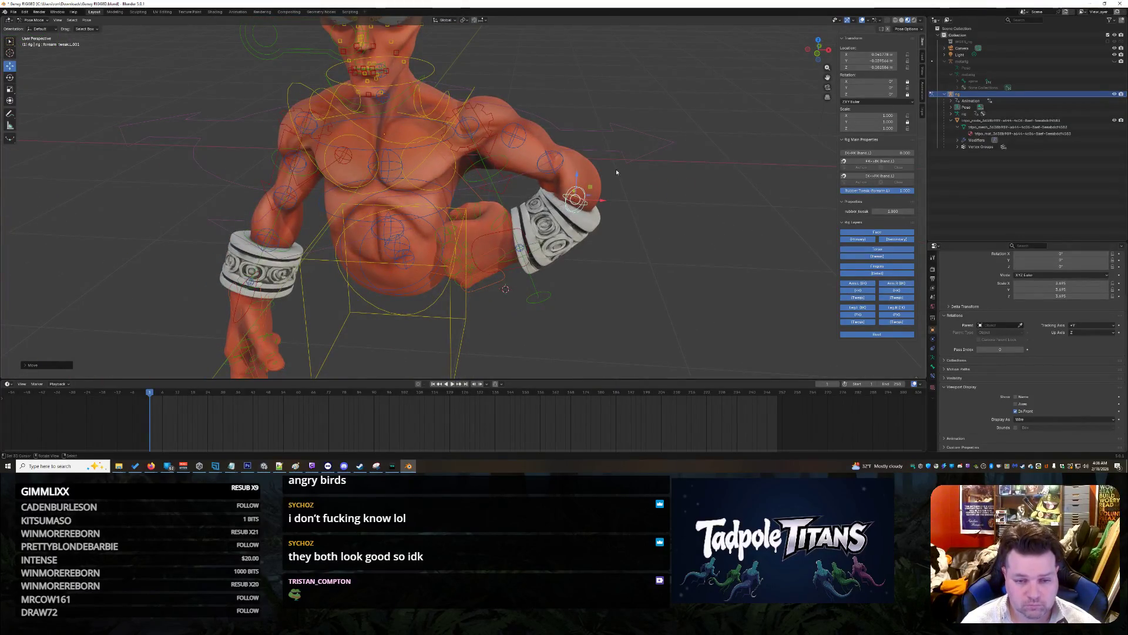
pyautogui.moveTo(597, 282); pyautogui.dragTo(550, 270, button='middle')
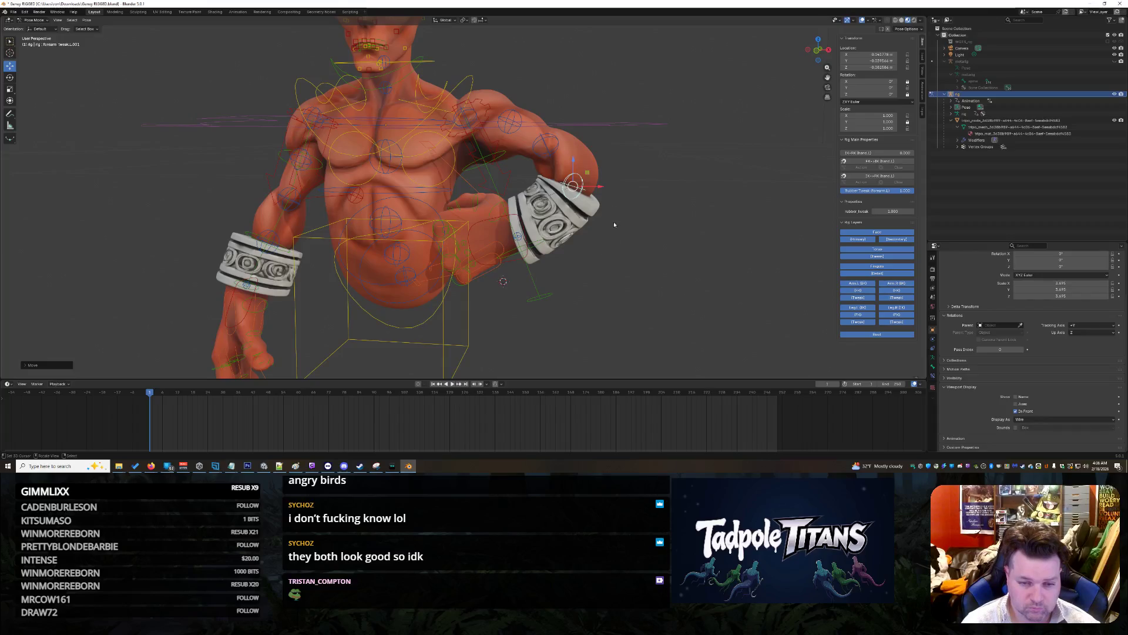
pyautogui.moveTo(666, 226)
pyautogui.mouseDown(button='middle')
pyautogui.moveTo(653, 233)
pyautogui.moveTo(546, 180)
pyautogui.mouseUp(button='middle')
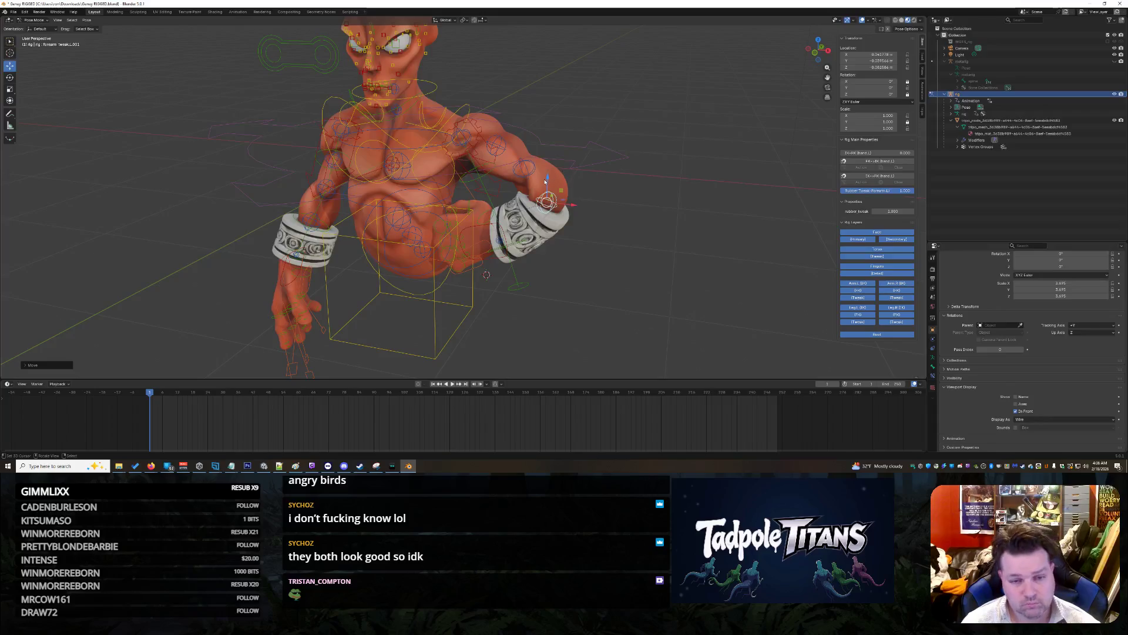
pyautogui.scroll(4, 657, 220)
# Step: Lower the forearm_tweak.L elbow bone on Z and shift it along X
pyautogui.click(577, 143)
pyautogui.press('g')
pyautogui.press('z')
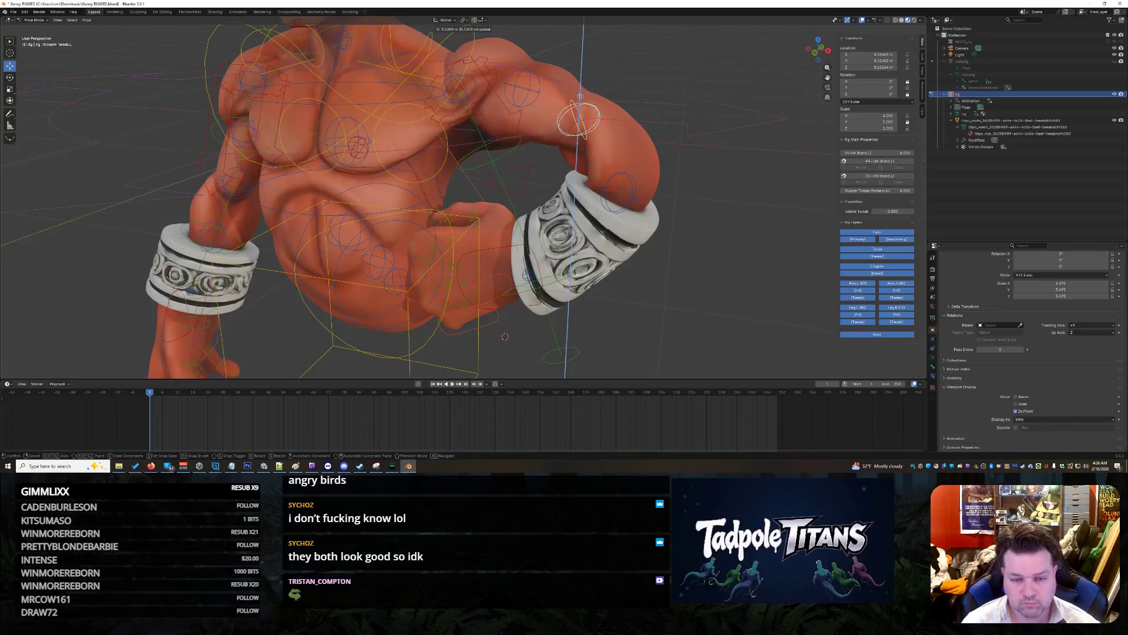
pyautogui.click(579, 133)
pyautogui.press('g')
pyautogui.press('x')
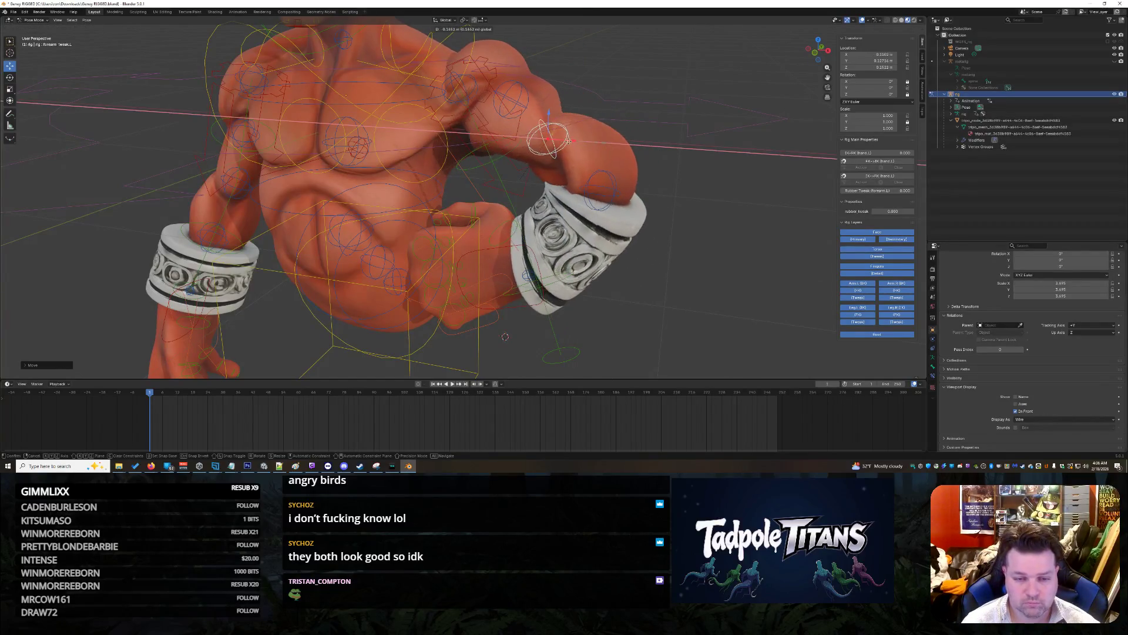
pyautogui.click(588, 145)
pyautogui.scroll(-4, 553, 141)
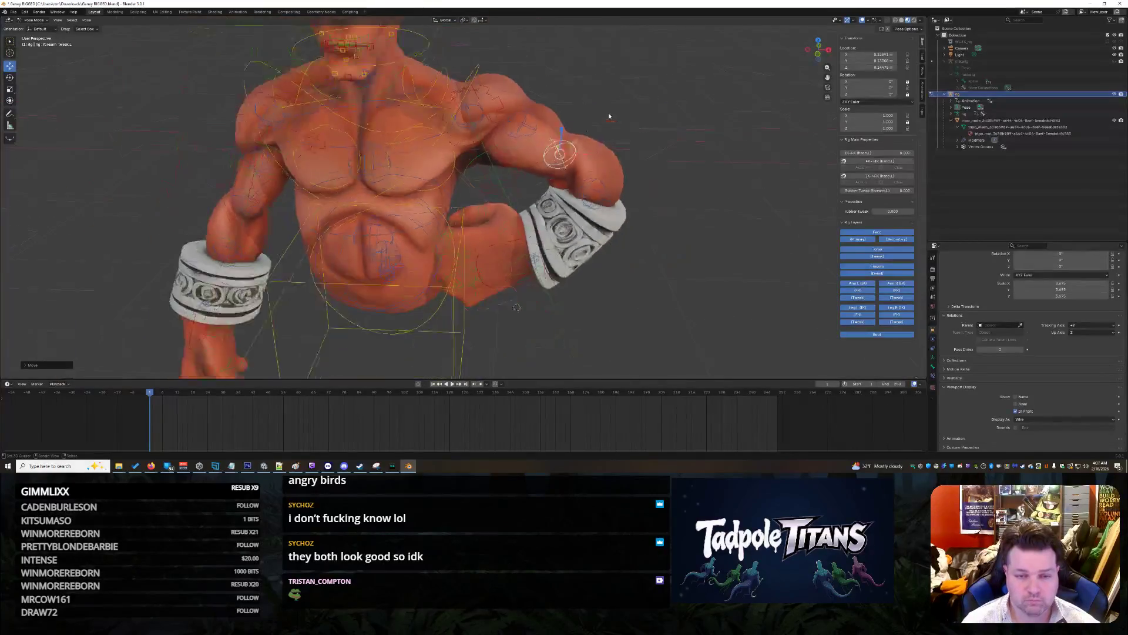
# Step: Lower upper_arm_tweak.L.001 on Z and shift the elbow along X again
pyautogui.click(511, 136)
pyautogui.press('g')
pyautogui.press('z')
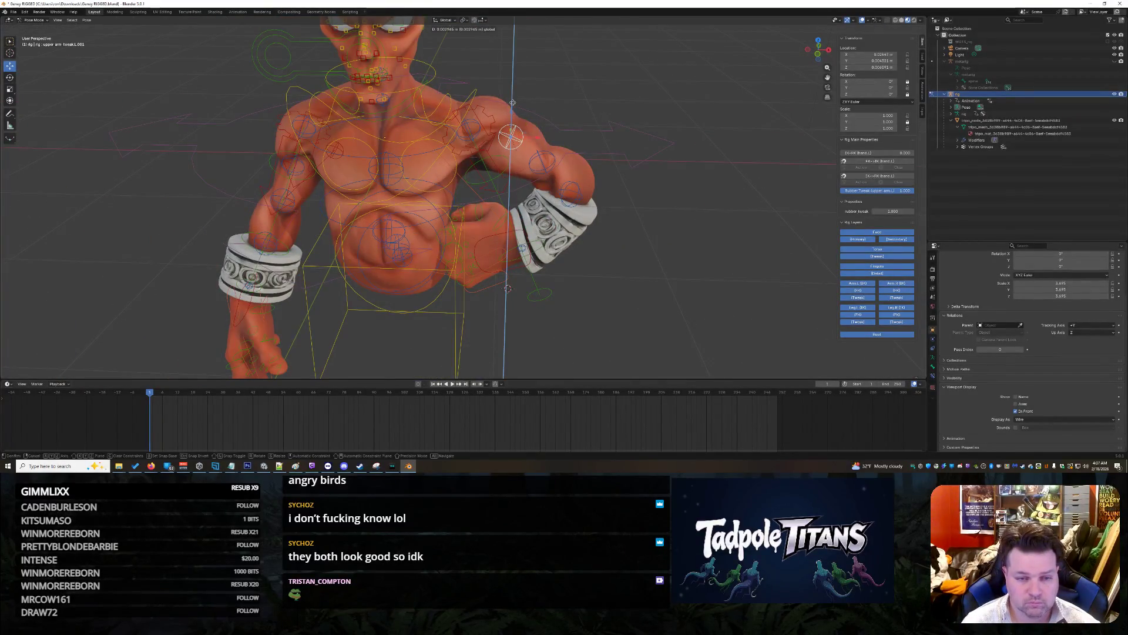
pyautogui.click(510, 127)
pyautogui.click(546, 159)
pyautogui.press('g')
pyautogui.press('x')
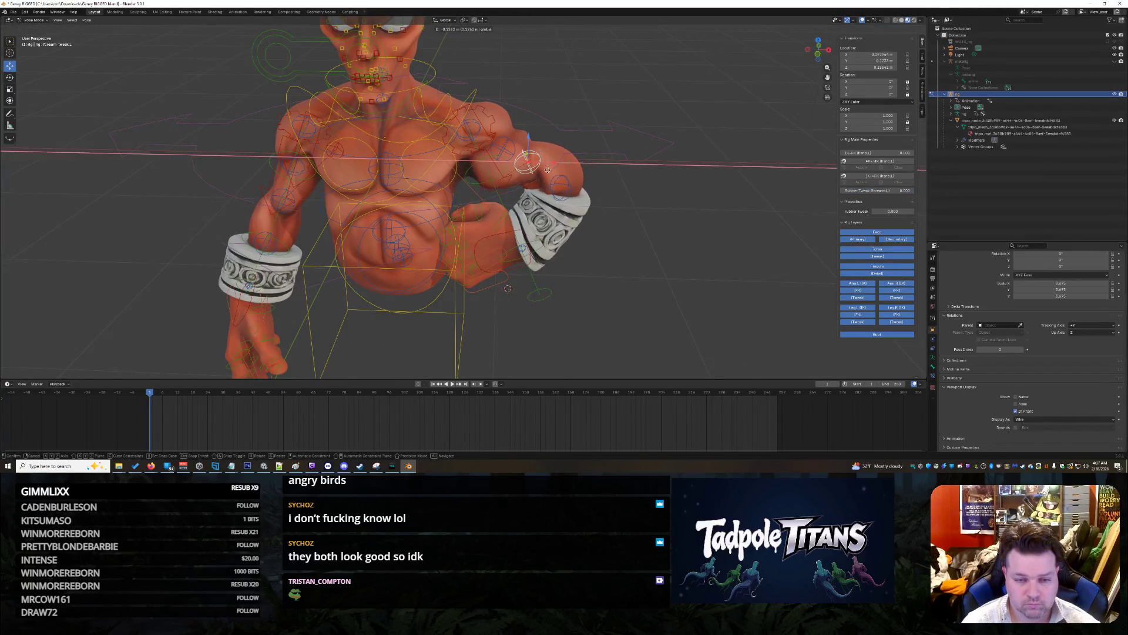
pyautogui.click(582, 171)
# Step: Nudge the selected arm bone slightly, checking the crossed arm from several angles
pyautogui.moveTo(582, 170)
pyautogui.mouseDown(button='middle')
pyautogui.moveTo(656, 244)
pyautogui.moveTo(660, 227)
pyautogui.mouseUp(button='middle')
pyautogui.scroll(-2, 661, 227)
pyautogui.scroll(2, 660, 229)
pyautogui.scroll(2, 658, 234)
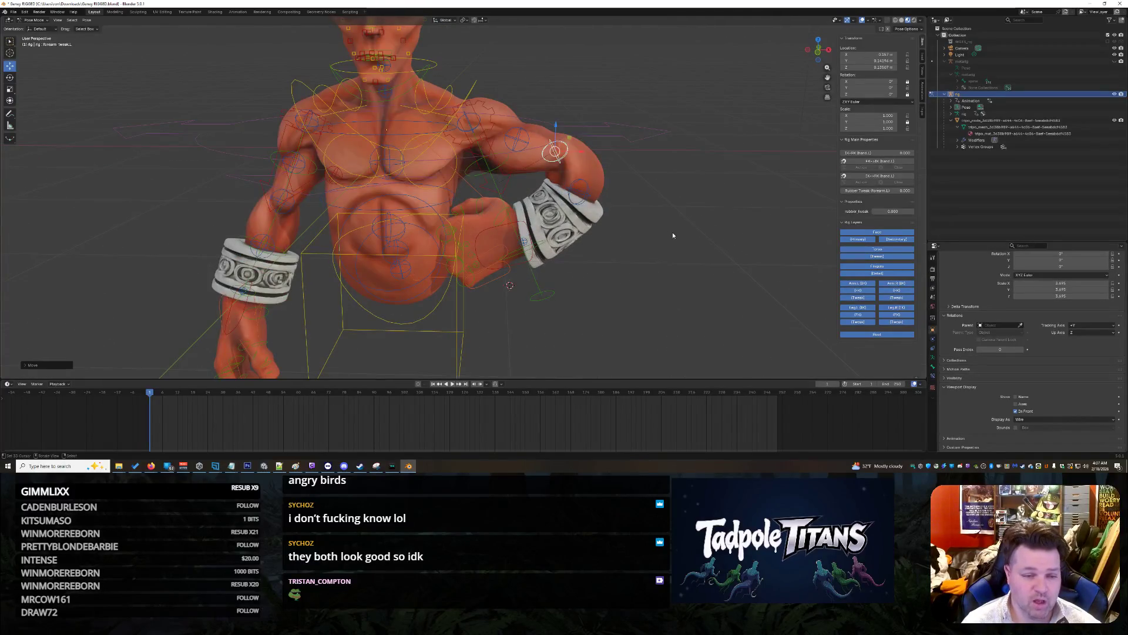
pyautogui.moveTo(668, 246); pyautogui.dragTo(665, 247, button='middle')
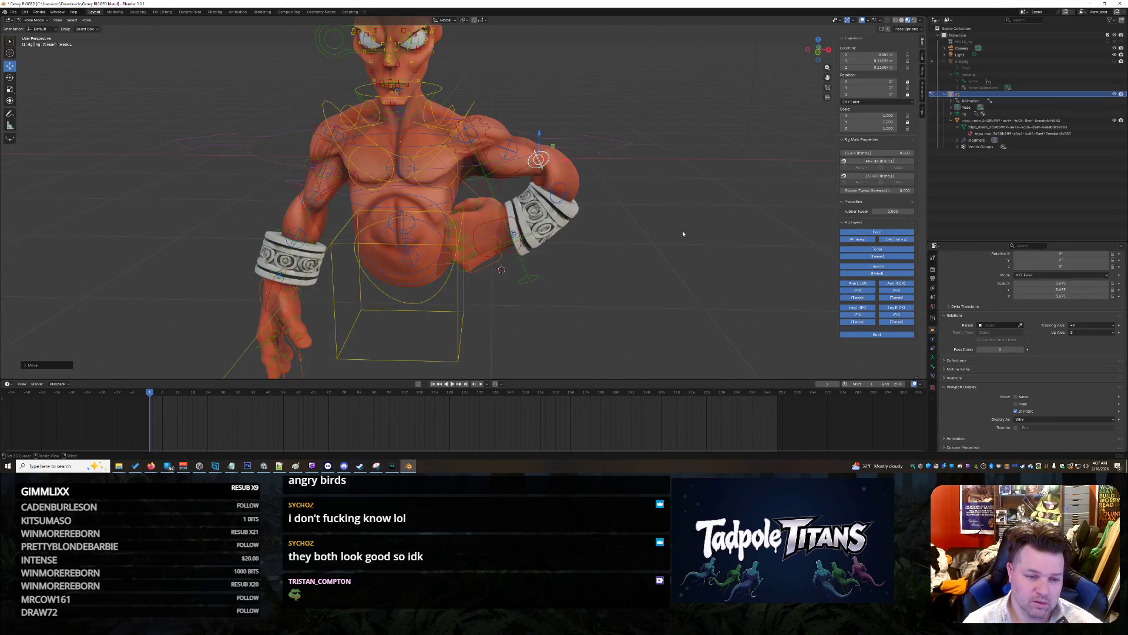
pyautogui.press('g')
pyautogui.click(668, 188)
pyautogui.moveTo(668, 189)
pyautogui.mouseDown(button='middle')
pyautogui.moveTo(576, 188)
pyautogui.moveTo(669, 179)
pyautogui.mouseUp(button='middle')
pyautogui.scroll(1, 680, 184)
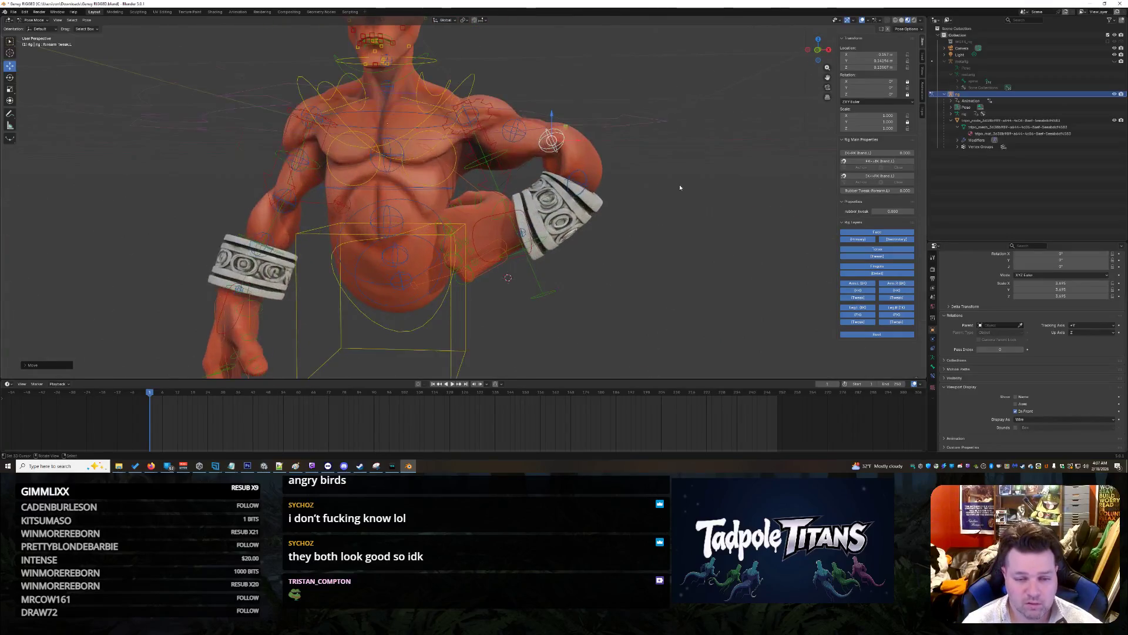
pyautogui.scroll(1, 680, 185)
pyautogui.click(597, 187)
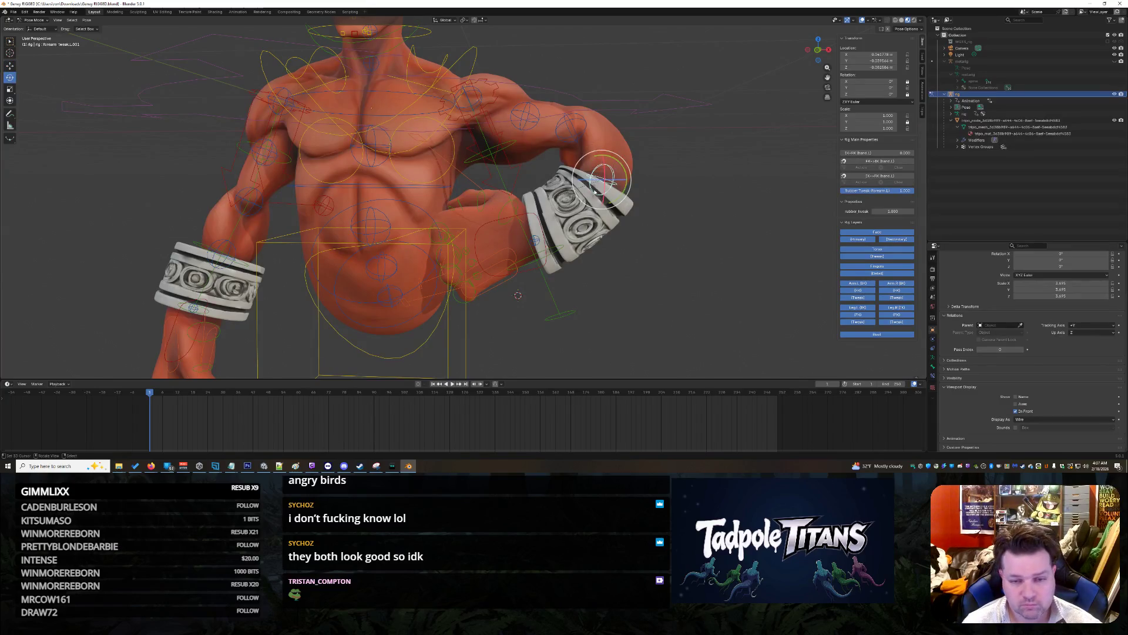
# Step: Rotate forearm_tweak.L.001 about the Y axis
pyautogui.press('r')
pyautogui.press('y')
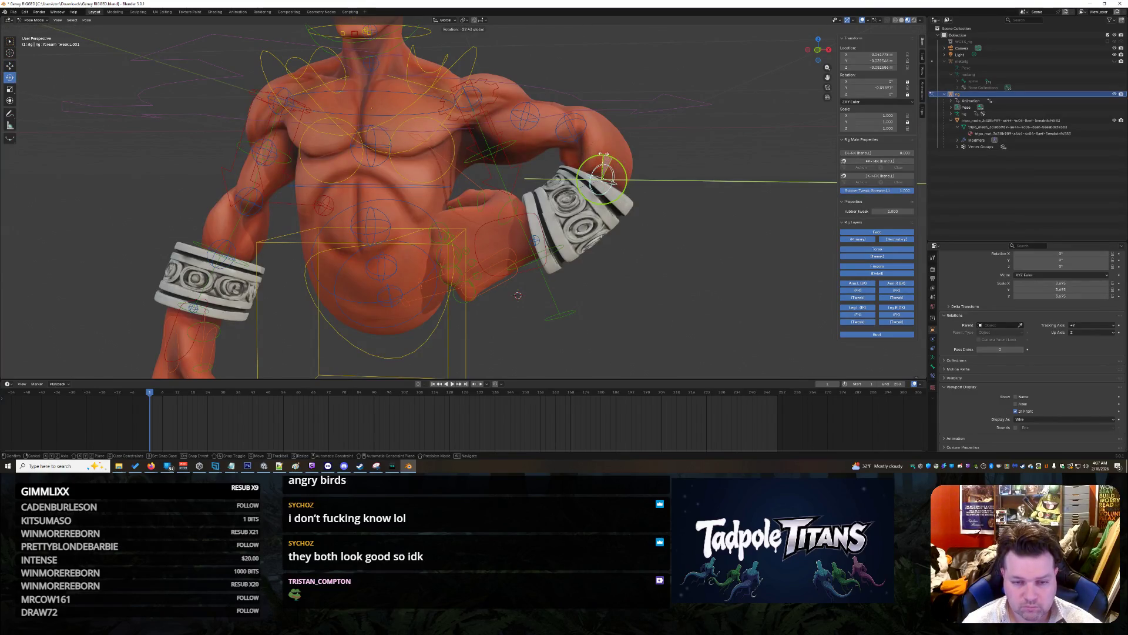
pyautogui.click(603, 154)
pyautogui.moveTo(604, 154); pyautogui.dragTo(698, 204, button='middle')
pyautogui.scroll(4, 703, 201)
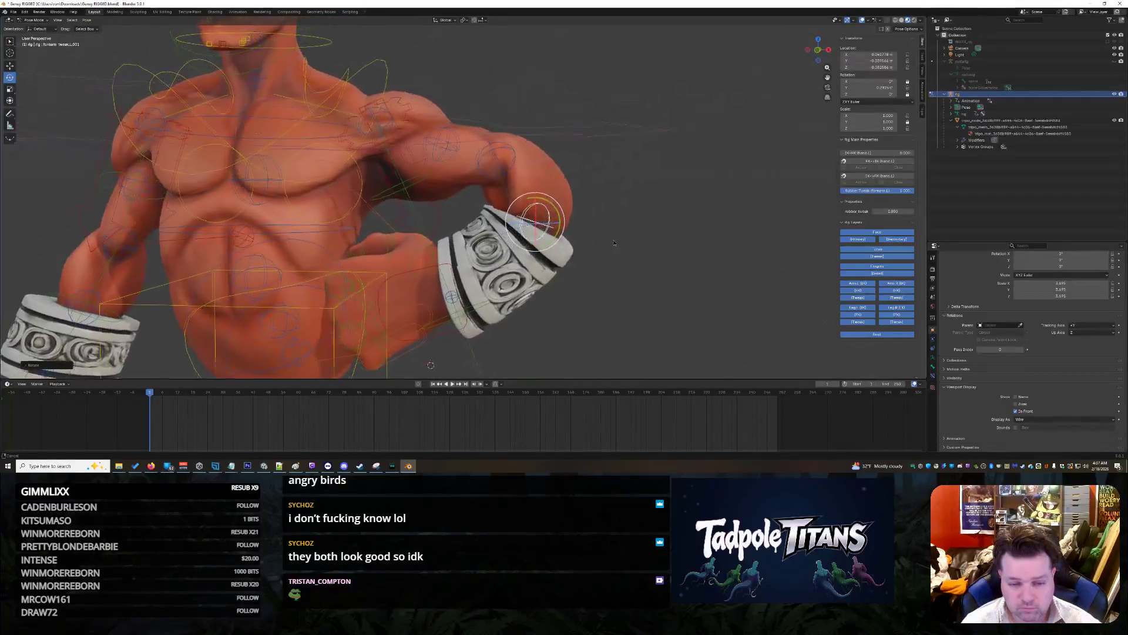
# Step: Rotate hand_tweak.L slightly and turn forearm_tweak.L and the bracelet about X
pyautogui.click(440, 322)
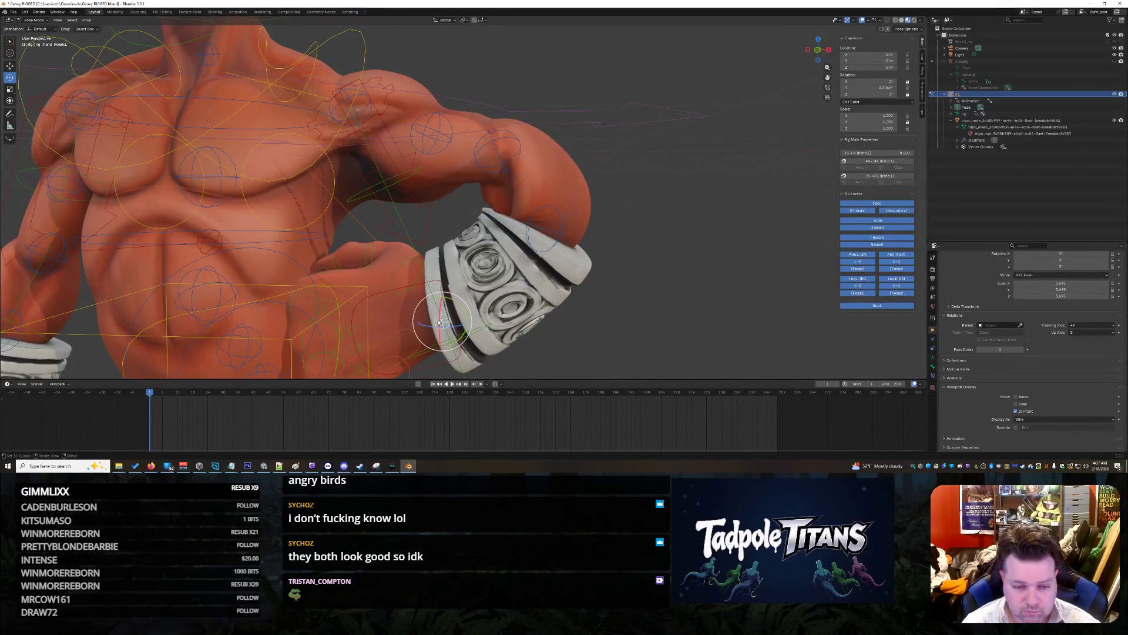
pyautogui.moveTo(455, 304)
pyautogui.mouseDown()
pyautogui.moveTo(509, 294)
pyautogui.moveTo(447, 280)
pyautogui.moveTo(465, 281)
pyautogui.mouseUp()
pyautogui.scroll(-2, 510, 293)
pyautogui.scroll(2, 593, 247)
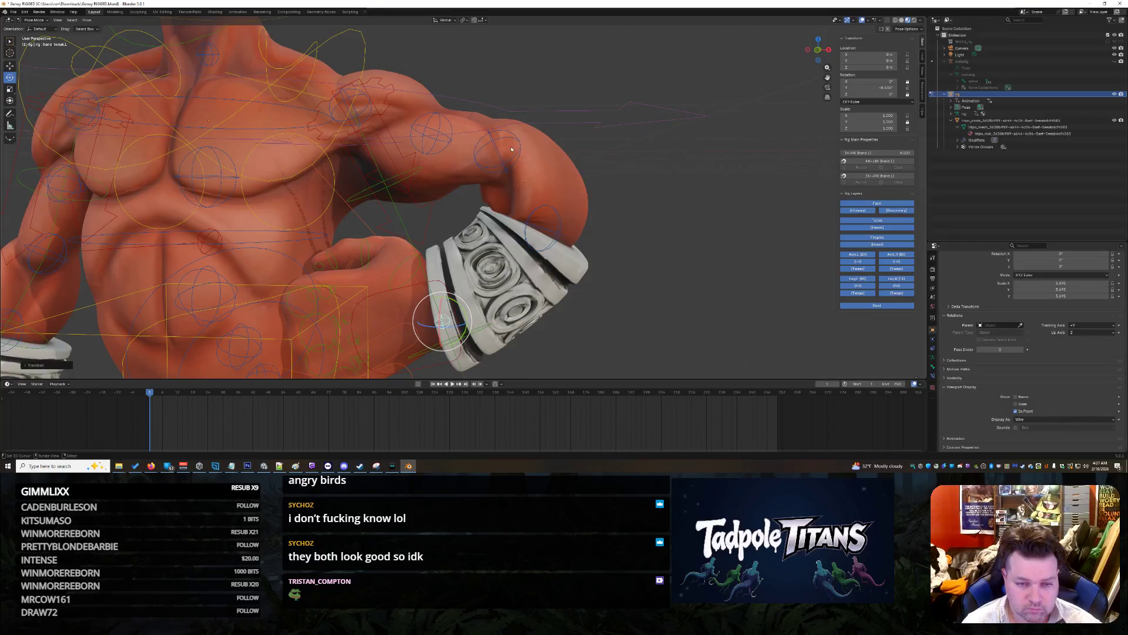
pyautogui.click(487, 154)
pyautogui.moveTo(506, 156); pyautogui.dragTo(488, 145)
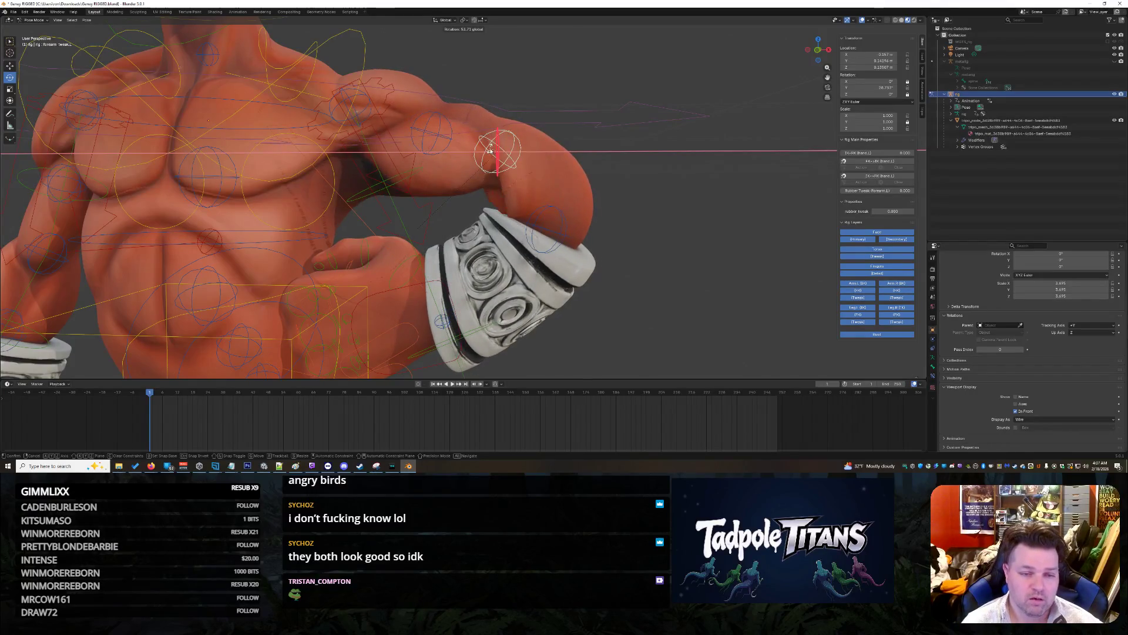
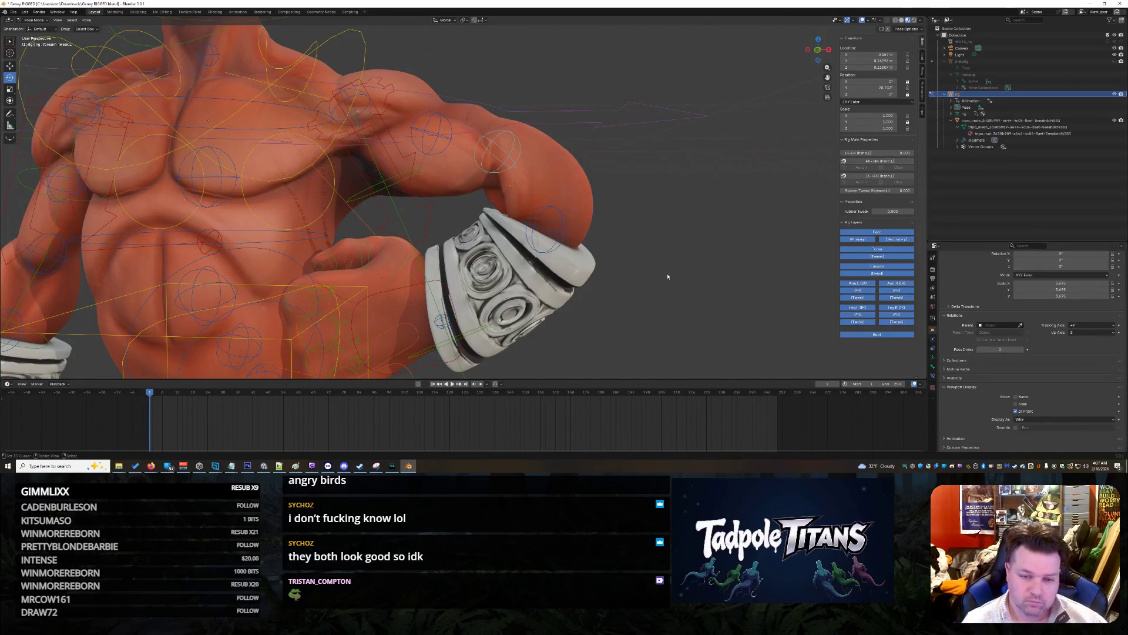
# Step: From a side view, rotate the left forearm bone so the arm bends downward
pyautogui.scroll(-3, 667, 275)
pyautogui.moveTo(666, 275)
pyautogui.mouseDown(button='middle')
pyautogui.moveTo(597, 211)
pyautogui.moveTo(670, 234)
pyautogui.moveTo(693, 228)
pyautogui.moveTo(672, 217)
pyautogui.mouseUp(button='middle')
pyautogui.scroll(3, 673, 227)
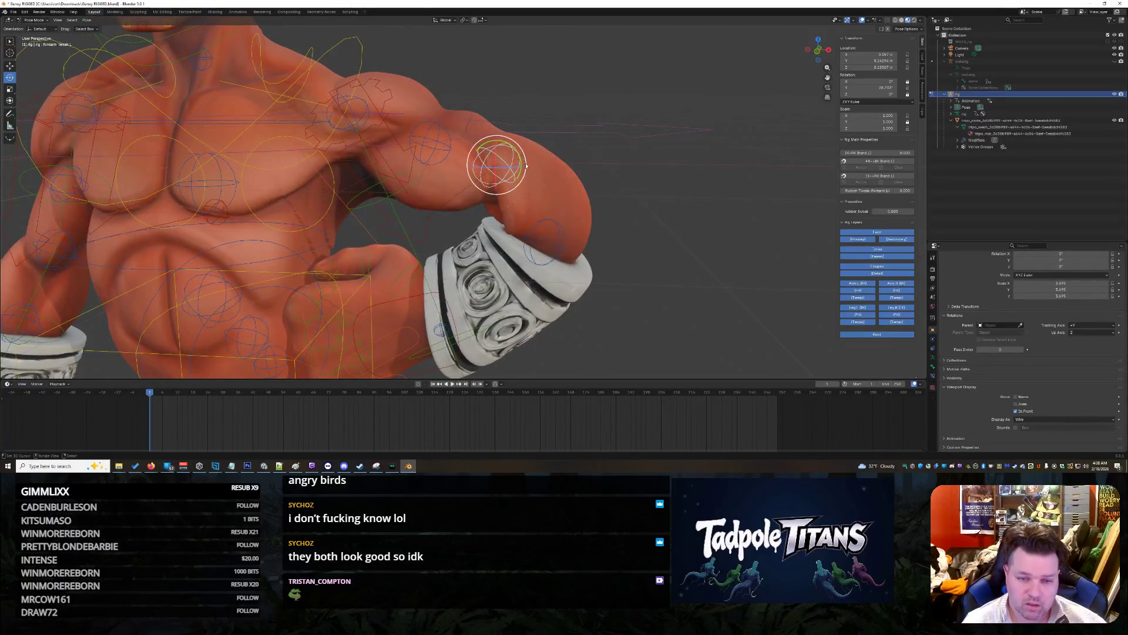
pyautogui.moveTo(522, 176)
pyautogui.mouseDown()
pyautogui.moveTo(505, 132)
pyautogui.moveTo(510, 143)
pyautogui.mouseUp()
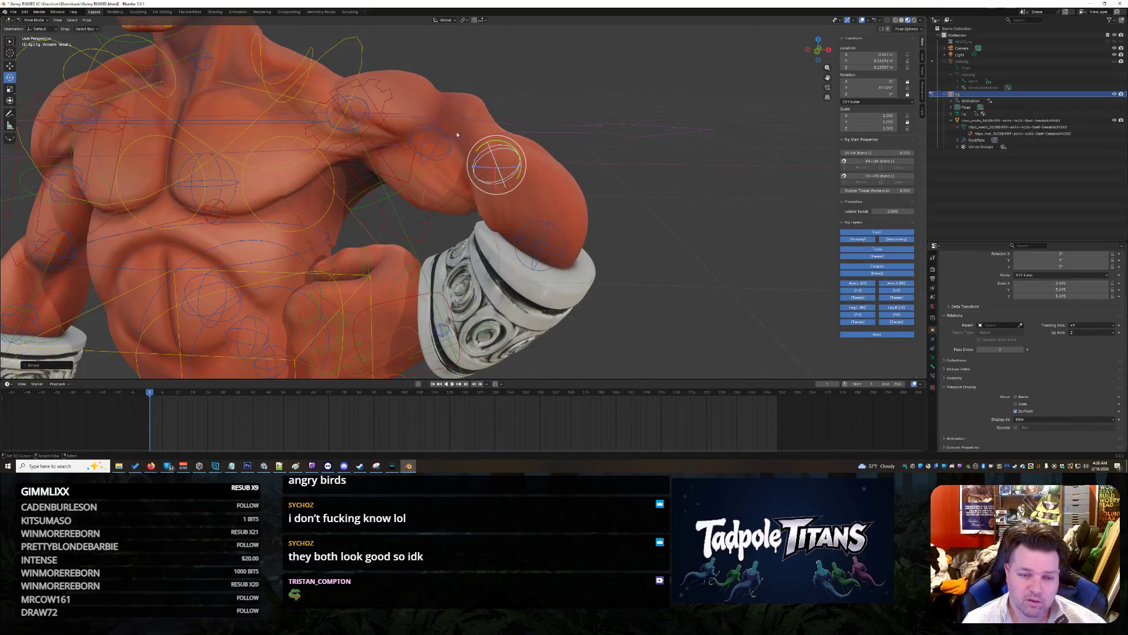
# Step: Rotate upper_arm_tweak.L with the rotate gizmo to tuck the fist toward the bracer
pyautogui.click(433, 132)
pyautogui.moveTo(430, 133); pyautogui.dragTo(437, 116)
pyautogui.moveTo(437, 115); pyautogui.dragTo(553, 145, button='middle')
pyautogui.moveTo(382, 147); pyautogui.dragTo(380, 151)
pyautogui.moveTo(380, 150); pyautogui.dragTo(635, 202, button='middle')
# Step: Select forearm_tweak.L.001, the tweak bone at the bracer
pyautogui.click(518, 164)
pyautogui.moveTo(659, 235)
pyautogui.mouseDown(button='middle')
pyautogui.moveTo(599, 257)
pyautogui.moveTo(557, 244)
pyautogui.mouseUp(button='middle')
pyautogui.moveTo(644, 254); pyautogui.dragTo(593, 241, button='middle')
pyautogui.click(539, 213)
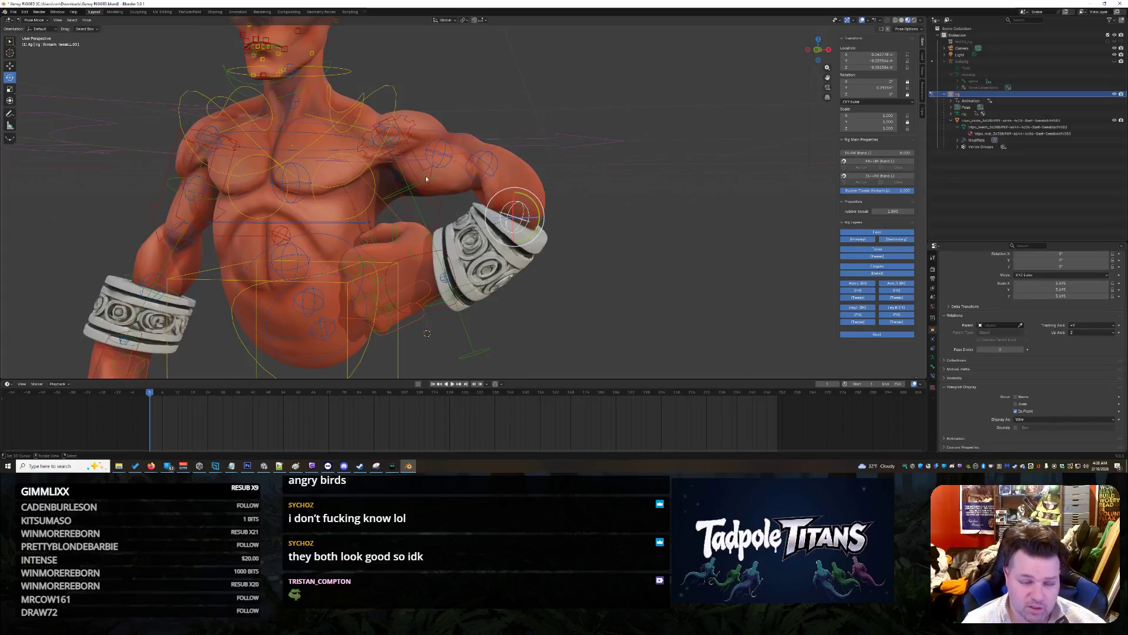
pyautogui.scroll(4, 594, 296)
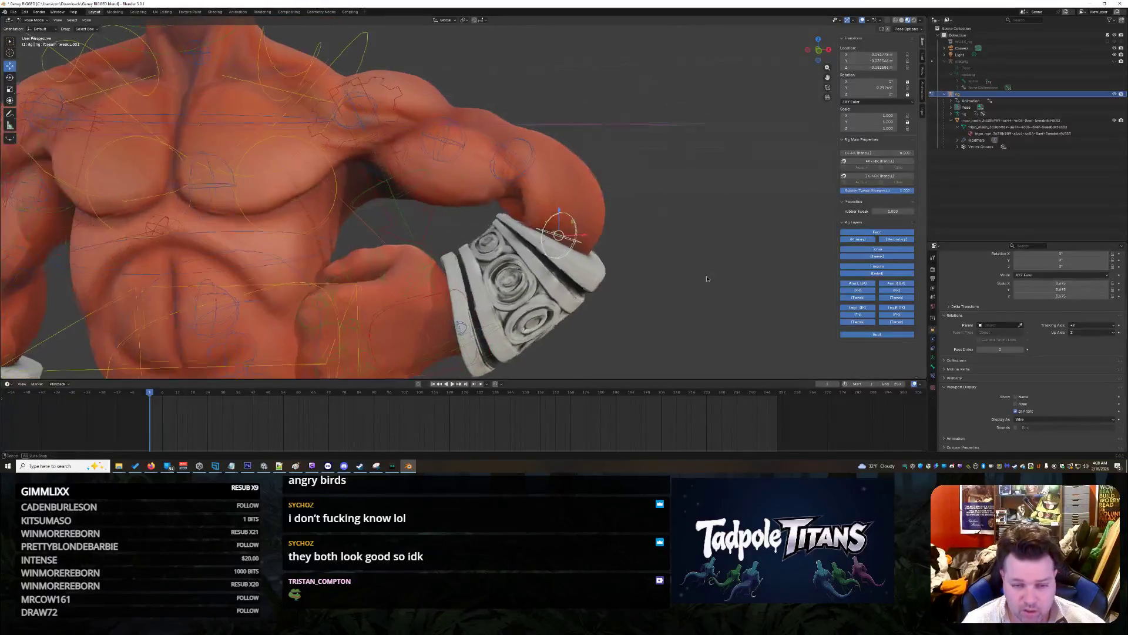
# Step: Move the bracer's forearm tweak bone along Z, then along X, onto the wrist
pyautogui.press('z')
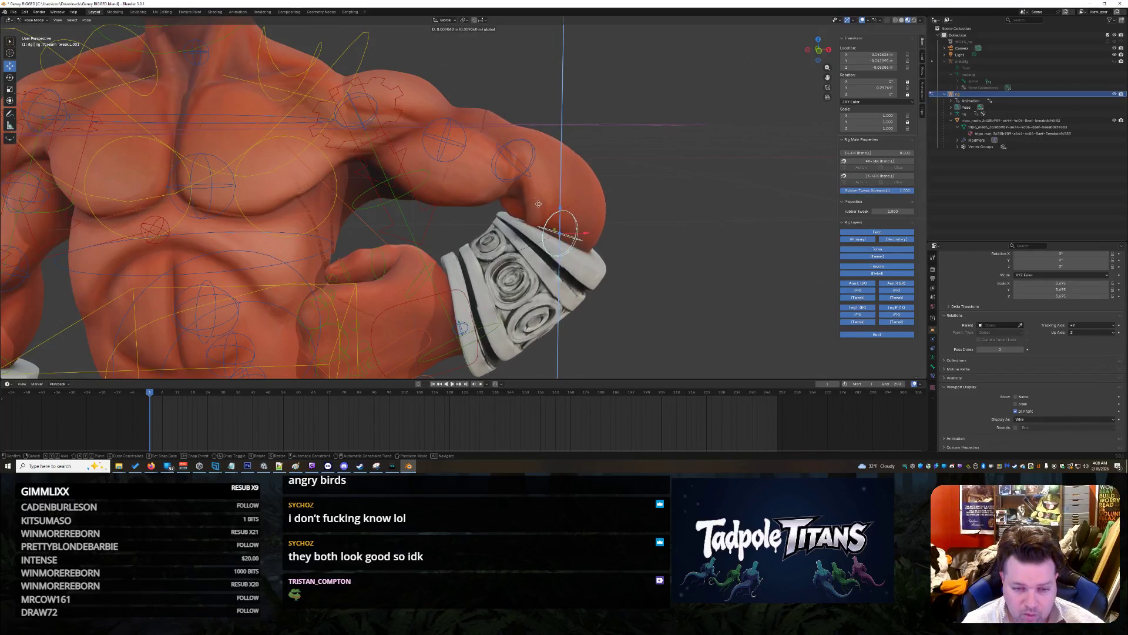
pyautogui.click(549, 201)
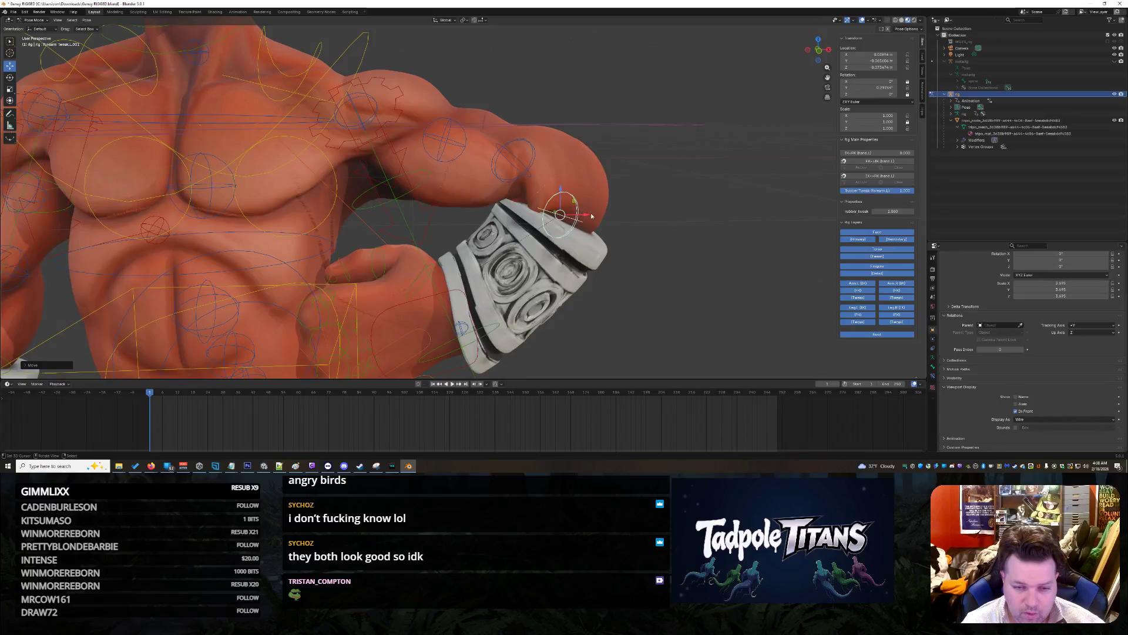
pyautogui.press('g')
pyautogui.press('x')
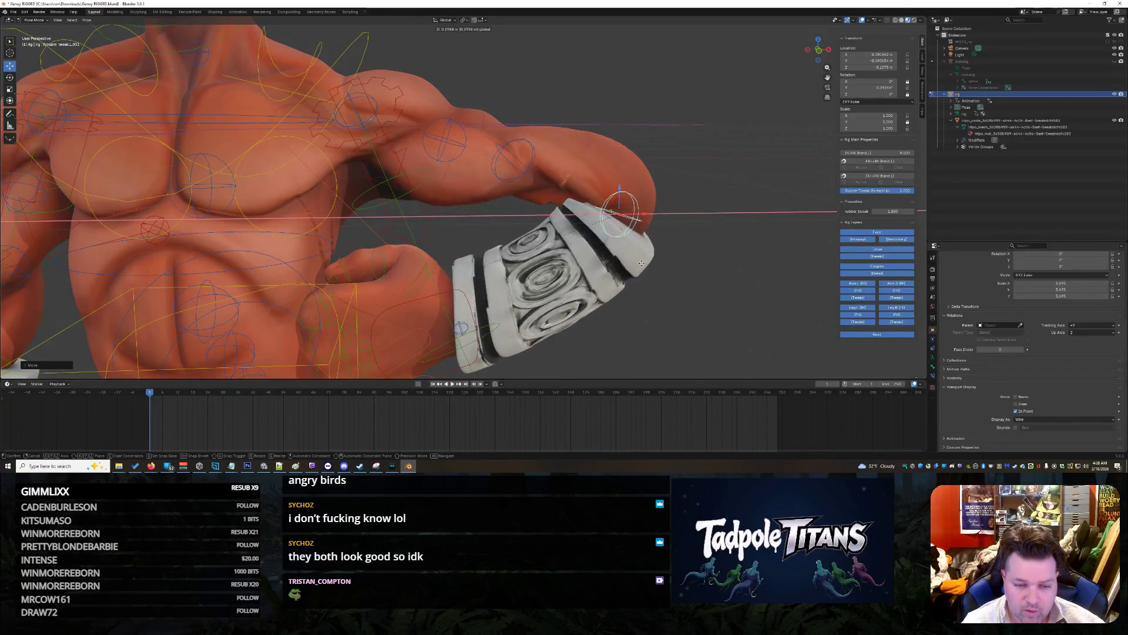
pyautogui.click(601, 265)
pyautogui.moveTo(597, 259); pyautogui.dragTo(566, 188, button='middle')
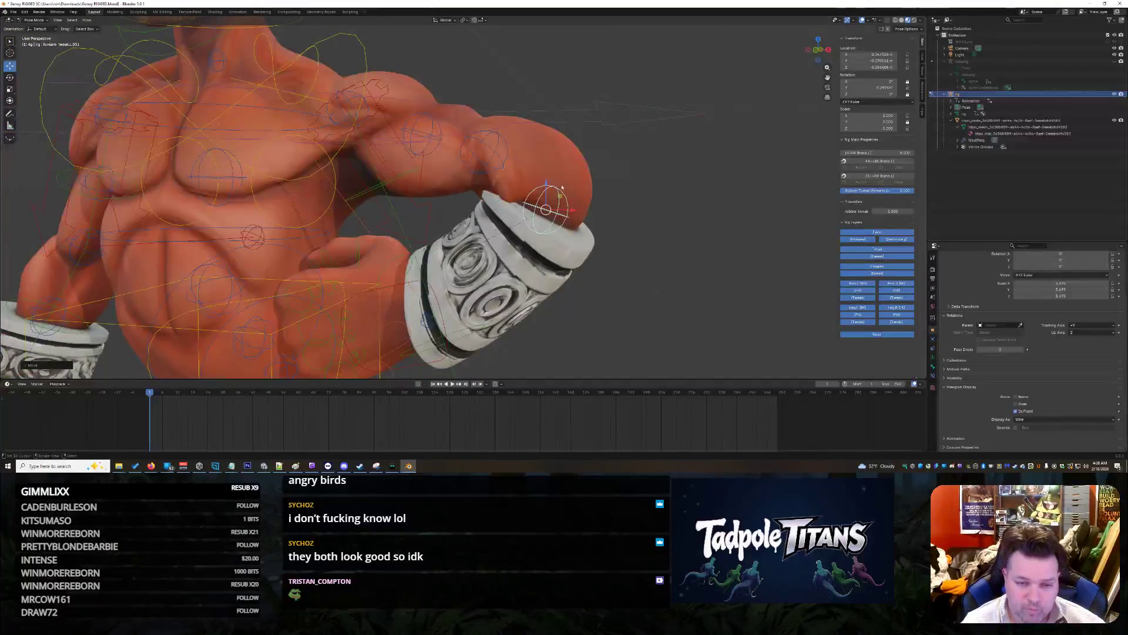
pyautogui.press('Return')
# Step: Freely rotate the bracer bone, then turn it back to level
pyautogui.moveTo(570, 275)
pyautogui.mouseDown(button='middle')
pyautogui.moveTo(607, 287)
pyautogui.moveTo(590, 282)
pyautogui.mouseUp(button='middle')
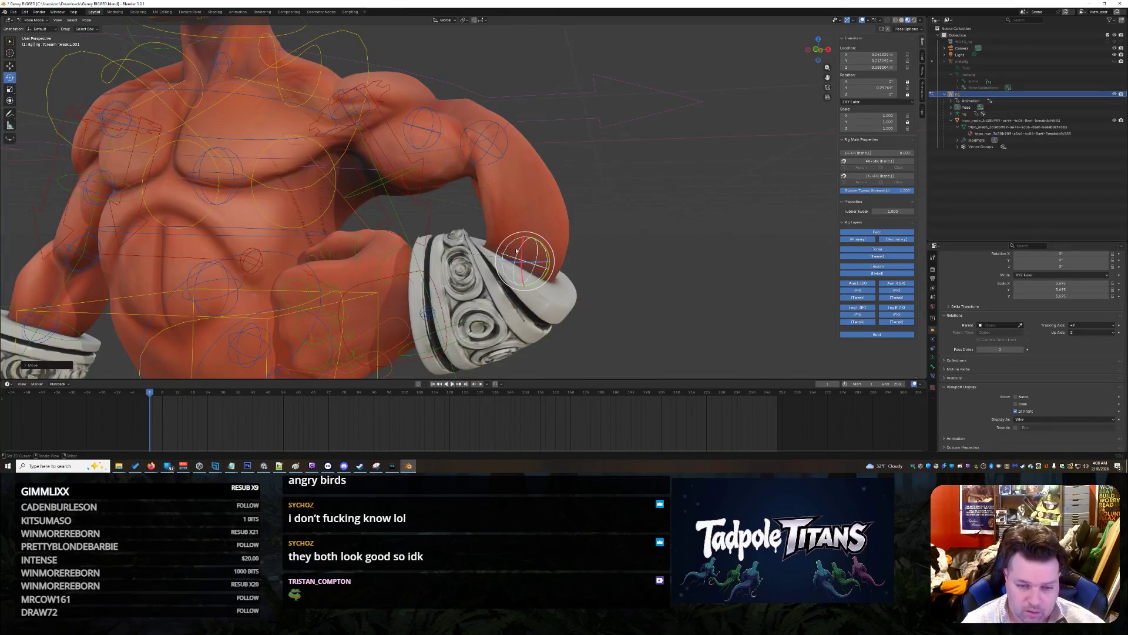
pyautogui.moveTo(519, 246); pyautogui.dragTo(662, 274)
pyautogui.moveTo(594, 265)
pyautogui.mouseDown()
pyautogui.moveTo(520, 236)
pyautogui.moveTo(545, 246)
pyautogui.mouseUp()
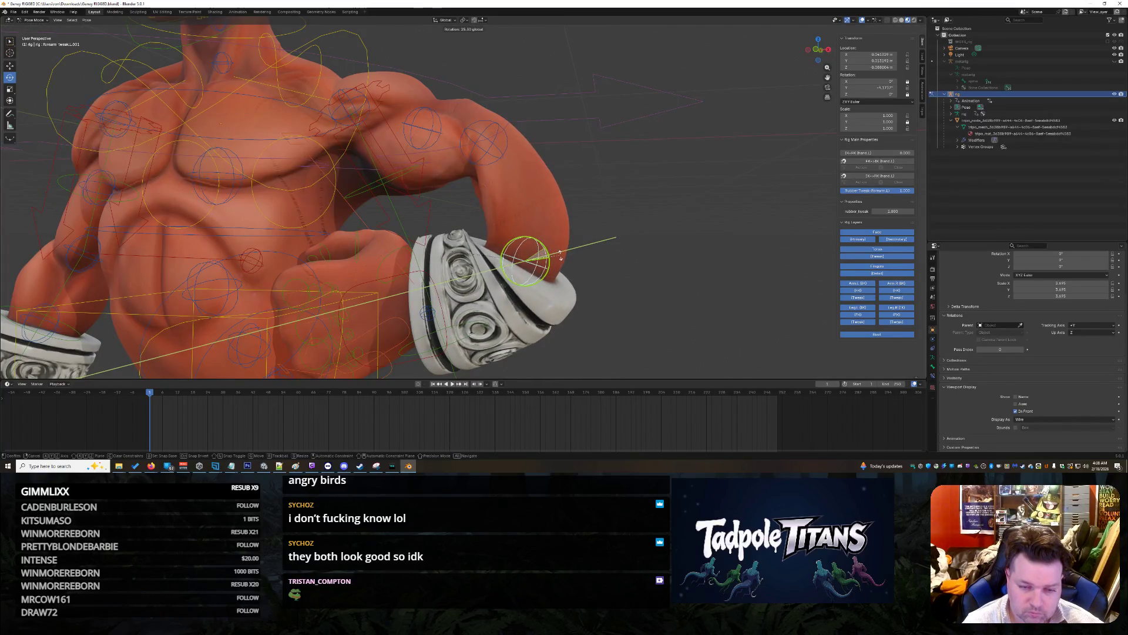
pyautogui.moveTo(654, 324); pyautogui.dragTo(658, 336, button='middle')
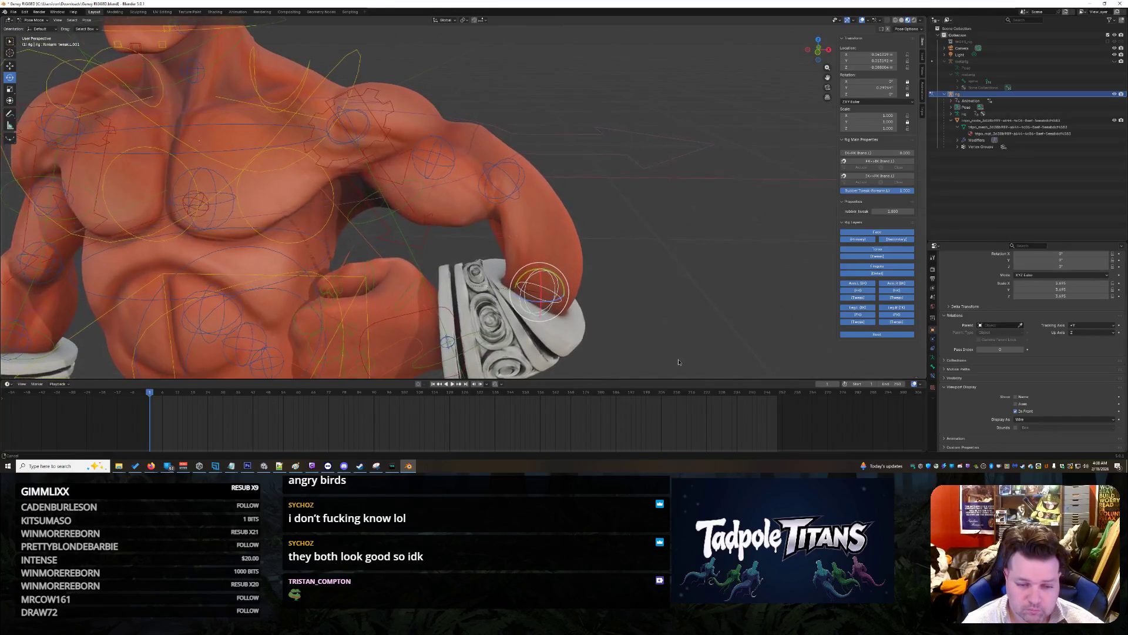
pyautogui.scroll(5, 617, 277)
pyautogui.moveTo(588, 185); pyautogui.dragTo(586, 194, button='middle')
# Step: Try rotating and X-tilting the bracer bone, then undo and cancel those changes
pyautogui.press('r')
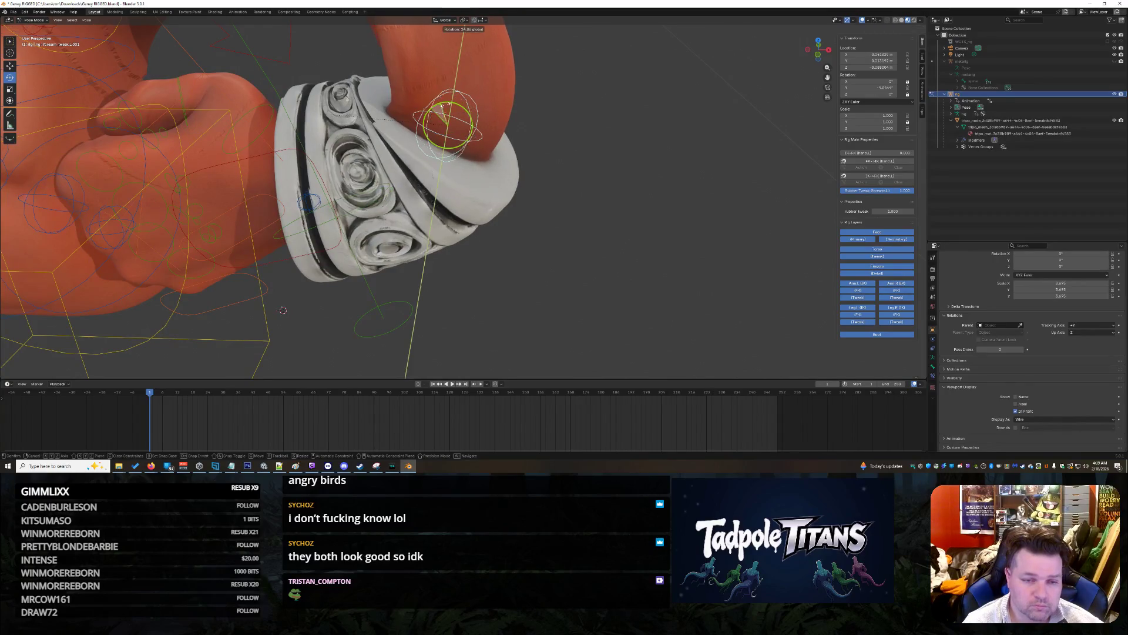
pyautogui.click(551, 141)
pyautogui.hotkey('ctrl', 'z')
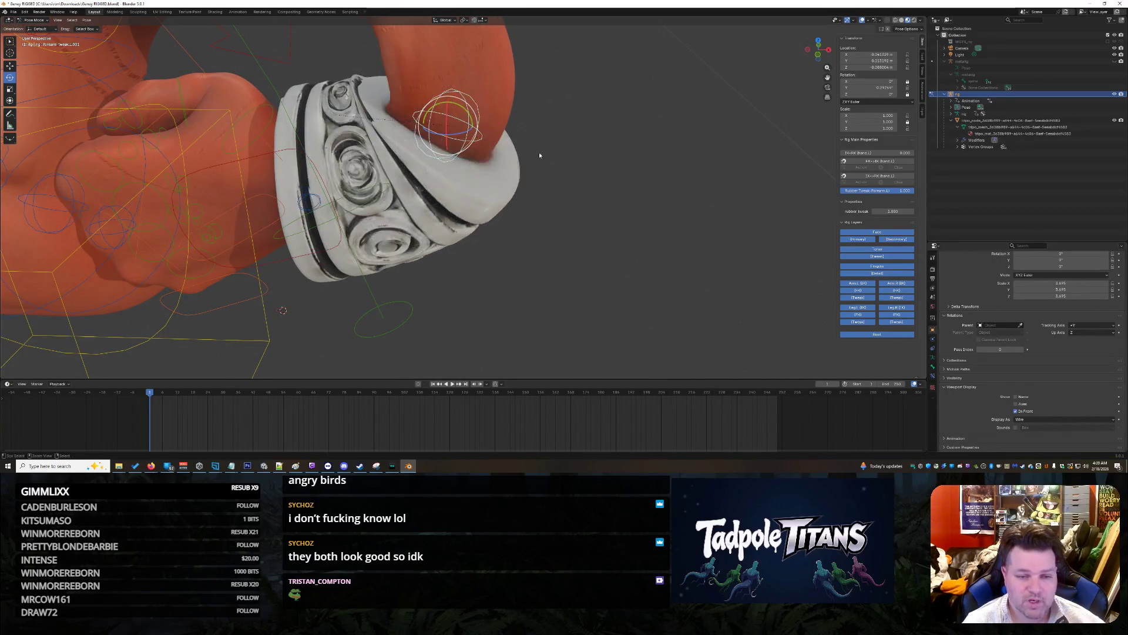
pyautogui.moveTo(448, 125); pyautogui.dragTo(450, 109)
pyautogui.rightClick(450, 110)
pyautogui.scroll(-6, 622, 216)
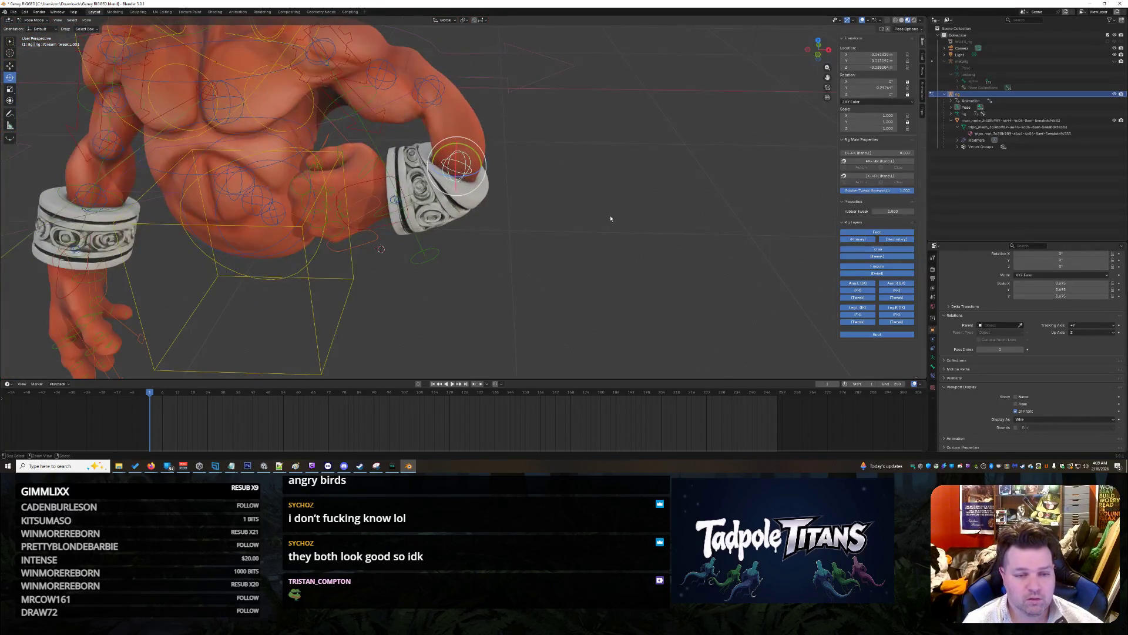
pyautogui.hotkey('ctrl', 'z')
pyautogui.scroll(1, 617, 203)
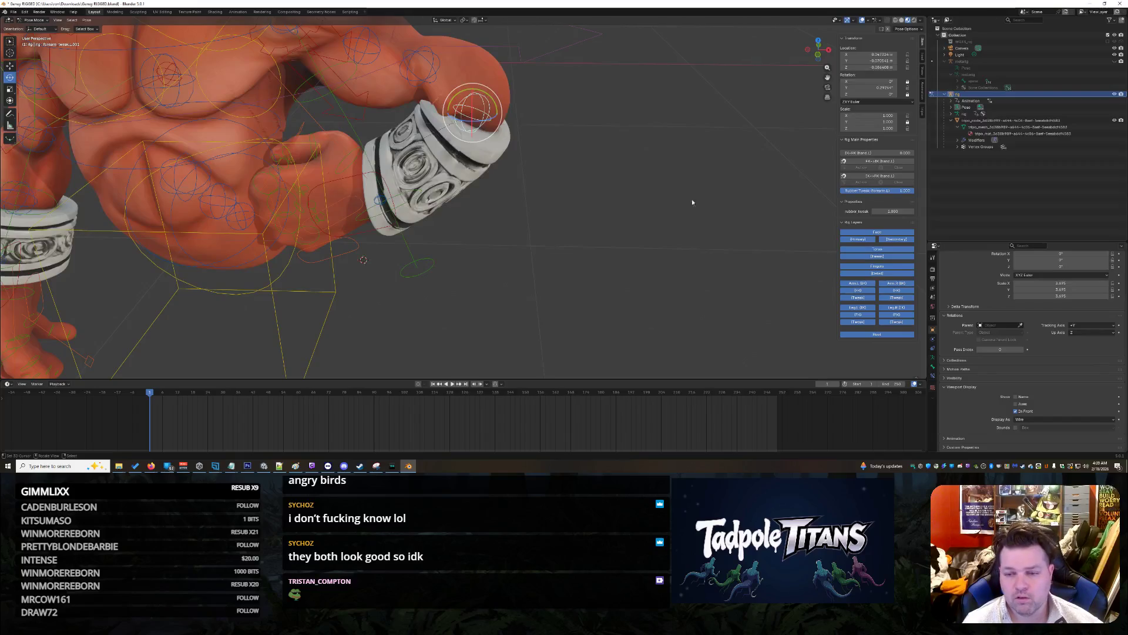
# Step: Set the forearm Rubber Tweak to 0.000 and select hand_tweak.L
pyautogui.hotkey('ctrl', 'z')
pyautogui.hotkey('ctrl', 'z')
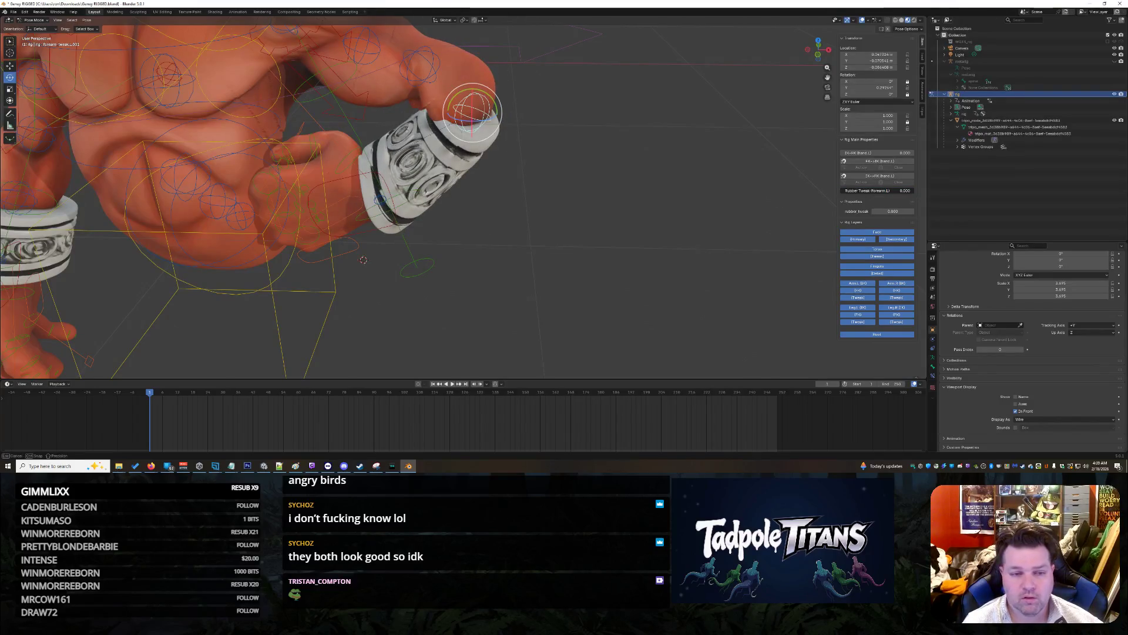
pyautogui.moveTo(664, 194); pyautogui.dragTo(543, 186, button='middle')
pyautogui.scroll(-3, 582, 185)
pyautogui.scroll(1, 543, 185)
pyautogui.scroll(3, 551, 181)
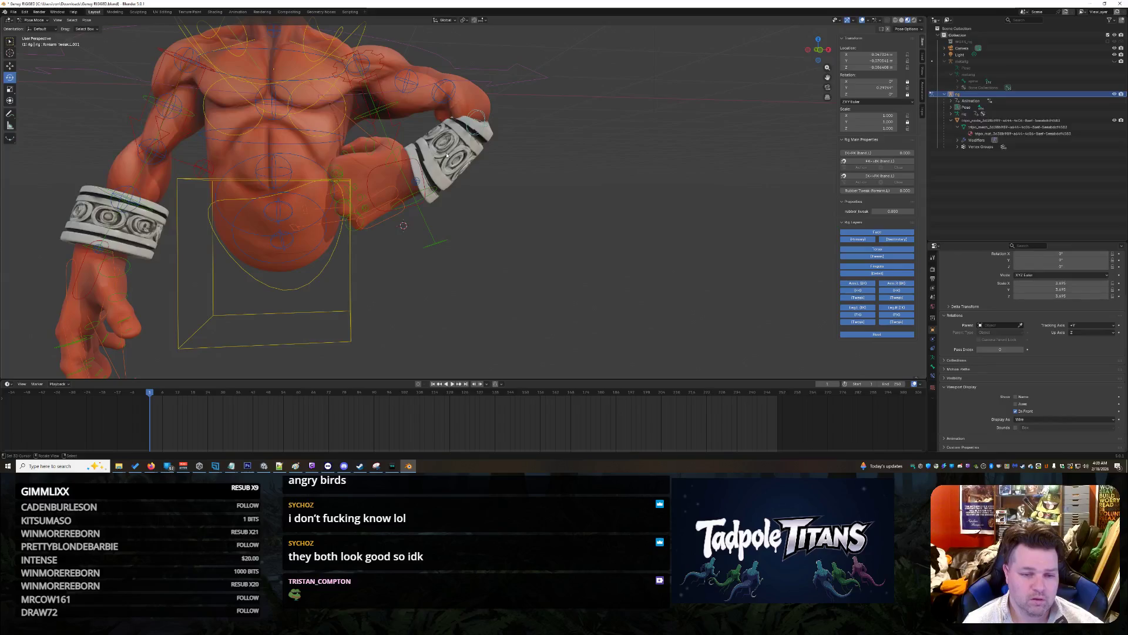
pyautogui.scroll(2, 508, 182)
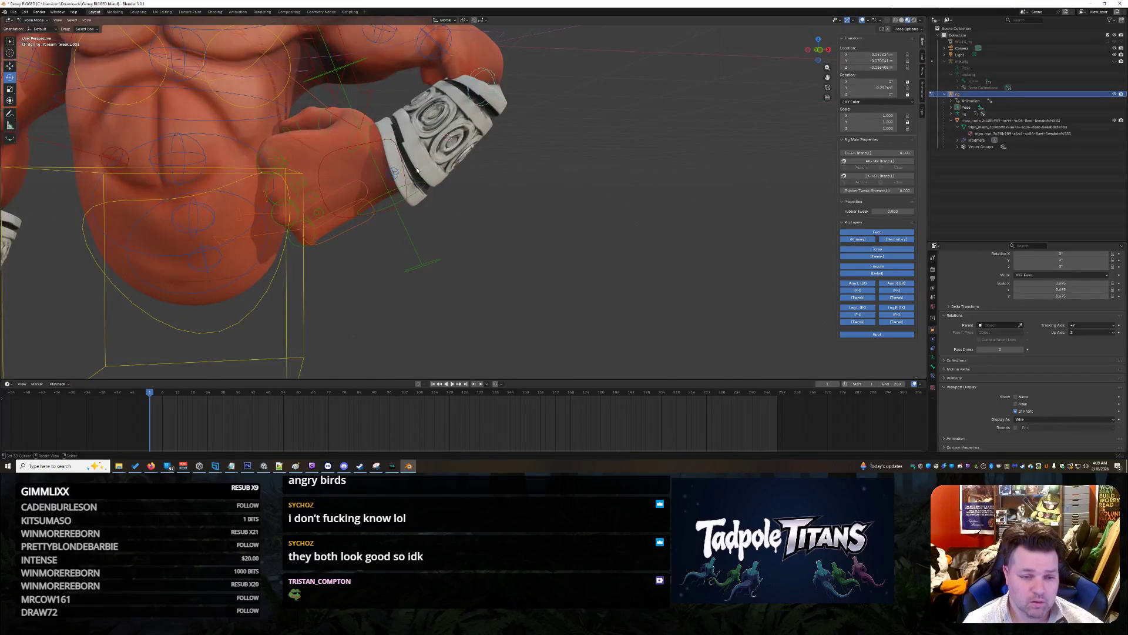
pyautogui.click(392, 176)
pyautogui.scroll(-2, 392, 176)
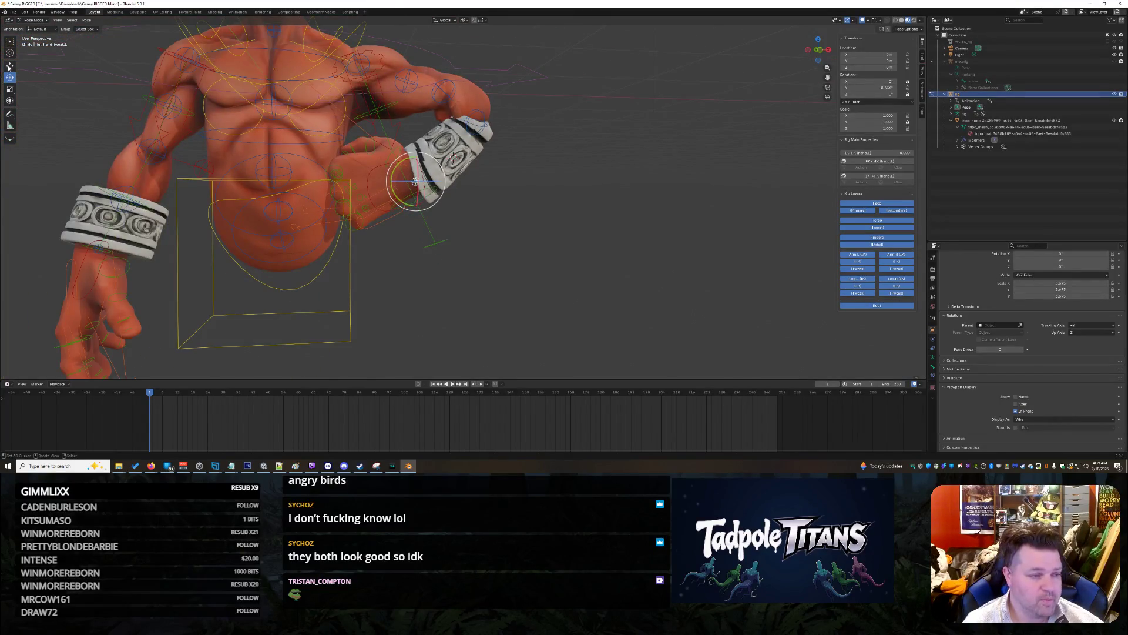
# Step: Shift hand_tweak.L slightly sideways along the X axis
pyautogui.press('g')
pyautogui.press('x')
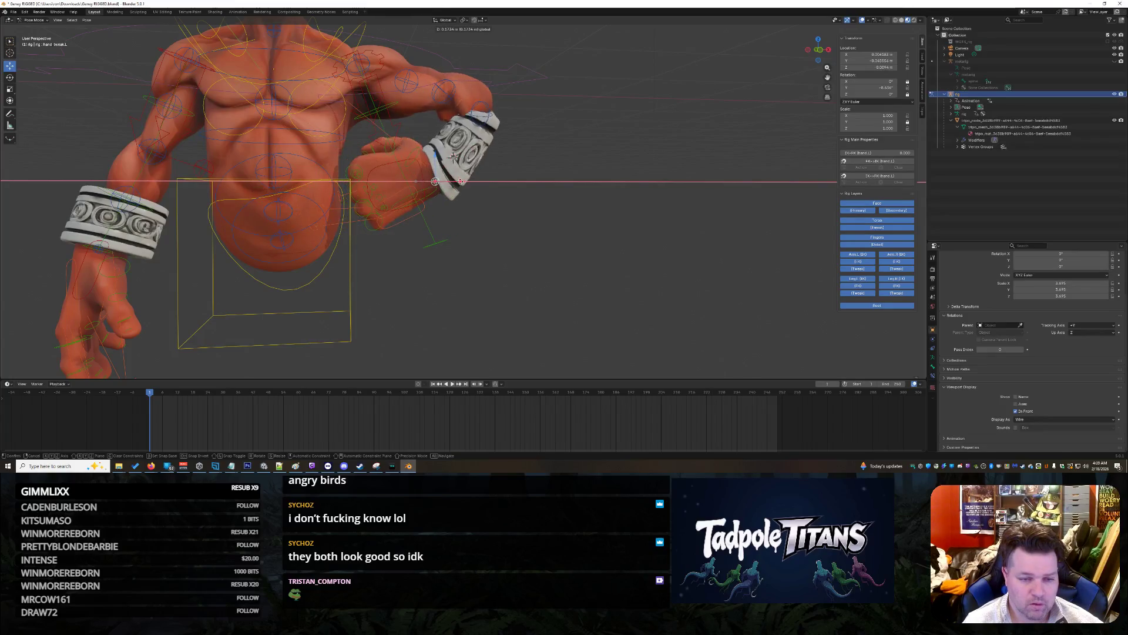
pyautogui.rightClick(439, 187)
pyautogui.press('g')
pyautogui.press('x')
pyautogui.click(432, 199)
pyautogui.moveTo(625, 202)
pyautogui.mouseDown(button='middle')
pyautogui.moveTo(582, 188)
pyautogui.moveTo(631, 206)
pyautogui.moveTo(616, 216)
pyautogui.mouseUp(button='middle')
# Step: Raise upper_arm_tweak.L slightly with the gizmo's Z arrow, then select the forearm tweak bone
pyautogui.click(379, 98)
pyautogui.moveTo(368, 70); pyautogui.dragTo(383, 86)
pyautogui.moveTo(569, 166)
pyautogui.mouseDown(button='middle')
pyautogui.moveTo(560, 161)
pyautogui.moveTo(623, 175)
pyautogui.moveTo(603, 175)
pyautogui.moveTo(583, 146)
pyautogui.moveTo(634, 145)
pyautogui.mouseUp(button='middle')
pyautogui.scroll(3, 623, 175)
pyautogui.scroll(4, 603, 175)
pyautogui.scroll(-5, 582, 164)
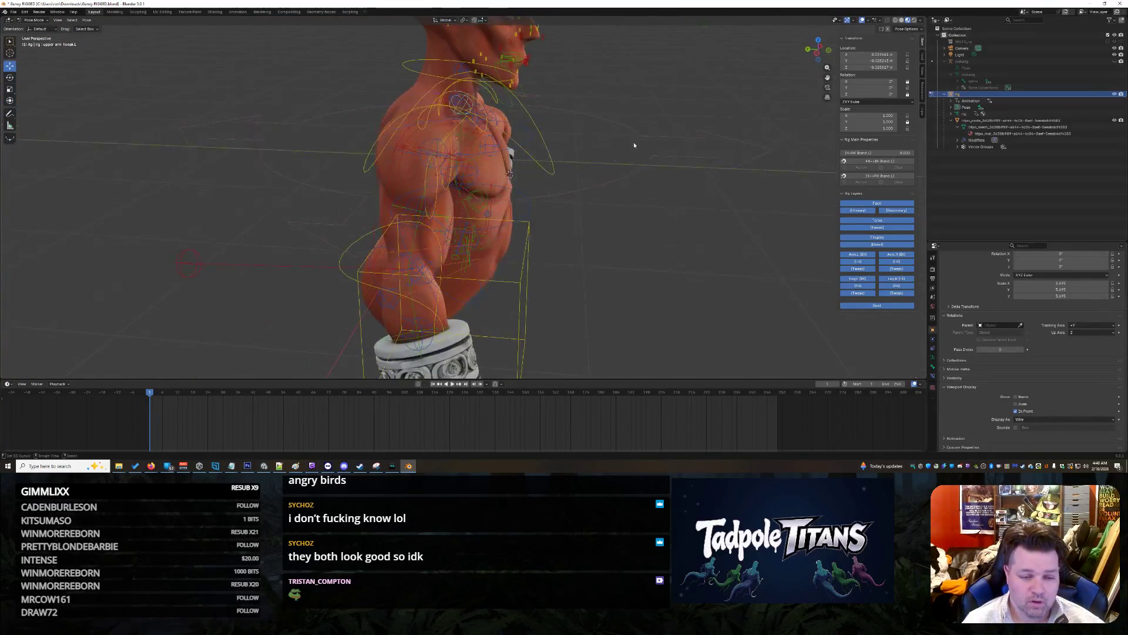
pyautogui.click(408, 277)
pyautogui.moveTo(646, 217); pyautogui.dragTo(704, 212, button='middle')
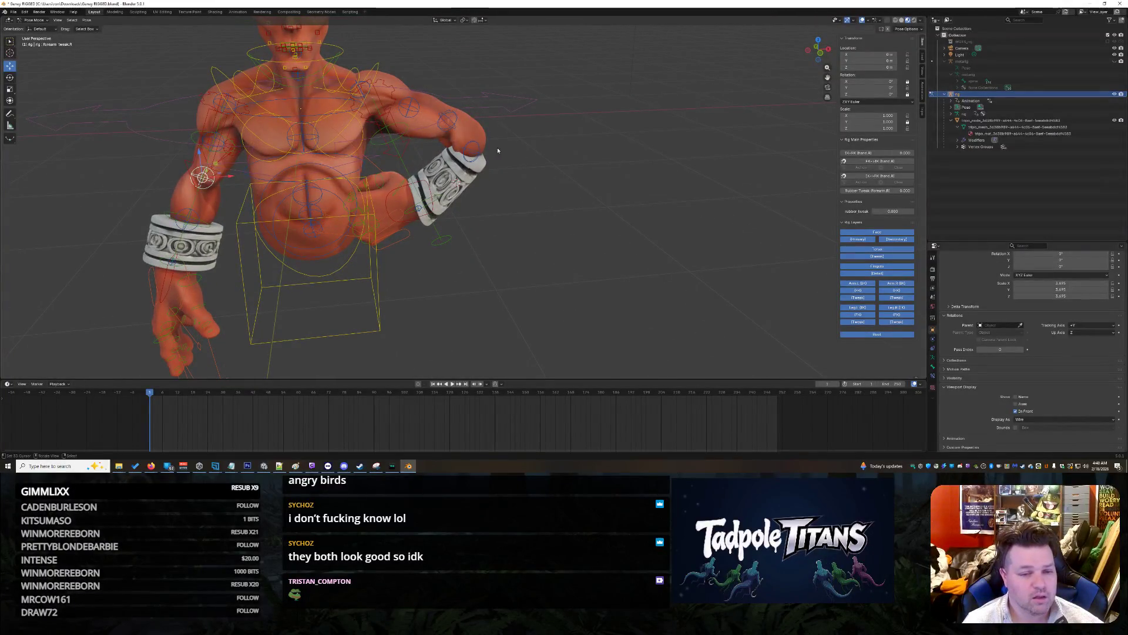
# Step: Move the forearm tweak bone vertically along Z, then sideways along X
pyautogui.moveTo(516, 152); pyautogui.dragTo(492, 135, button='middle')
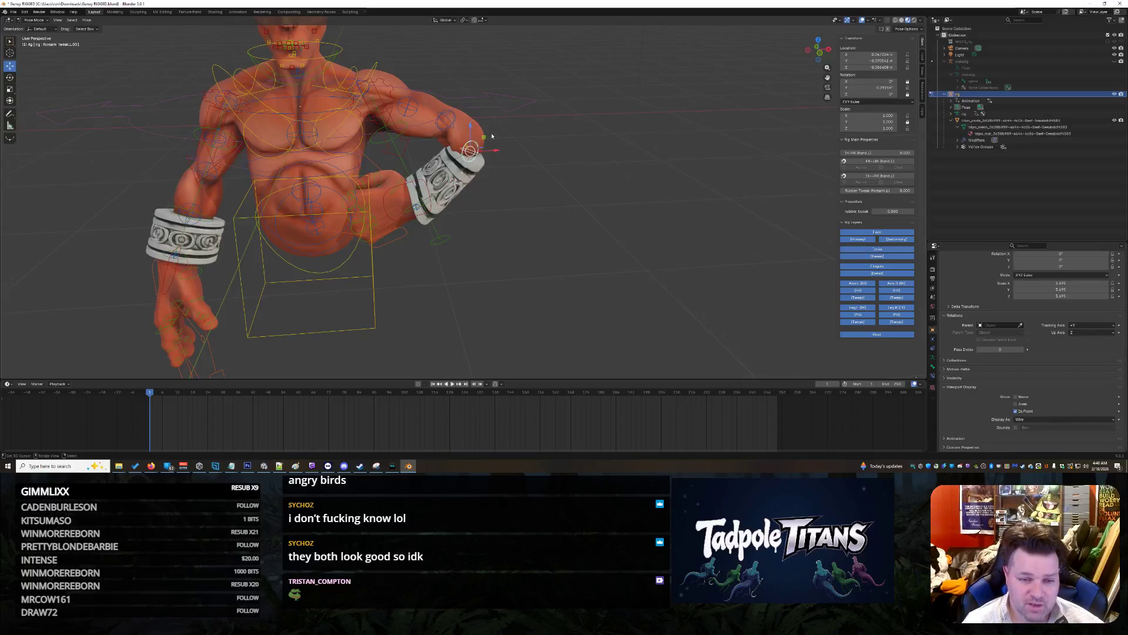
pyautogui.click(465, 147)
pyautogui.press('g')
pyautogui.press('z')
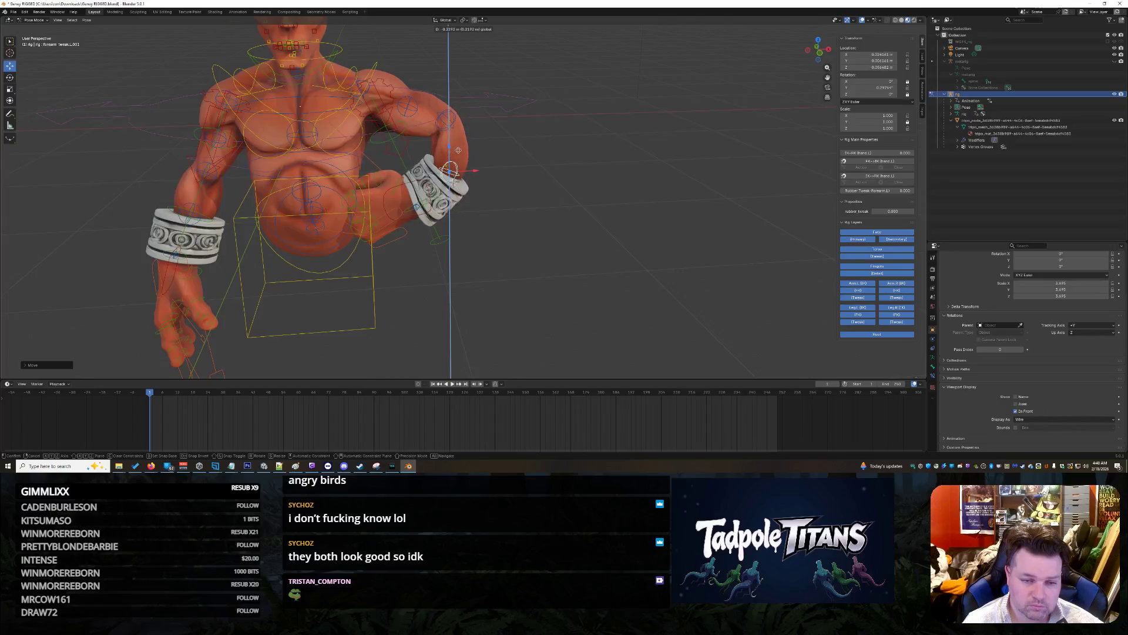
pyautogui.click(457, 166)
pyautogui.scroll(2, 550, 167)
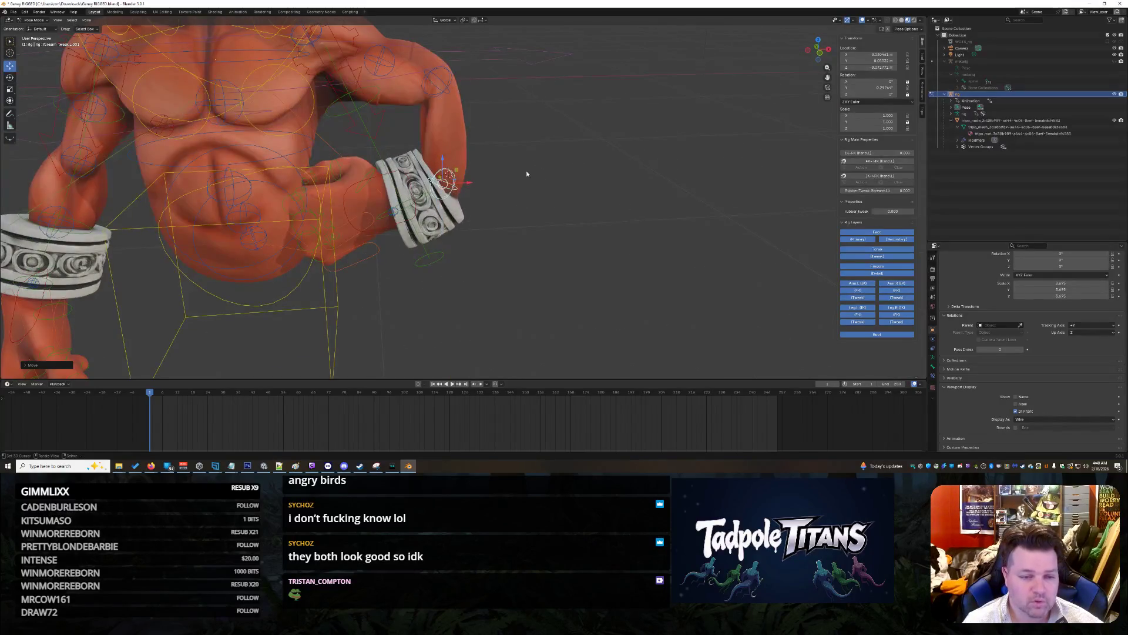
pyautogui.press('g')
pyautogui.press('x')
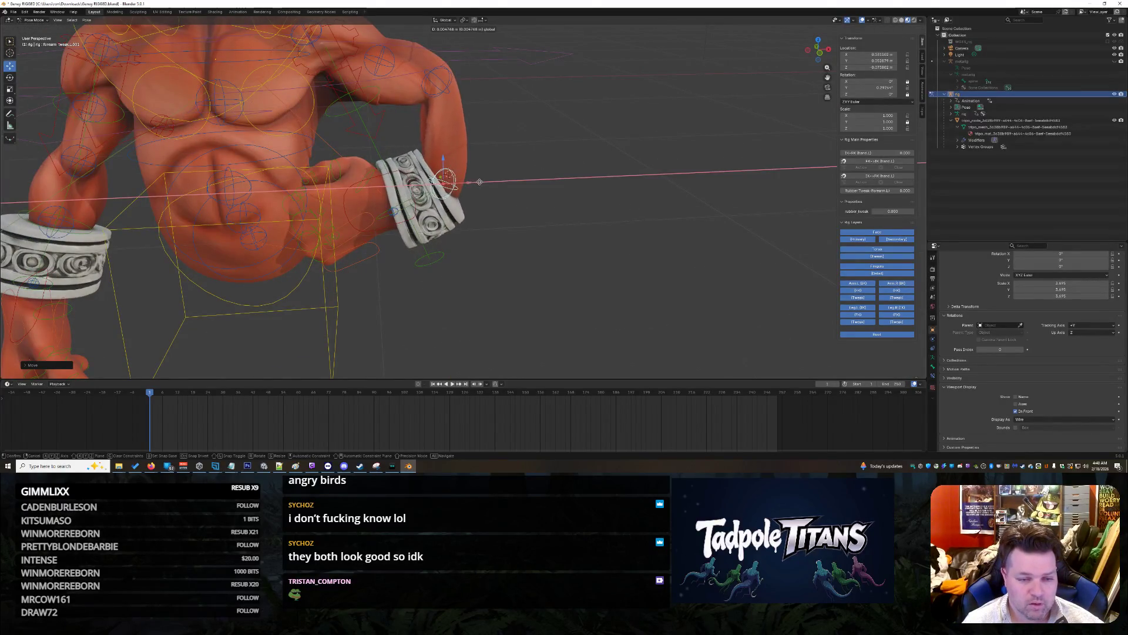
pyautogui.click(479, 182)
# Step: Lower the forearm bone and bracer, then raise them back up
pyautogui.moveTo(479, 182)
pyautogui.mouseDown(button='middle')
pyautogui.moveTo(499, 203)
pyautogui.moveTo(476, 119)
pyautogui.mouseUp(button='middle')
pyautogui.moveTo(445, 55); pyautogui.dragTo(439, 93)
pyautogui.moveTo(439, 94); pyautogui.dragTo(438, 190, button='middle')
pyautogui.moveTo(438, 189); pyautogui.dragTo(437, 127)
pyautogui.moveTo(436, 127)
pyautogui.mouseDown(button='middle')
pyautogui.moveTo(513, 196)
pyautogui.moveTo(528, 178)
pyautogui.mouseUp(button='middle')
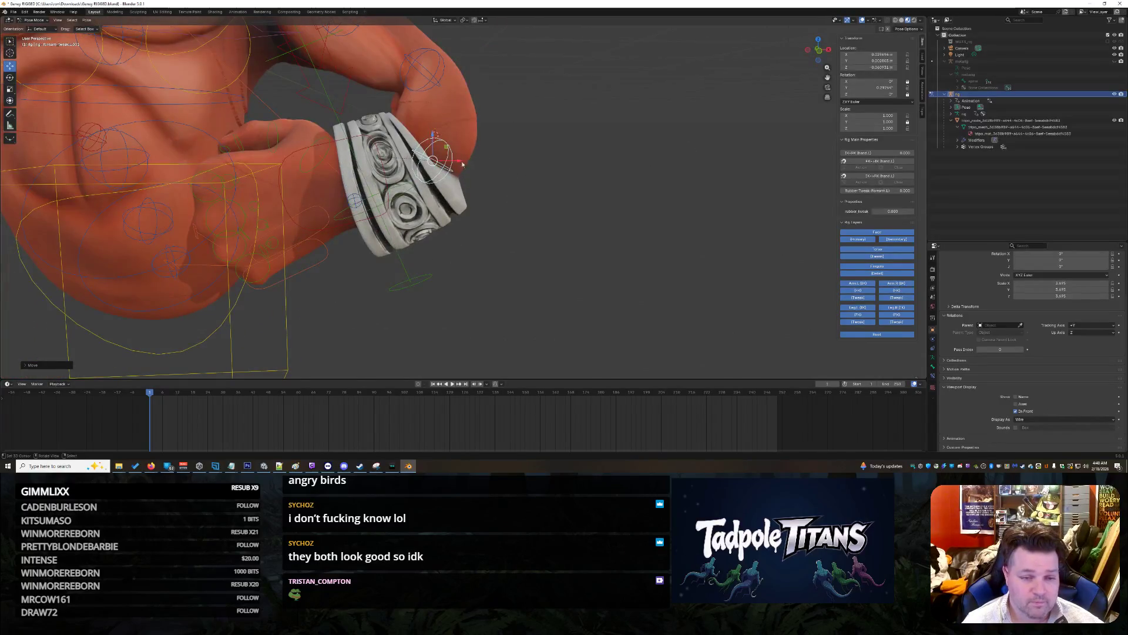
pyautogui.scroll(3, 473, 163)
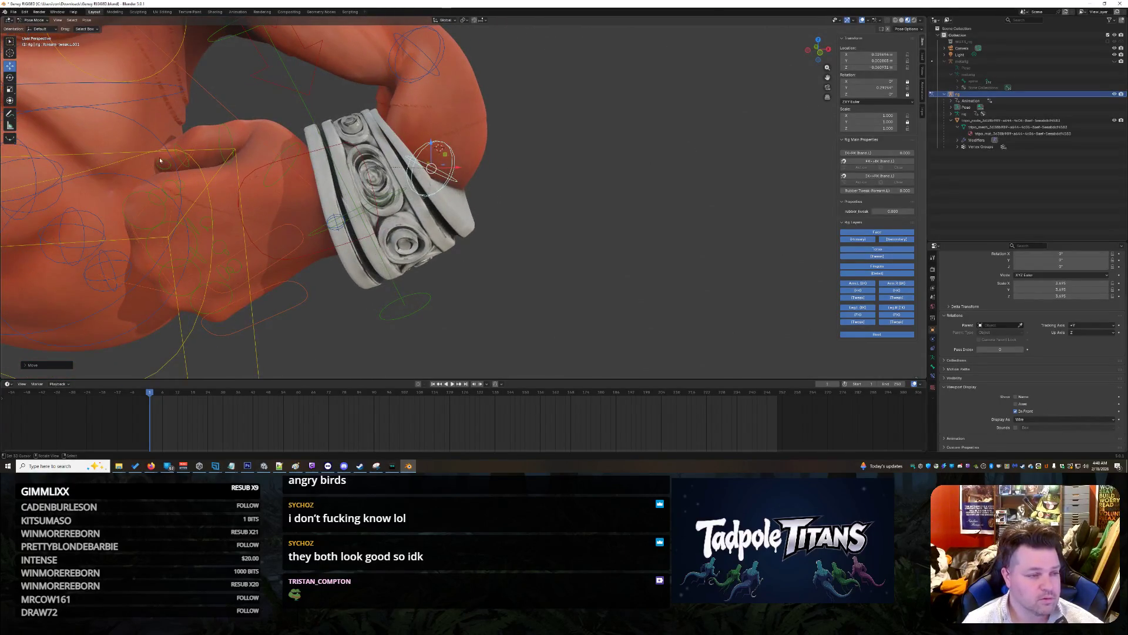
# Step: Twist the forearm bone about 21° with the Rotate tool, then select the left hand bone
pyautogui.click(10, 77)
pyautogui.moveTo(463, 143); pyautogui.dragTo(519, 169, button='middle')
pyautogui.moveTo(442, 158)
pyautogui.mouseDown()
pyautogui.moveTo(445, 168)
pyautogui.moveTo(409, 150)
pyautogui.moveTo(457, 181)
pyautogui.moveTo(497, 187)
pyautogui.moveTo(531, 171)
pyautogui.moveTo(574, 196)
pyautogui.mouseUp()
pyautogui.scroll(-5, 574, 196)
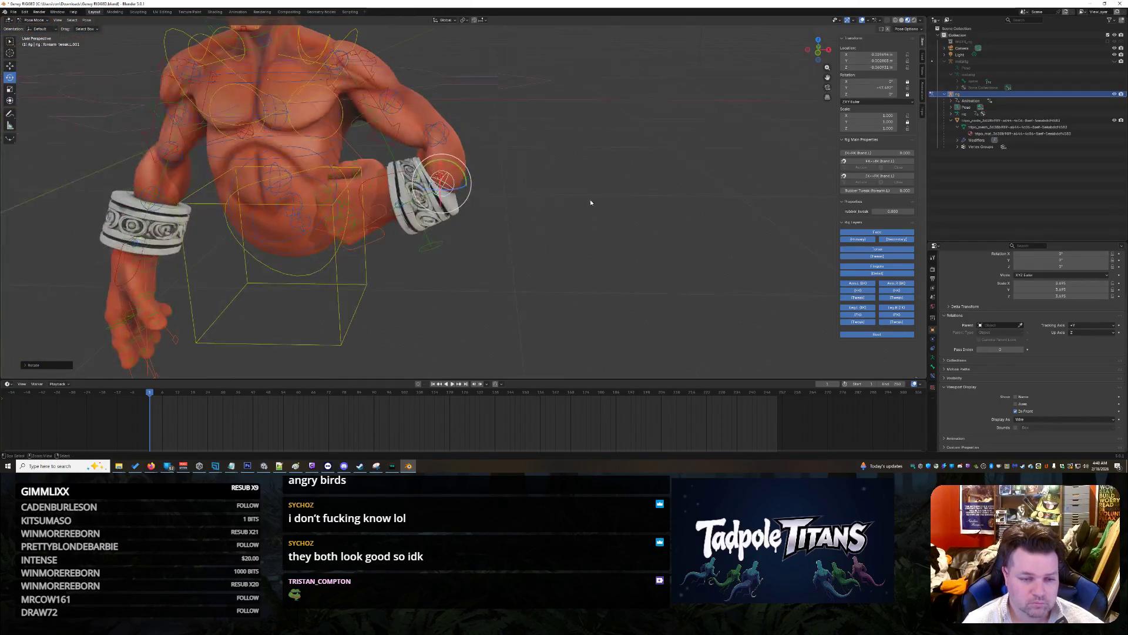
pyautogui.click(454, 218)
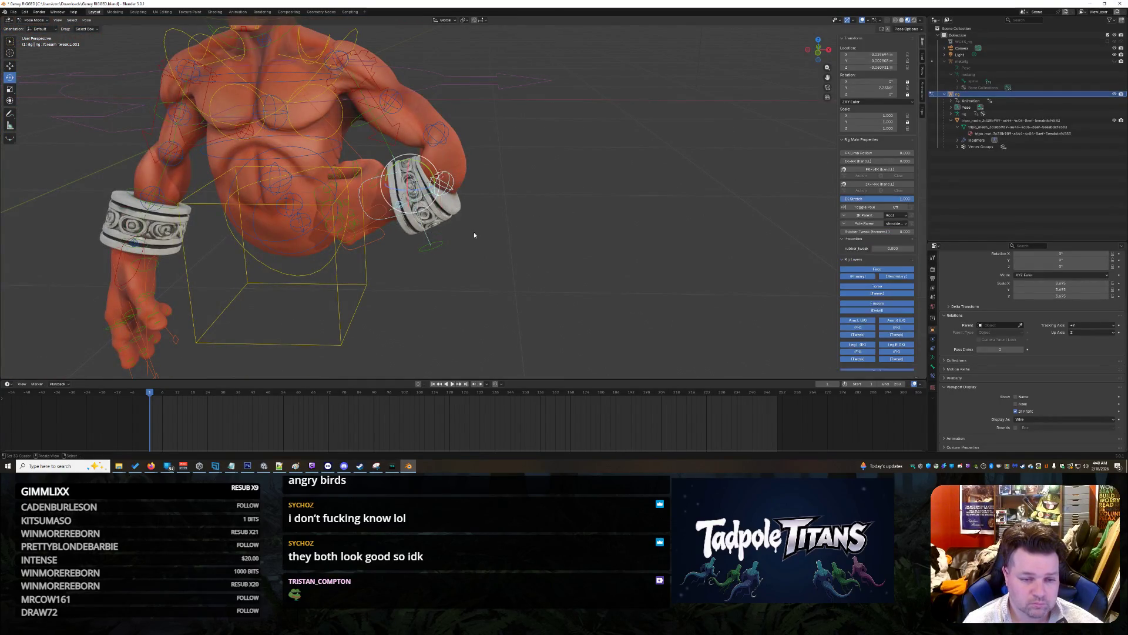
# Step: Rotate the left hand bone about 17 degrees, then deselect it
pyautogui.scroll(3, 474, 231)
pyautogui.moveTo(390, 153)
pyautogui.mouseDown()
pyautogui.moveTo(400, 157)
pyautogui.moveTo(385, 145)
pyautogui.mouseUp()
pyautogui.scroll(-8, 528, 192)
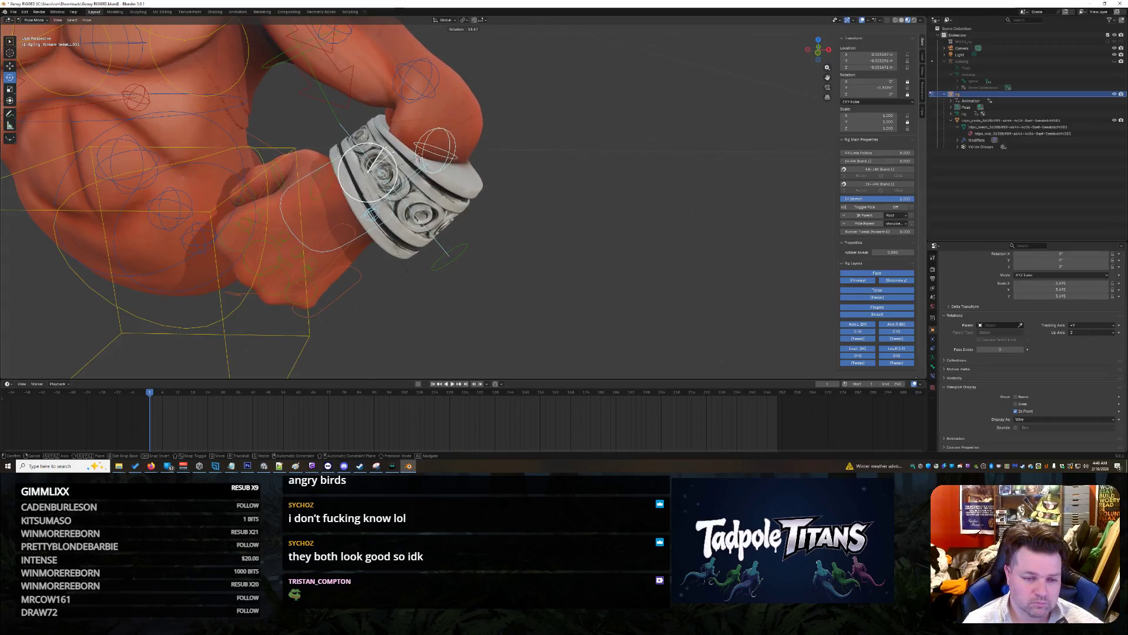
pyautogui.click(531, 199)
# Step: Bend the hand FK control bone about 100° around the X axis
pyautogui.moveTo(540, 227); pyautogui.dragTo(456, 209, button='middle')
pyautogui.scroll(5, 550, 221)
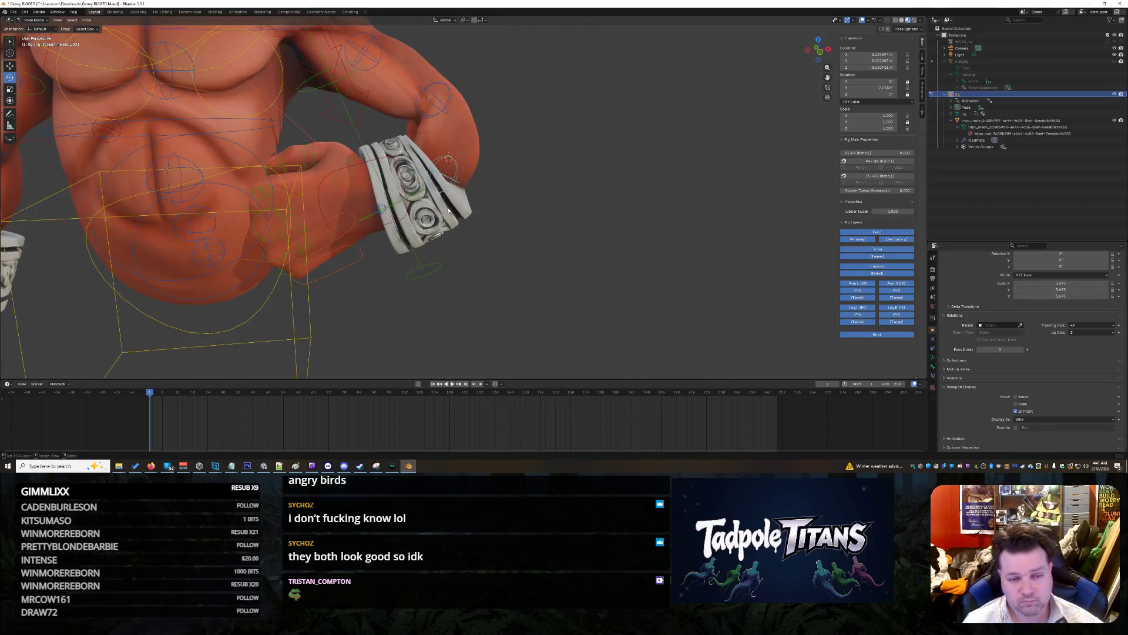
pyautogui.click(428, 270)
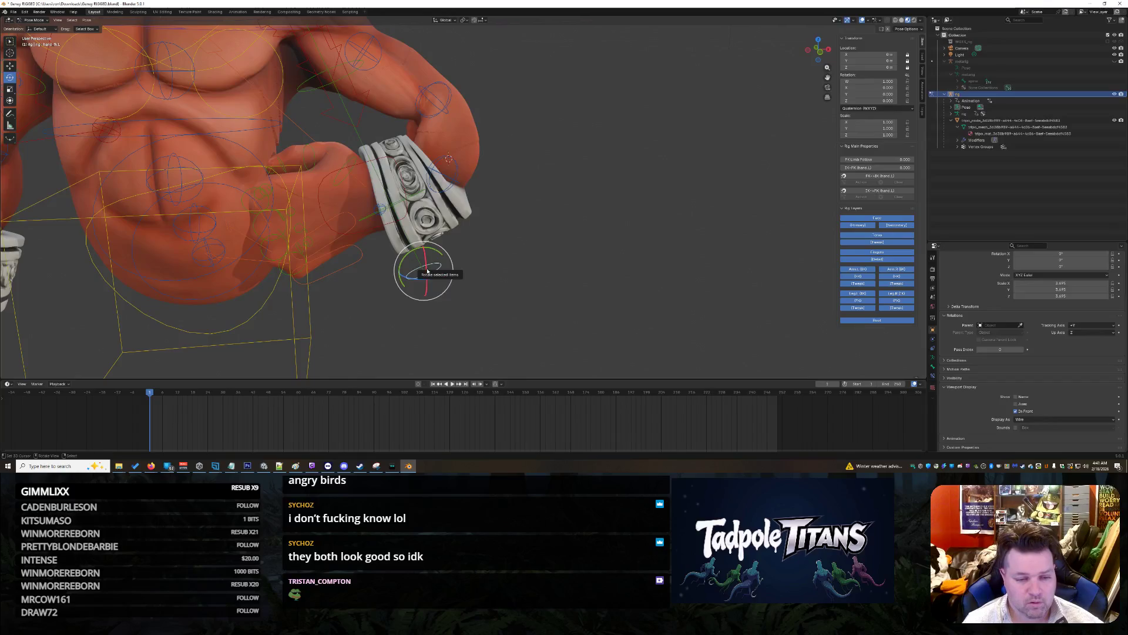
pyautogui.moveTo(428, 270); pyautogui.dragTo(428, 257)
pyautogui.click(511, 267)
pyautogui.moveTo(473, 272); pyautogui.dragTo(439, 273, button='middle')
pyautogui.moveTo(468, 277); pyautogui.dragTo(450, 200, button='middle')
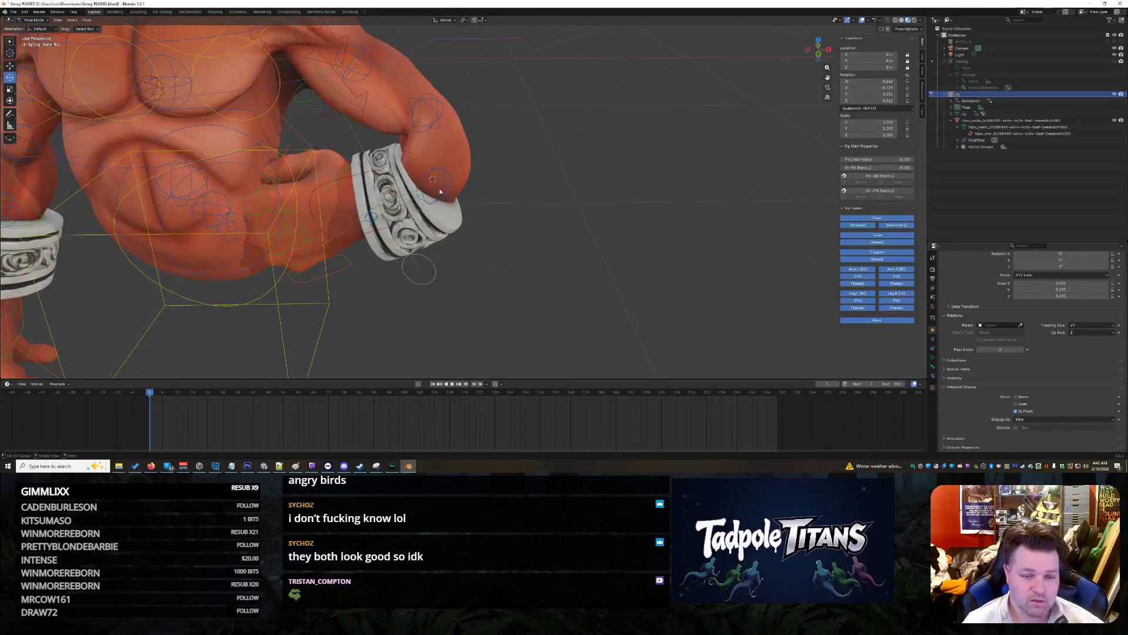
# Step: Select forearm_tweak and move it along X, then raise it along Z
pyautogui.click(445, 185)
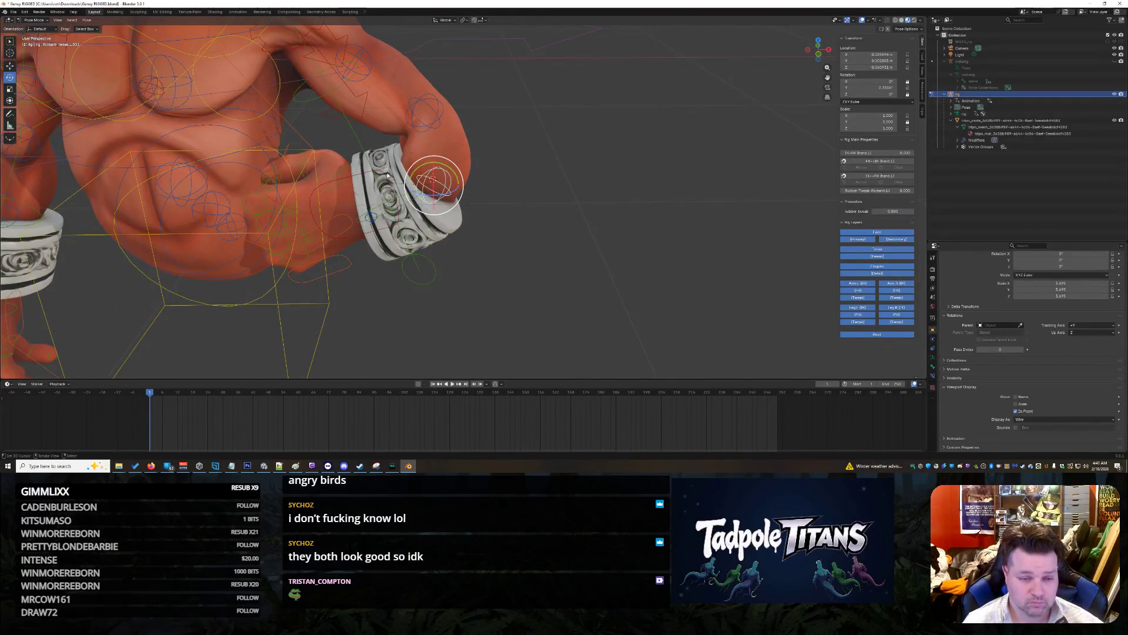
pyautogui.press('g')
pyautogui.press('x')
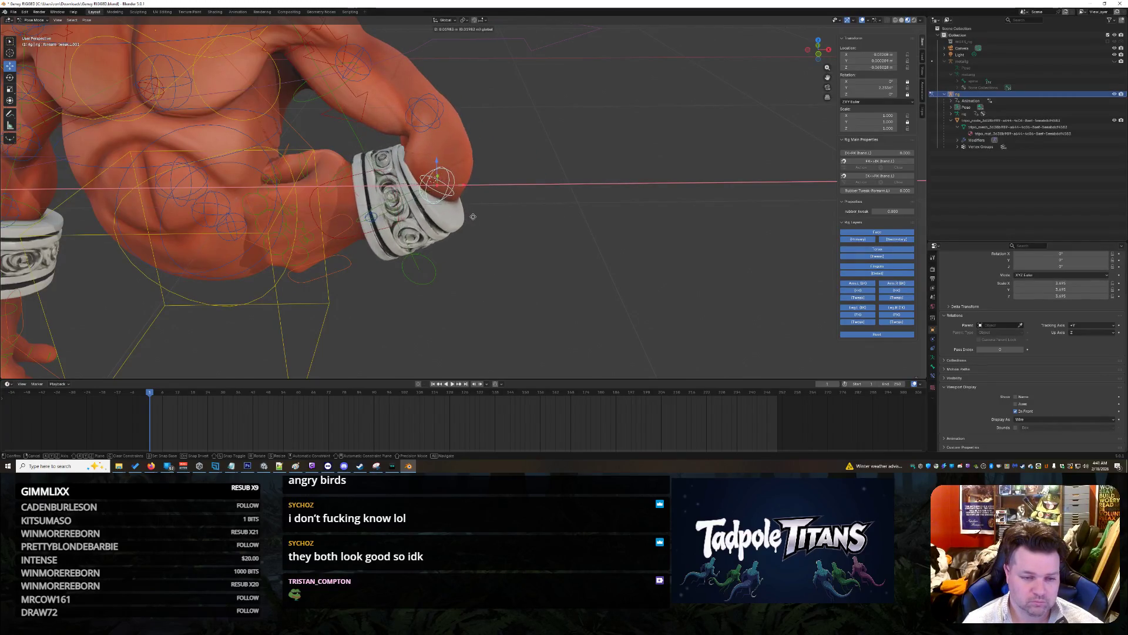
pyautogui.click(486, 245)
pyautogui.moveTo(486, 245); pyautogui.dragTo(501, 237, button='middle')
pyautogui.press('g')
pyautogui.press('z')
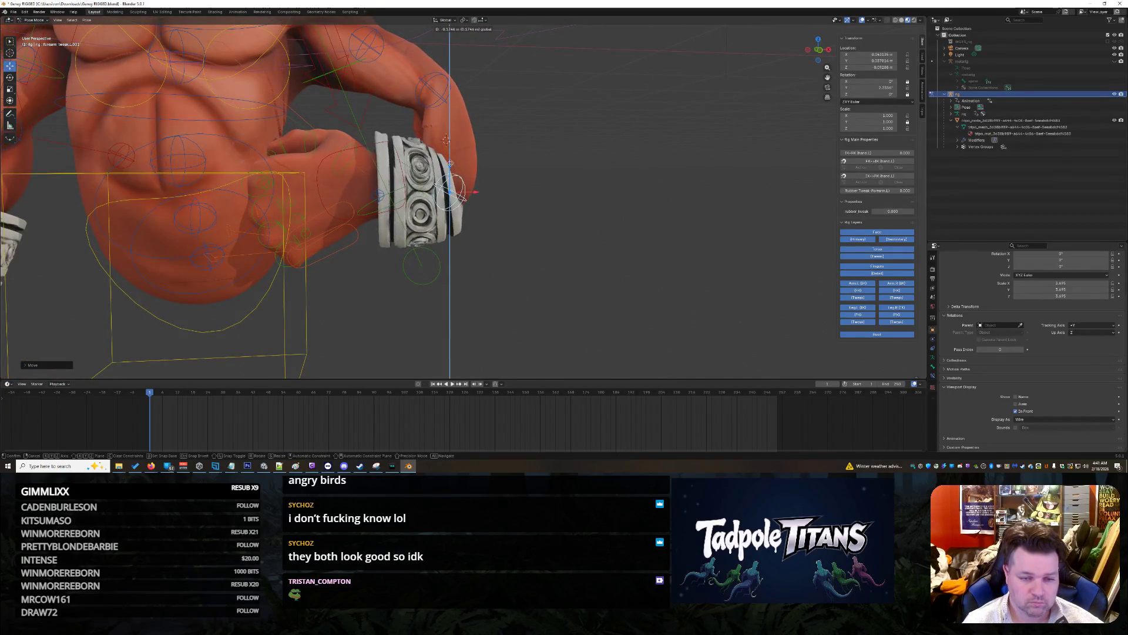
pyautogui.click(480, 114)
# Step: Reposition forearm_tweak again, switching the move constraint between X and Z
pyautogui.press('g')
pyautogui.press('x')
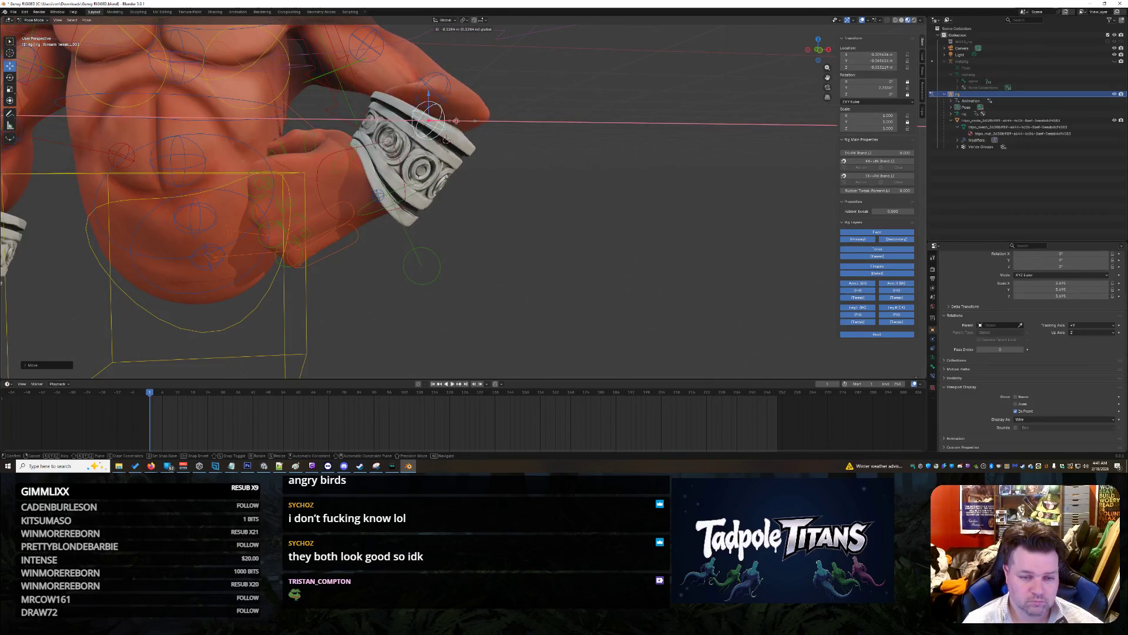
pyautogui.press('z')
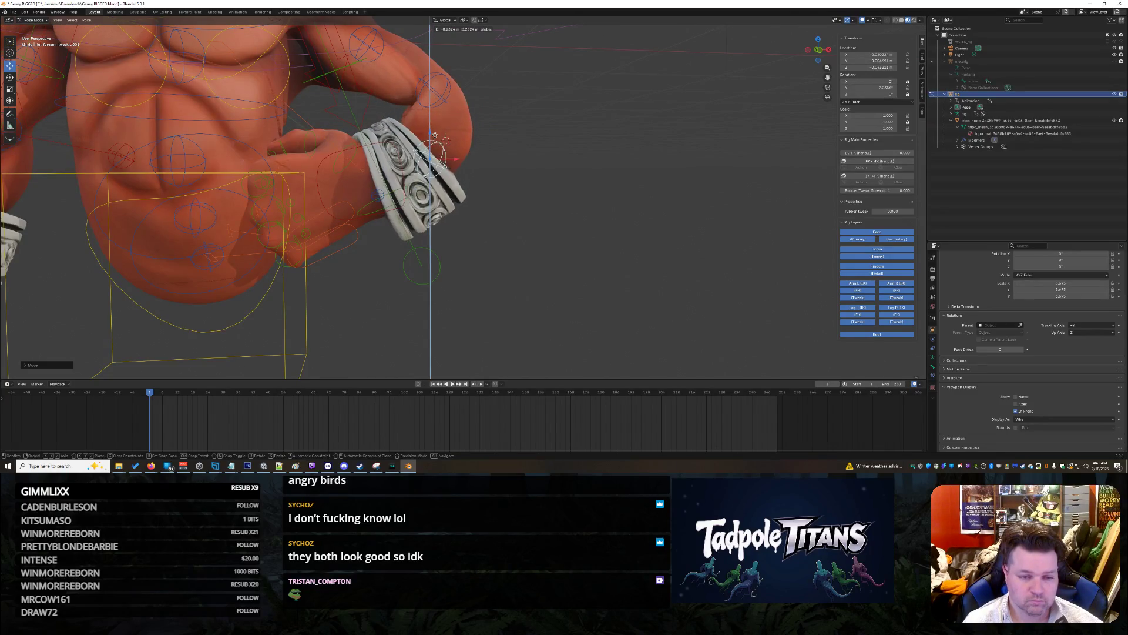
pyautogui.press('x')
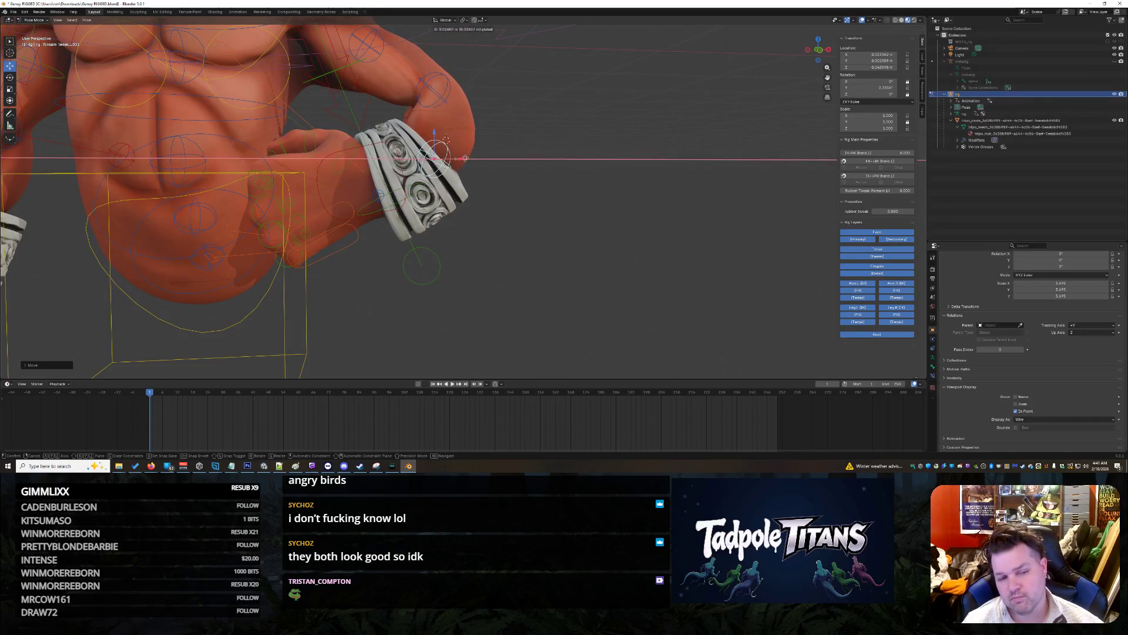
pyautogui.click(471, 162)
pyautogui.moveTo(528, 200); pyautogui.dragTo(492, 189, button='middle')
# Step: Fine-tune forearm_tweak with successive X, Z and X moves so the hand sits in the bracer
pyautogui.press('g')
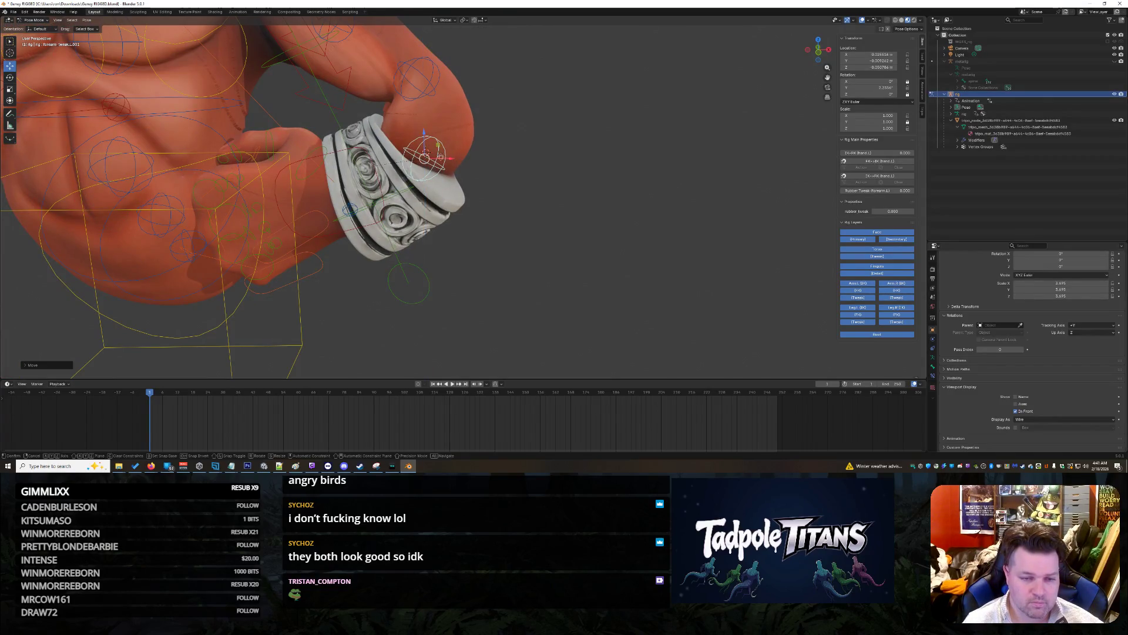
pyautogui.press('x')
pyautogui.click(447, 144)
pyautogui.press('g')
pyautogui.press('z')
pyautogui.click(470, 175)
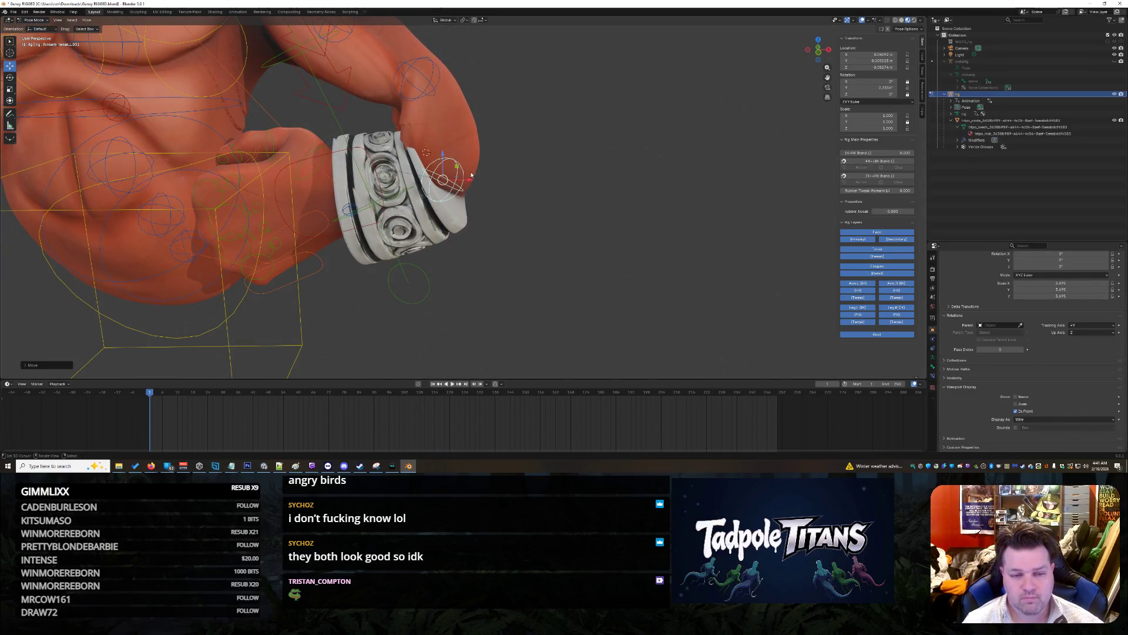
pyautogui.press('g')
pyautogui.press('x')
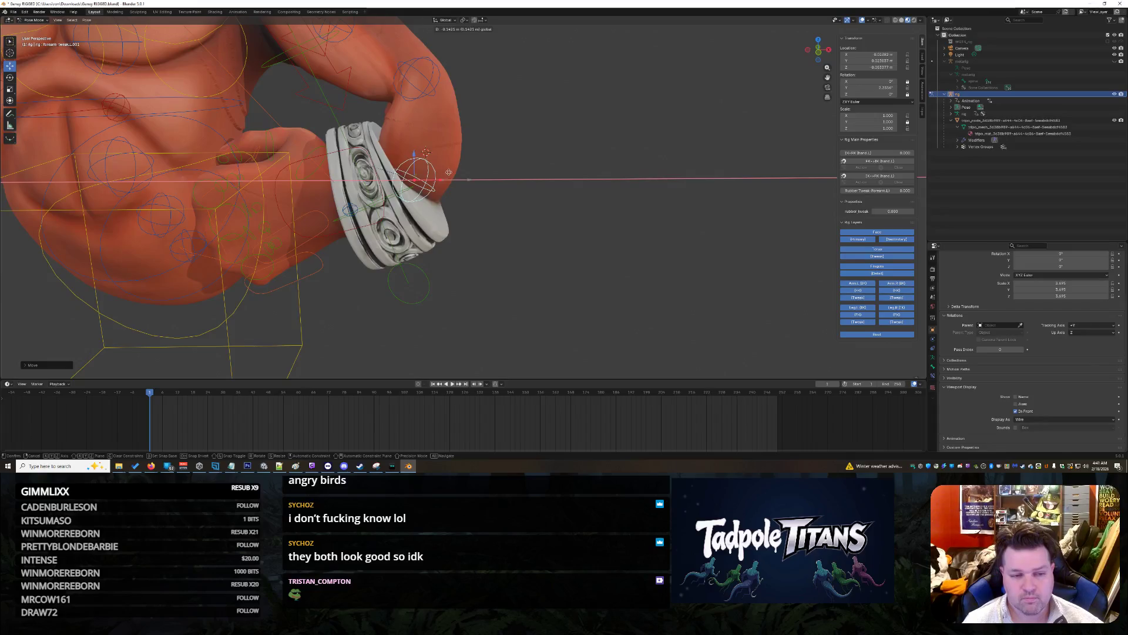
pyautogui.click(502, 203)
pyautogui.moveTo(501, 202)
pyautogui.mouseDown(button='middle')
pyautogui.moveTo(512, 190)
pyautogui.moveTo(494, 200)
pyautogui.mouseUp(button='middle')
pyautogui.scroll(-3, 513, 192)
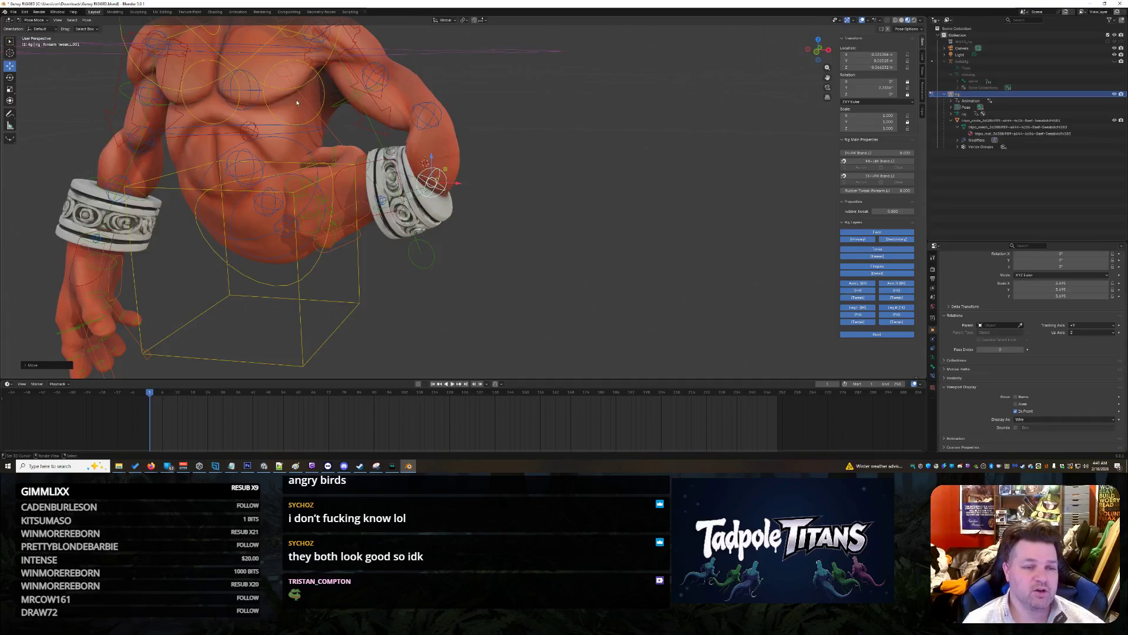
# Step: Orbit and zoom around the character to inspect the arm pose from several angles
pyautogui.moveTo(442, 167)
pyautogui.mouseDown(button='middle')
pyautogui.moveTo(503, 224)
pyautogui.moveTo(519, 222)
pyautogui.mouseUp(button='middle')
pyautogui.scroll(4, 520, 218)
pyautogui.scroll(-3, 506, 205)
pyautogui.scroll(2, 502, 201)
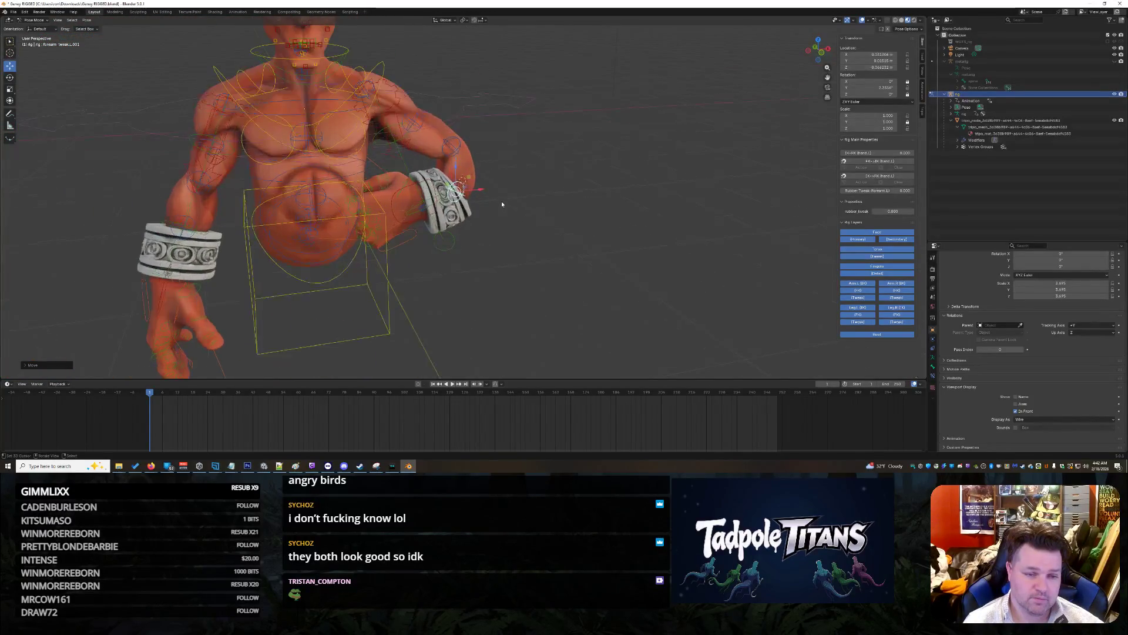
pyautogui.moveTo(499, 205)
pyautogui.mouseDown(button='middle')
pyautogui.moveTo(536, 211)
pyautogui.moveTo(508, 223)
pyautogui.mouseUp(button='middle')
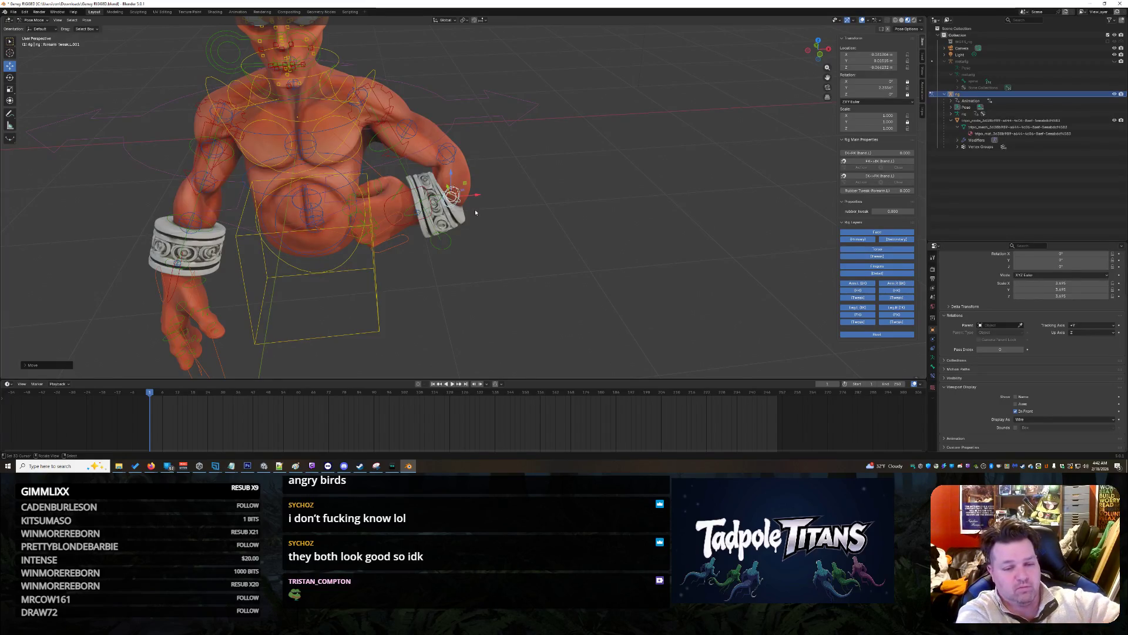
pyautogui.scroll(3, 474, 209)
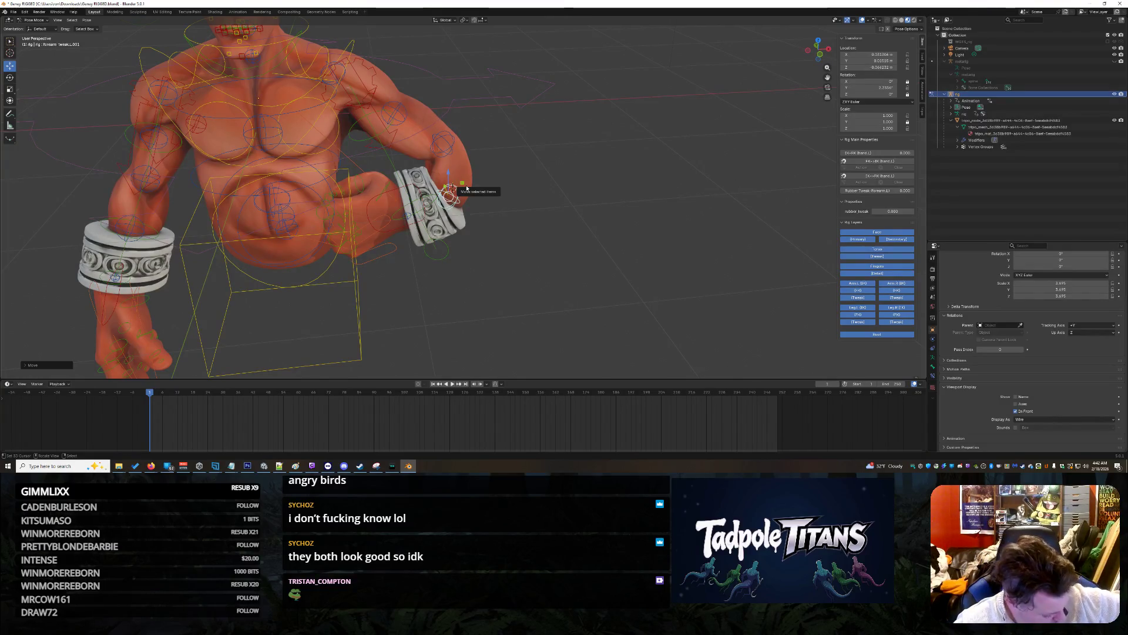
pyautogui.scroll(2, 493, 137)
# Step: Select the left elbow IK bone and start moving it along the X axis
pyautogui.click(435, 117)
pyautogui.scroll(-1, 465, 129)
pyautogui.press('g')
pyautogui.press('x')
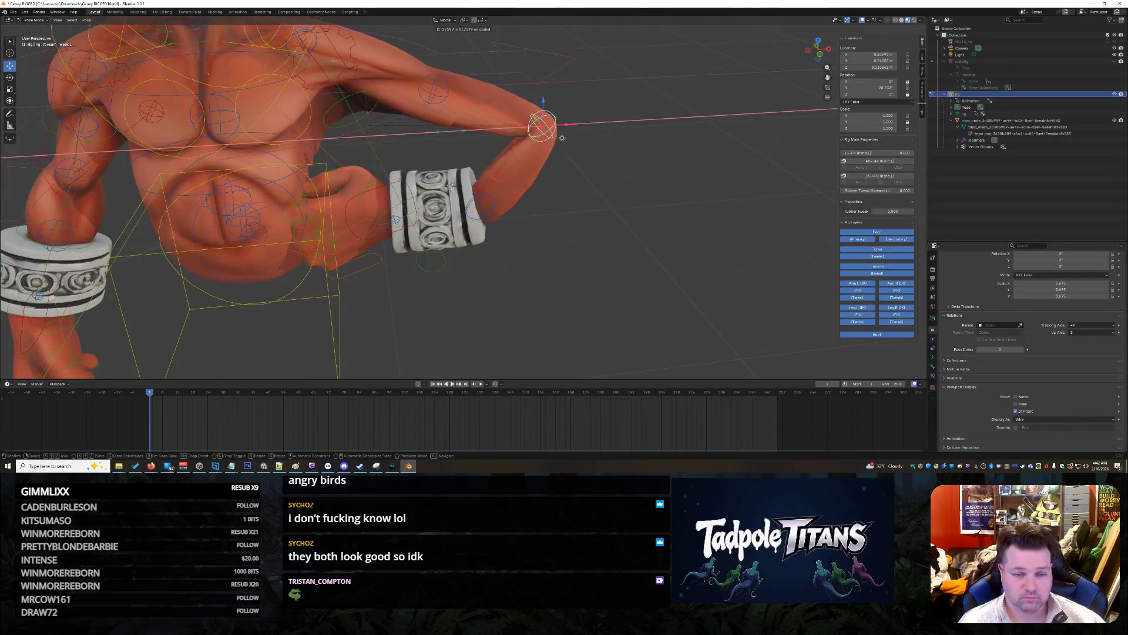
# Step: Cancel the elbow move, then shift the wrist tweak bone sideways along X
pyautogui.press('Escape')
pyautogui.click(470, 206)
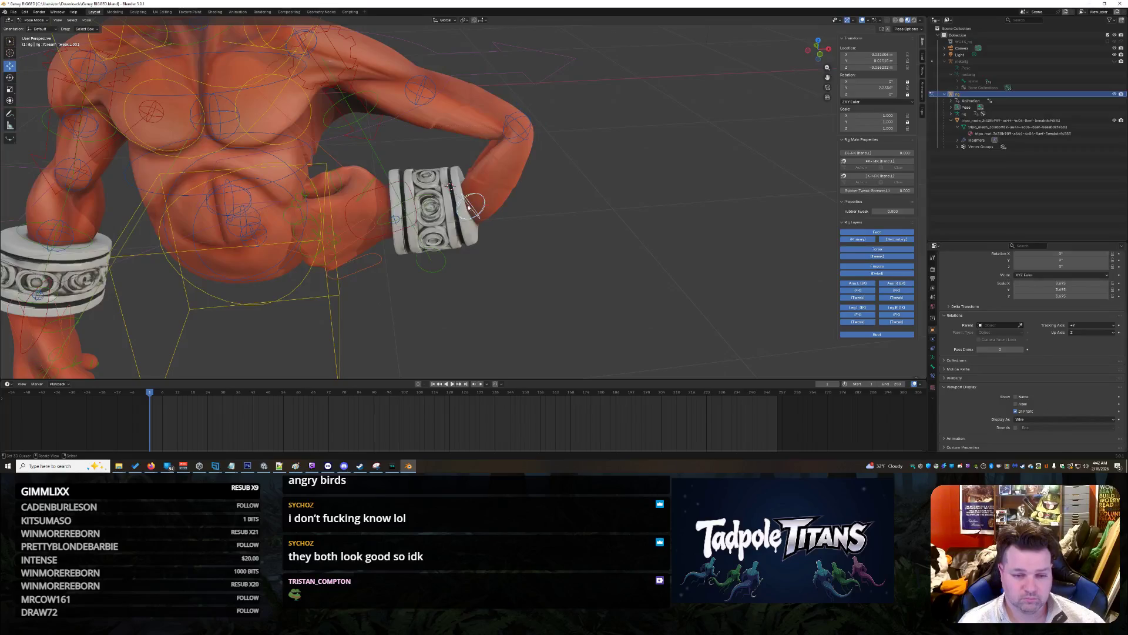
pyautogui.press('g')
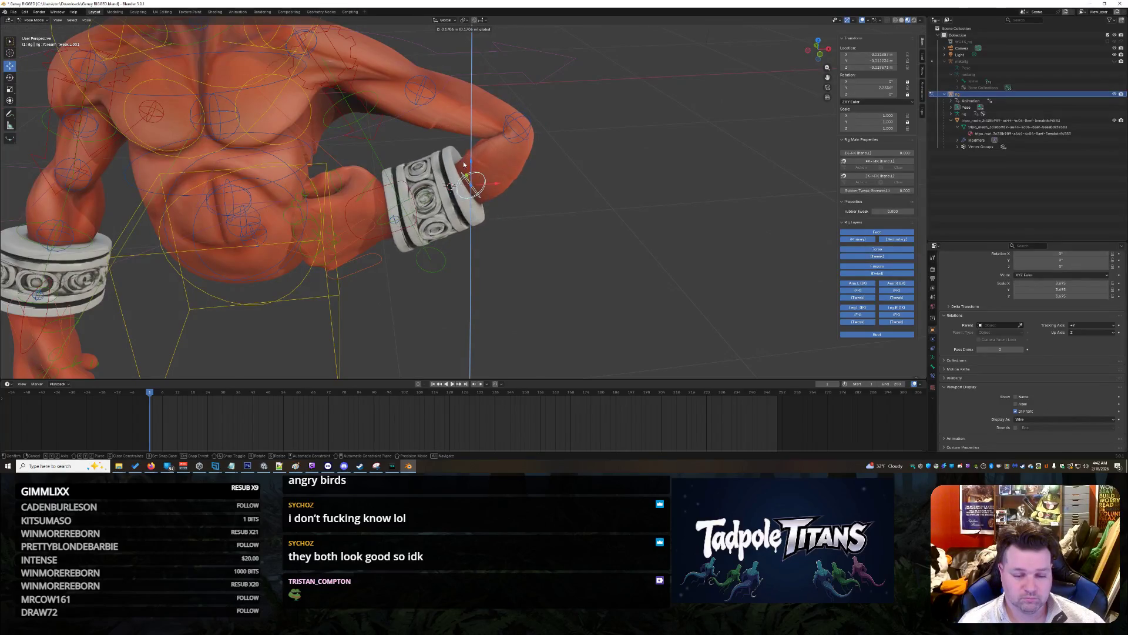
pyautogui.click(495, 181)
pyautogui.press('x')
pyautogui.click(513, 231)
# Step: Nudge the wrist tweak bone further along X and Y so the bracer slides forward
pyautogui.moveTo(513, 231)
pyautogui.mouseDown(button='middle')
pyautogui.moveTo(439, 166)
pyautogui.moveTo(517, 240)
pyautogui.moveTo(518, 210)
pyautogui.mouseUp(button='middle')
pyautogui.press('g')
pyautogui.press('y')
pyautogui.press('g')
pyautogui.press('x')
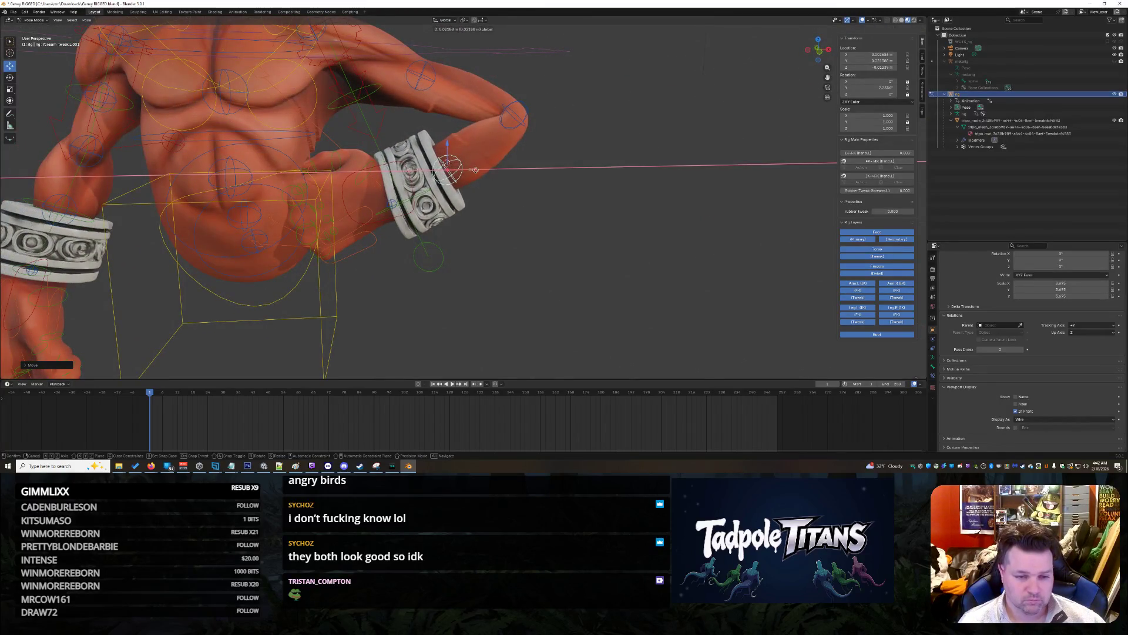
pyautogui.click(474, 170)
pyautogui.moveTo(473, 170)
pyautogui.mouseDown(button='middle')
pyautogui.moveTo(450, 160)
pyautogui.moveTo(552, 219)
pyautogui.mouseUp(button='middle')
pyautogui.press('g')
pyautogui.press('y')
pyautogui.click(454, 159)
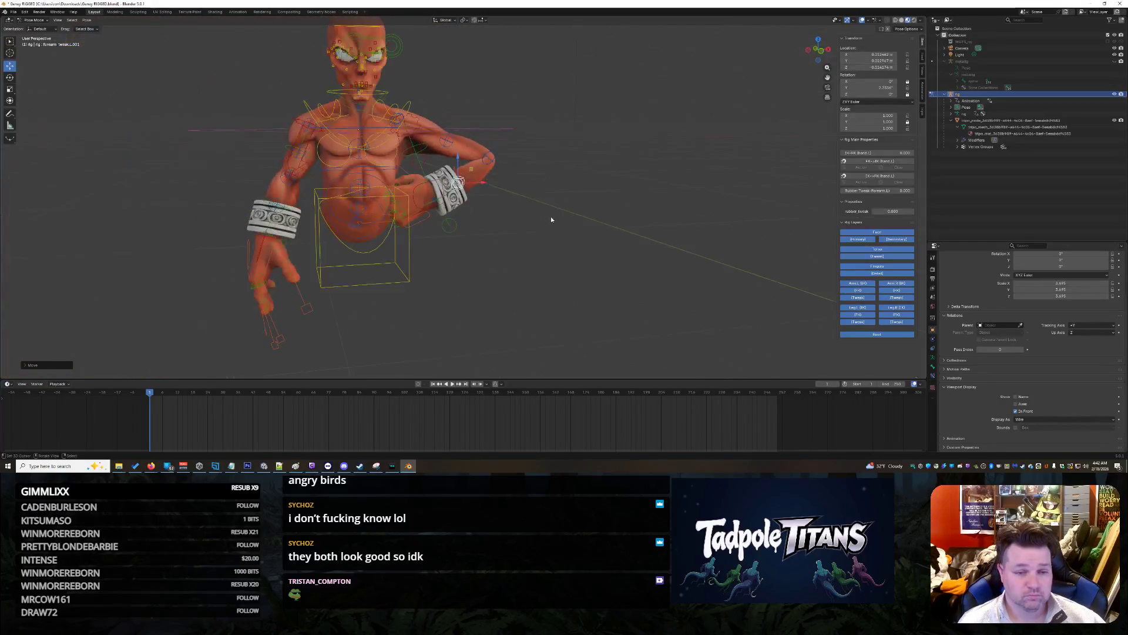
# Step: Shift the elbow bone slightly along X
pyautogui.scroll(1, 551, 219)
pyautogui.scroll(2, 550, 229)
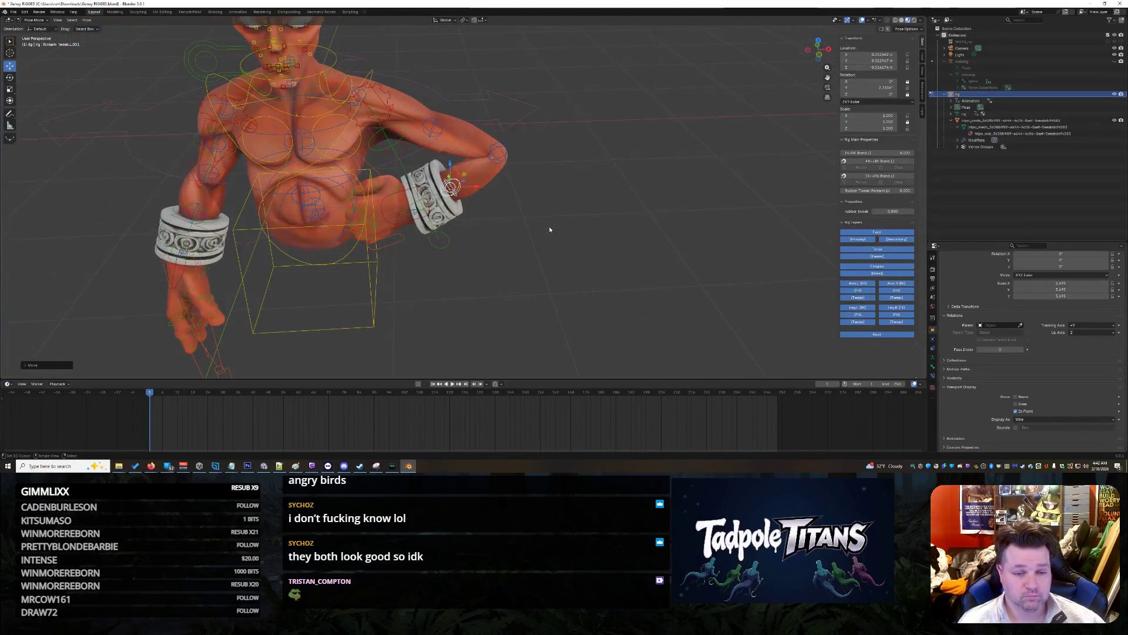
pyautogui.click(498, 153)
pyautogui.moveTo(524, 156); pyautogui.dragTo(516, 155)
# Step: Raise the upper_arm_tweak.L.001 bone along Z
pyautogui.moveTo(516, 155)
pyautogui.mouseDown(button='middle')
pyautogui.moveTo(520, 209)
pyautogui.moveTo(230, 122)
pyautogui.mouseUp(button='middle')
pyautogui.scroll(2, 520, 210)
pyautogui.moveTo(472, 89); pyautogui.dragTo(438, 96, button='middle')
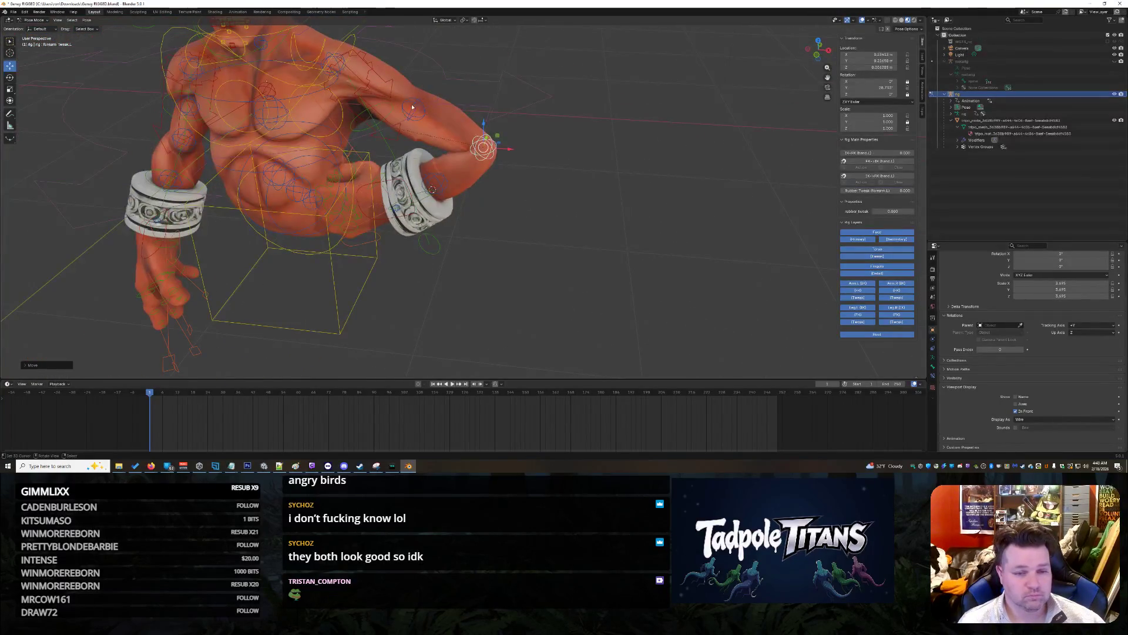
pyautogui.click(412, 108)
pyautogui.moveTo(413, 90); pyautogui.dragTo(412, 75)
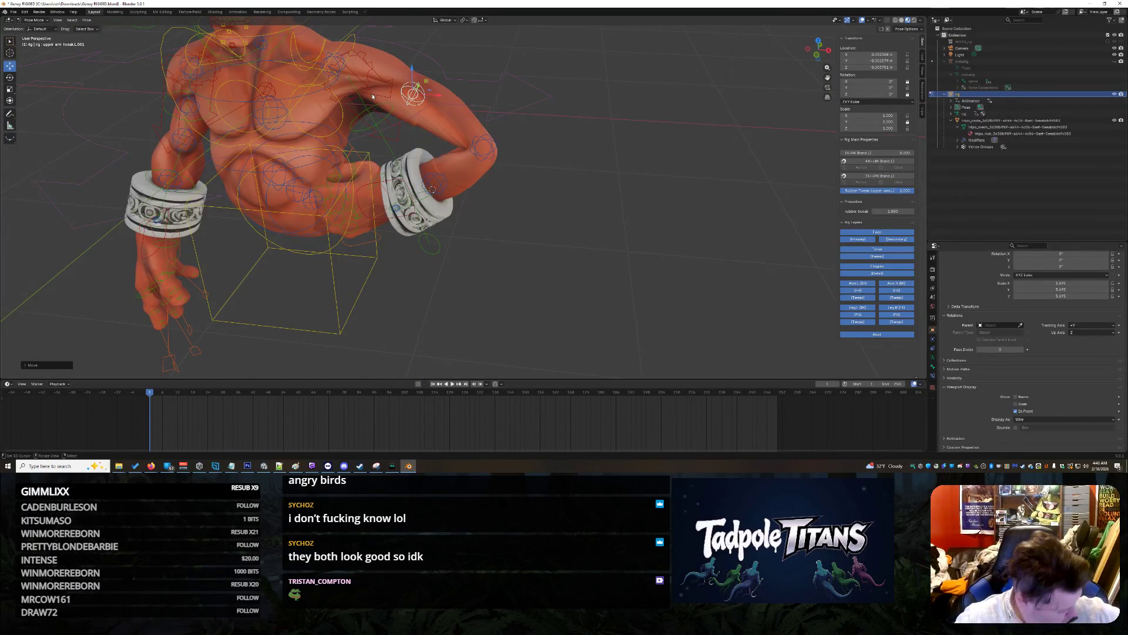
# Step: Start moving the hand_ik.L bone at the wrist along X
pyautogui.moveTo(372, 96)
pyautogui.mouseDown(button='middle')
pyautogui.moveTo(453, 218)
pyautogui.moveTo(484, 182)
pyautogui.mouseUp(button='middle')
pyautogui.scroll(3, 487, 177)
pyautogui.scroll(-1, 485, 186)
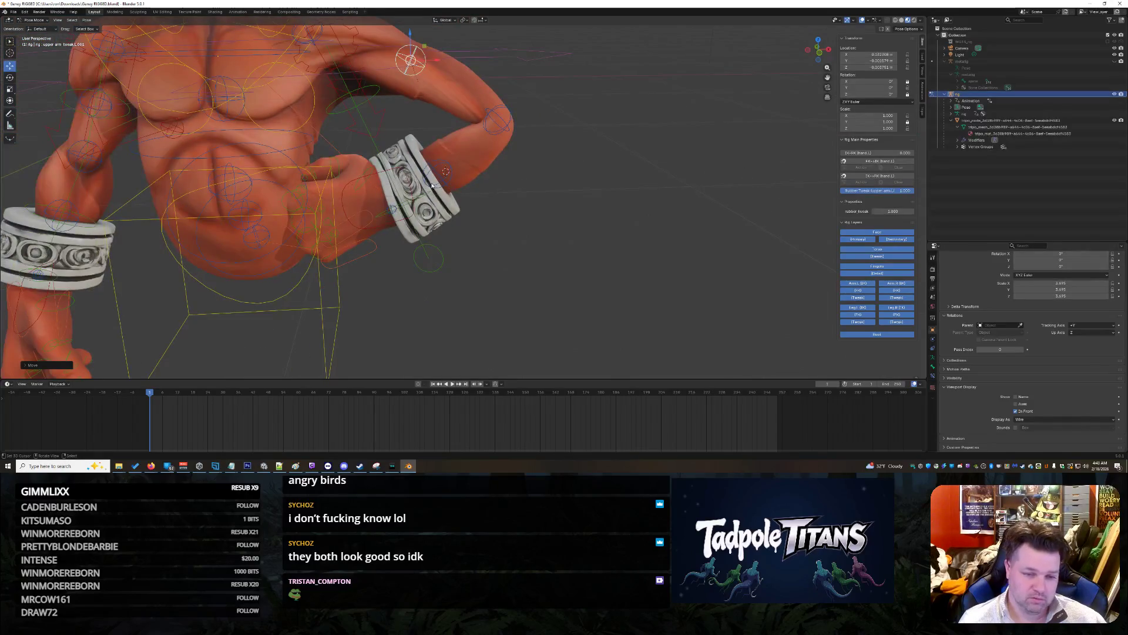
pyautogui.click(409, 192)
pyautogui.press('g')
pyautogui.press('x')
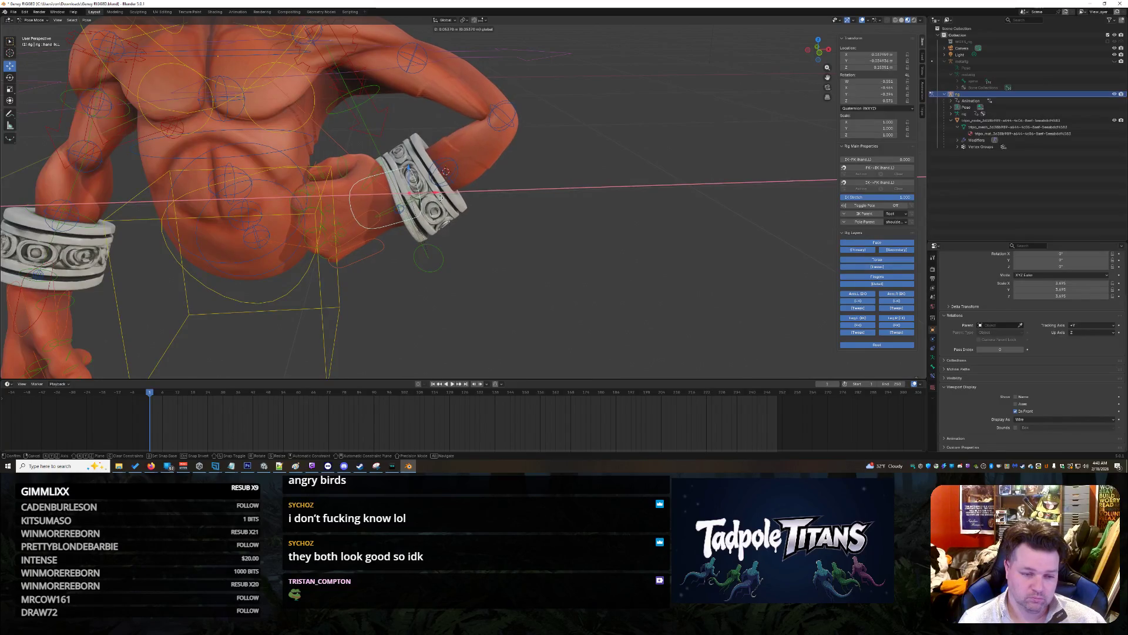
# Step: Confirm the hand_ik.L bone's new sideways position
pyautogui.click(432, 185)
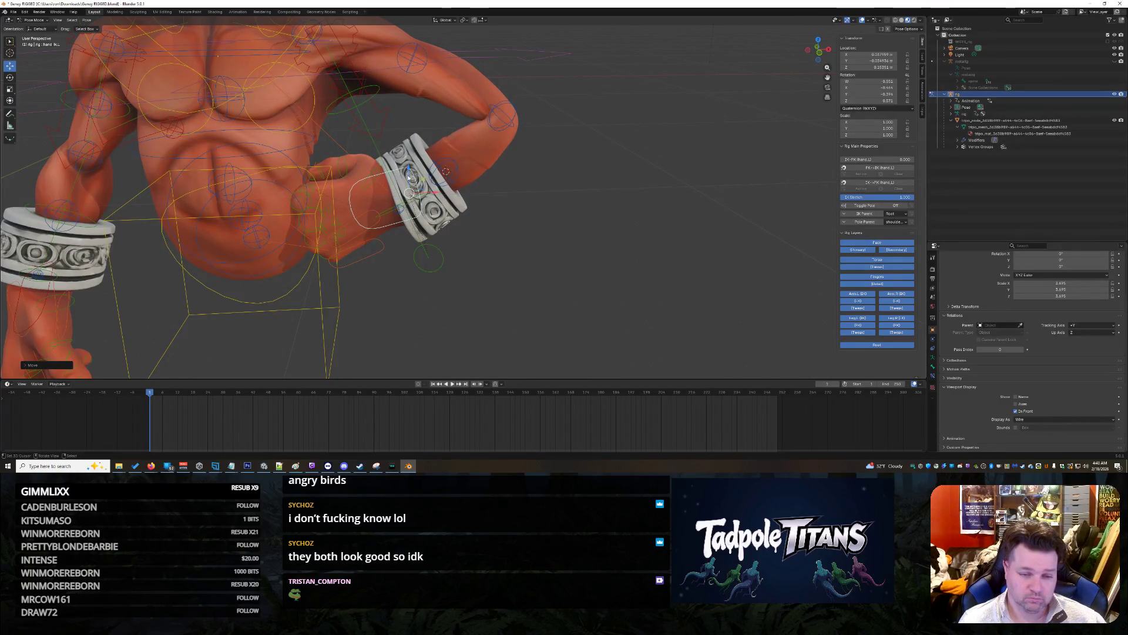
pyautogui.scroll(4, 477, 208)
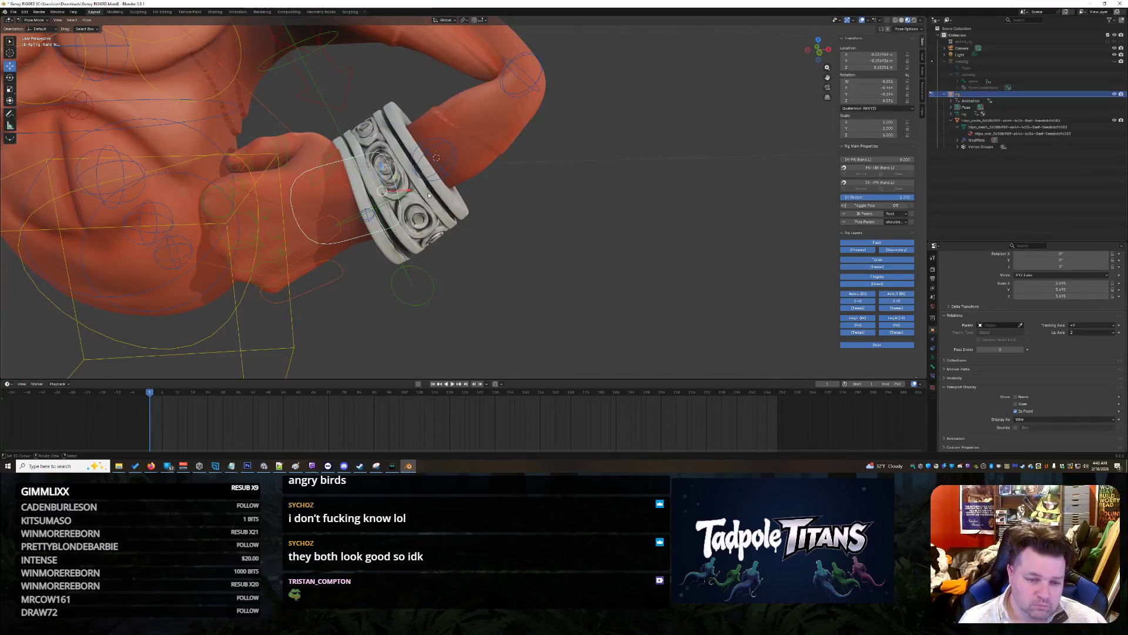
pyautogui.scroll(5, 482, 201)
pyautogui.moveTo(481, 201); pyautogui.dragTo(482, 205, button='middle')
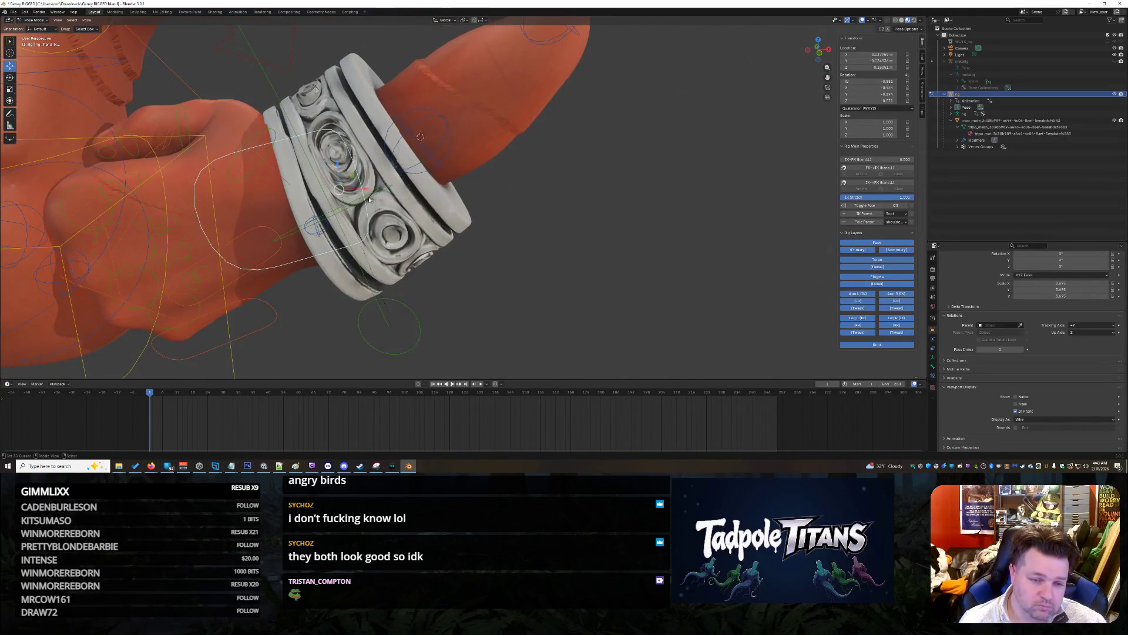
# Step: Move the forearm_tweak.L.001 bone along X, then along Z
pyautogui.click(429, 153)
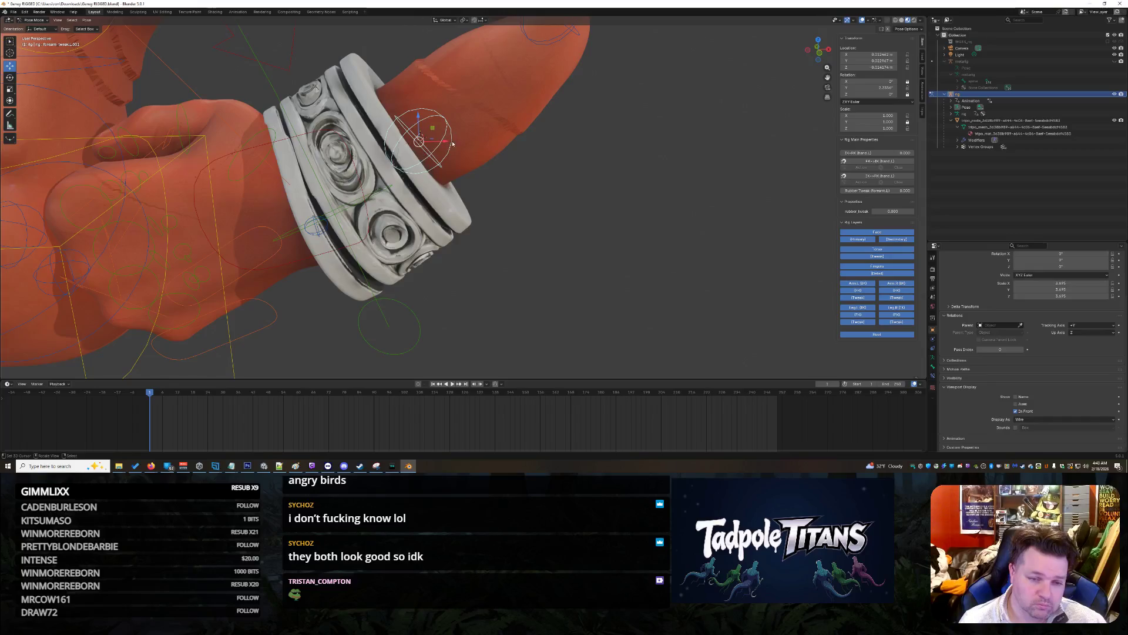
pyautogui.press('g')
pyautogui.press('x')
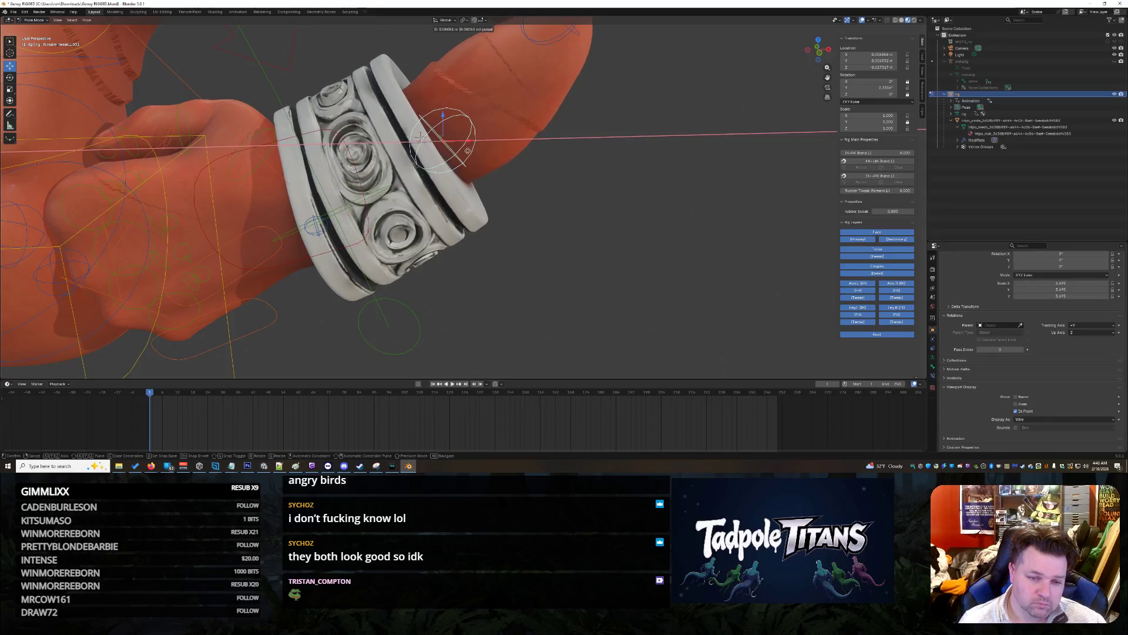
pyautogui.click(455, 134)
pyautogui.press('g')
pyautogui.press('z')
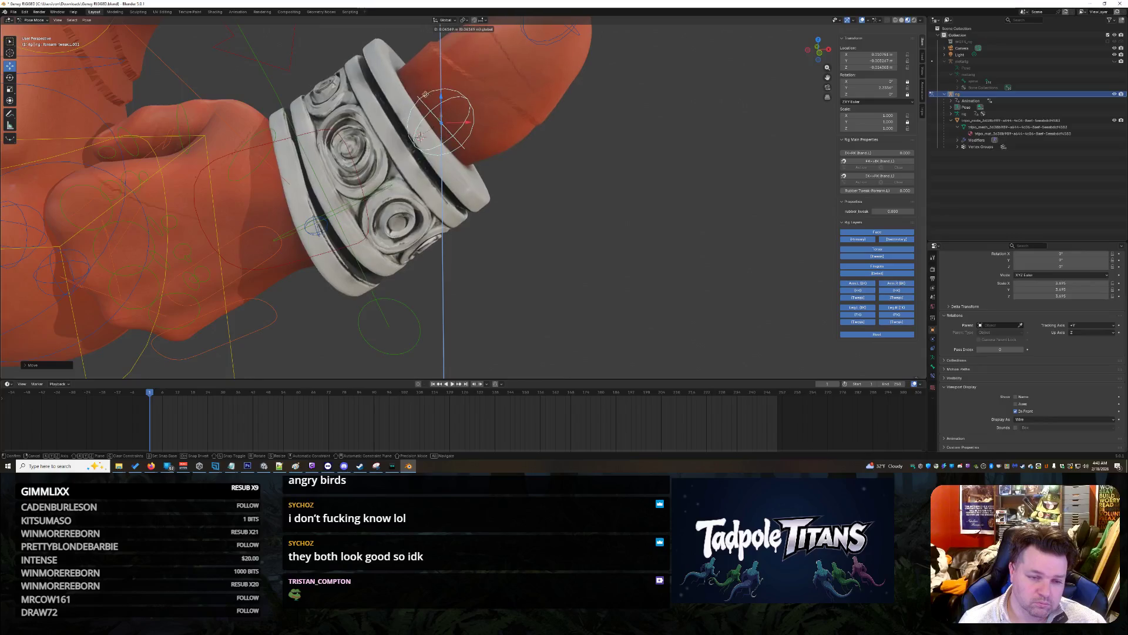
pyautogui.click(471, 116)
# Step: Make small further X-axis adjustments to the forearm tweak, then select the f_ring.02.L bone
pyautogui.press('g')
pyautogui.press('x')
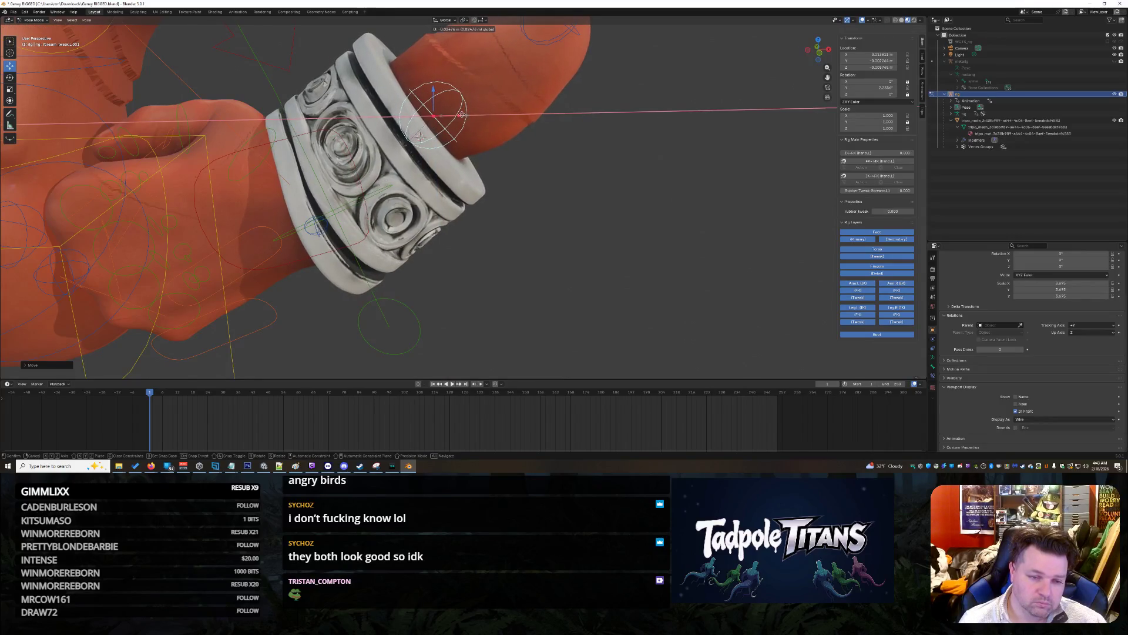
pyautogui.click(462, 116)
pyautogui.press('g')
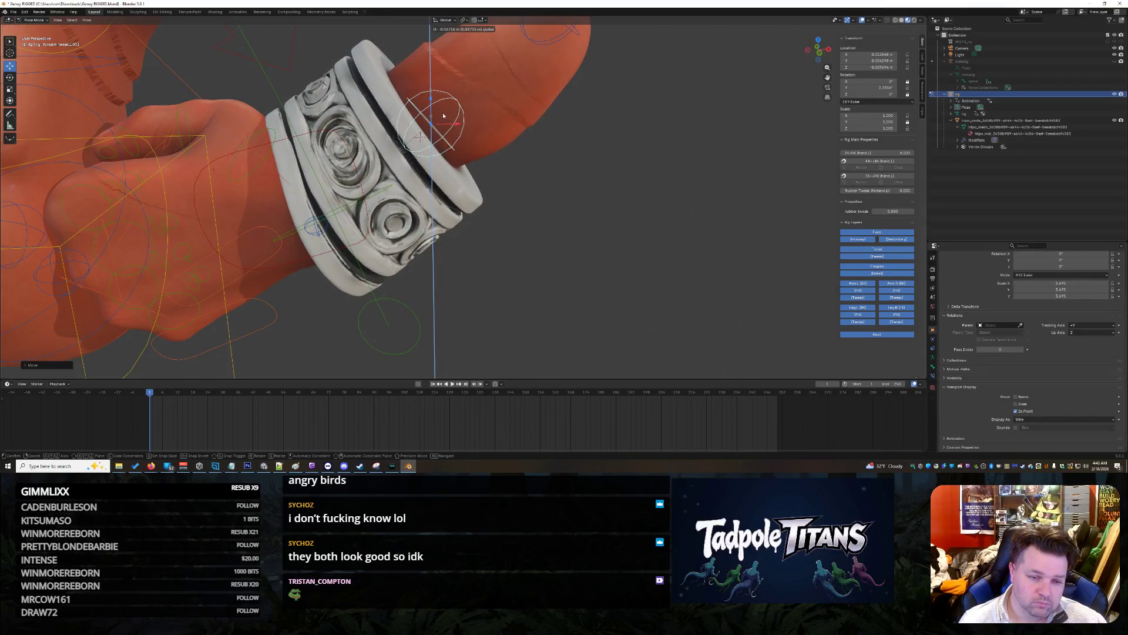
pyautogui.press('x')
pyautogui.click(453, 121)
pyautogui.moveTo(454, 121)
pyautogui.mouseDown(button='middle')
pyautogui.moveTo(477, 178)
pyautogui.moveTo(523, 157)
pyautogui.moveTo(506, 174)
pyautogui.moveTo(596, 223)
pyautogui.moveTo(485, 124)
pyautogui.mouseUp(button='middle')
pyautogui.press('g')
pyautogui.press('y')
pyautogui.scroll(-4, 529, 157)
pyautogui.scroll(2, 498, 178)
pyautogui.click(494, 170)
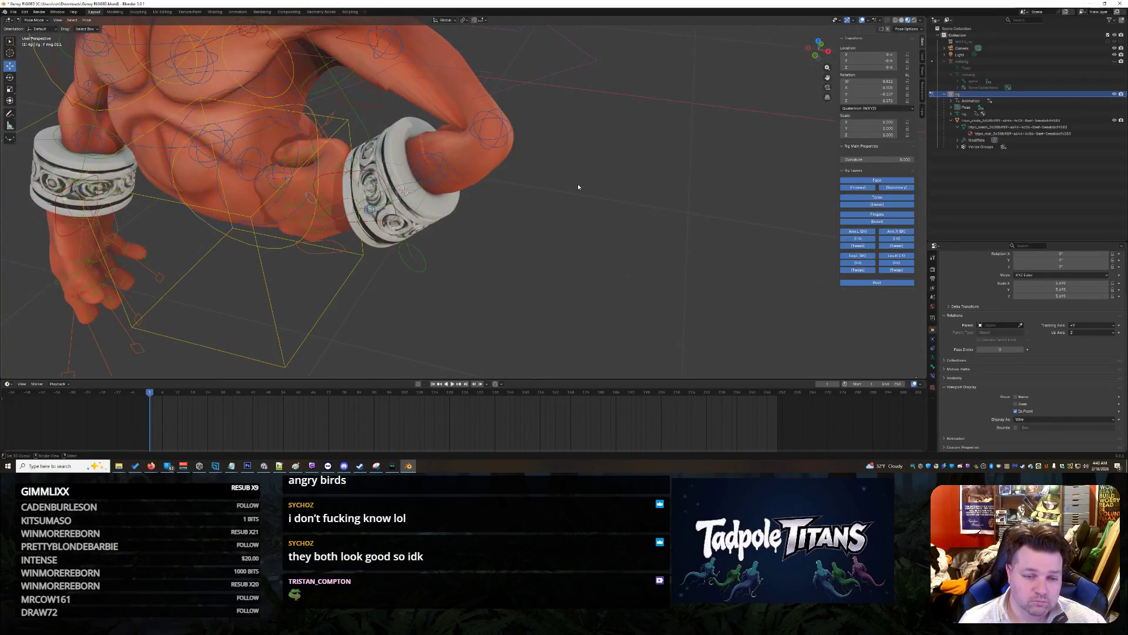
# Step: Push the forearm_tweak.L and upper_arm_tweak.L bones forward along Y
pyautogui.click(497, 139)
pyautogui.moveTo(556, 157); pyautogui.dragTo(479, 163, button='middle')
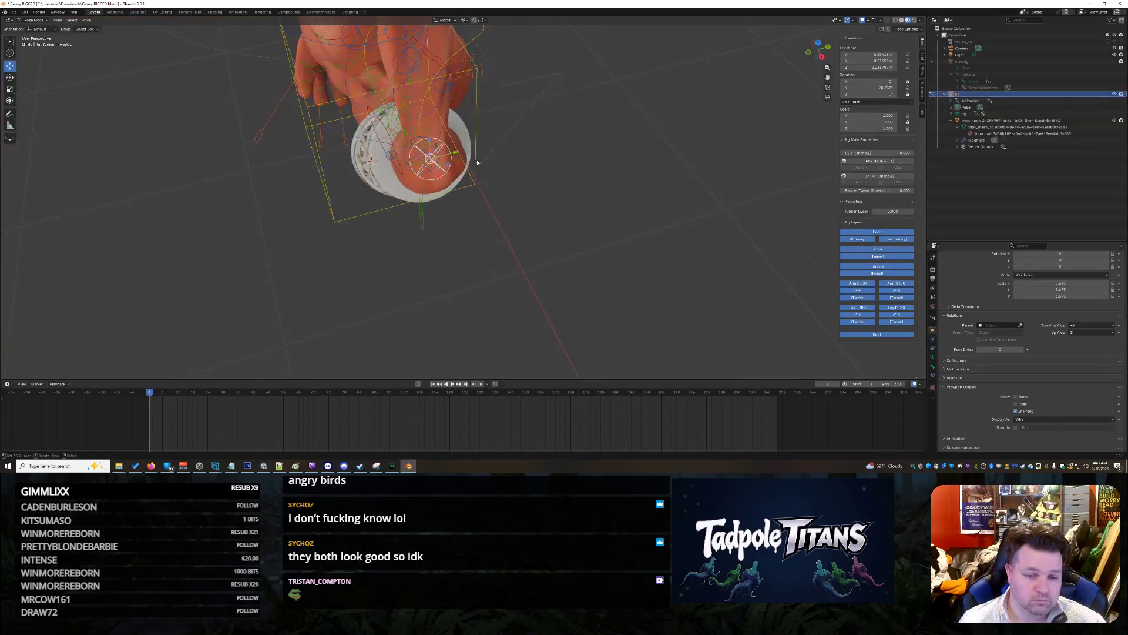
pyautogui.moveTo(459, 156); pyautogui.dragTo(535, 206)
pyautogui.click(389, 90)
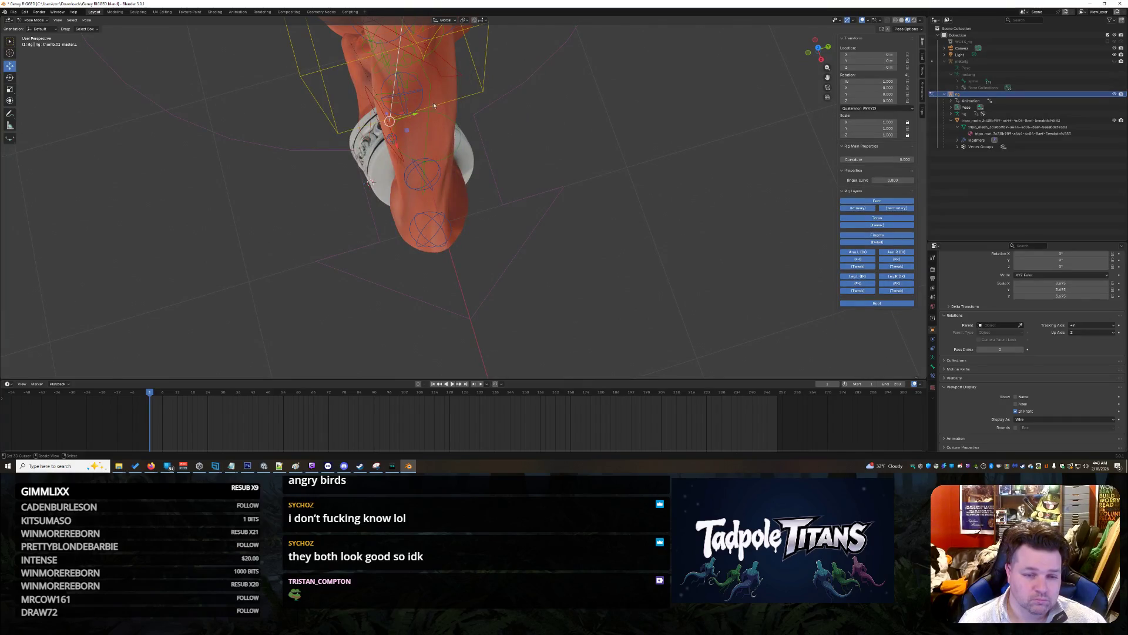
pyautogui.moveTo(412, 94); pyautogui.dragTo(458, 112, button='middle')
pyautogui.moveTo(592, 184); pyautogui.dragTo(532, 150, button='middle')
pyautogui.moveTo(444, 59); pyautogui.dragTo(453, 60)
pyautogui.moveTo(452, 60)
pyautogui.mouseDown(button='middle')
pyautogui.moveTo(568, 176)
pyautogui.moveTo(542, 115)
pyautogui.moveTo(556, 174)
pyautogui.moveTo(606, 217)
pyautogui.moveTo(519, 147)
pyautogui.mouseUp(button='middle')
# Step: Begin scaling the forearm tweak bone, then cancel the scale
pyautogui.click(491, 147)
pyautogui.press('s')
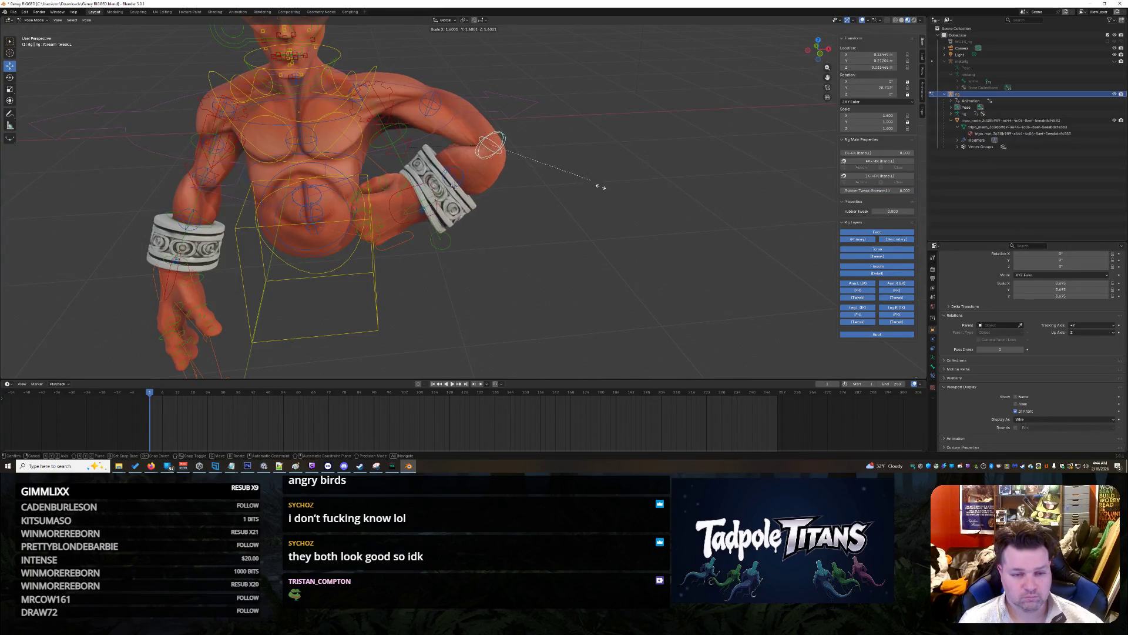
pyautogui.press('Escape')
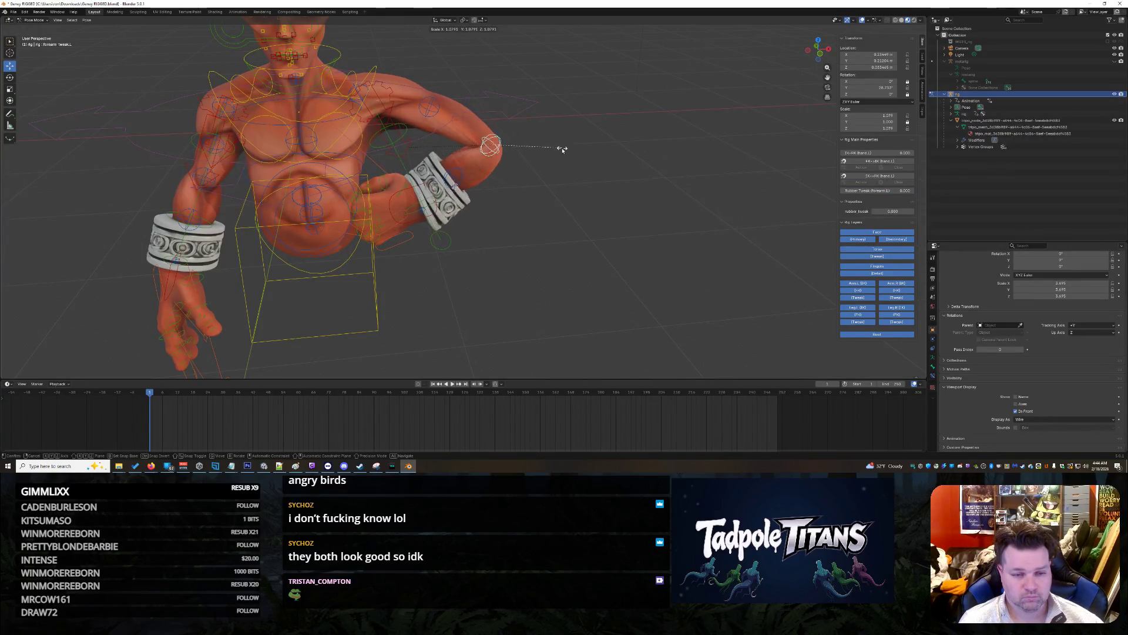